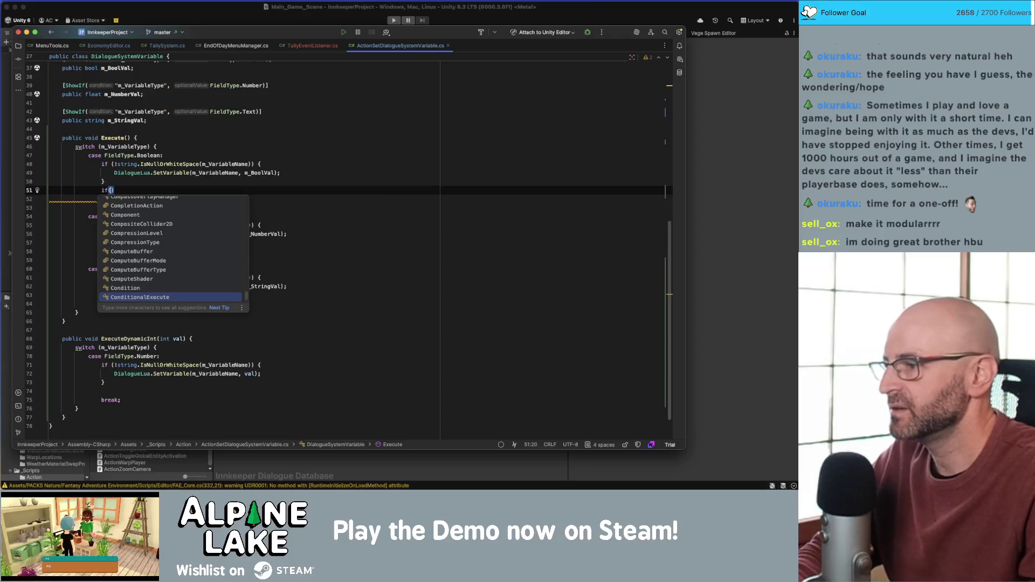
Paste a new null-check if block with braces under the Boolean case
{"action": "key", "text": "Down"}
{"action": "key", "text": "Down"}
{"action": "key", "text": "Down"}
{"action": "key", "text": "super+v"}
{"action": "key", "text": "End"}
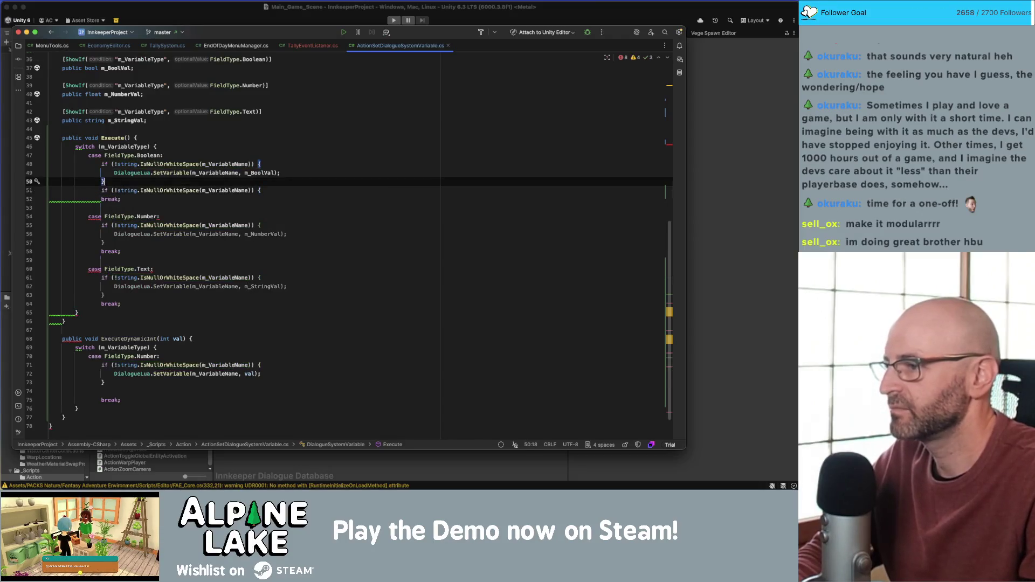
{"action": "key", "text": "Return"}
{"action": "key", "text": "alt+shift+Up"}
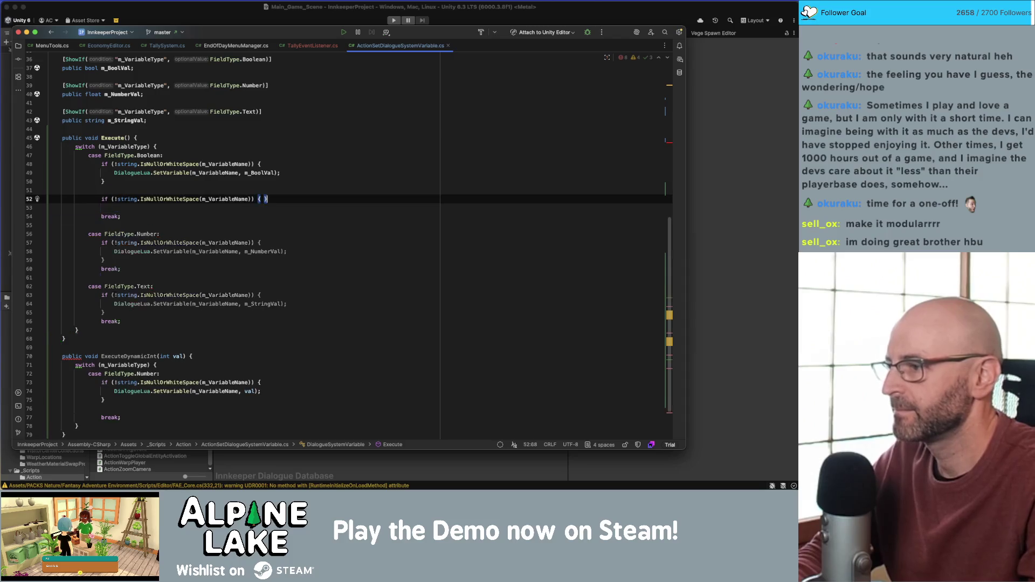
{"action": "key", "text": "Down"}
{"action": "key", "text": "End"}
{"action": "key", "text": "Return"}
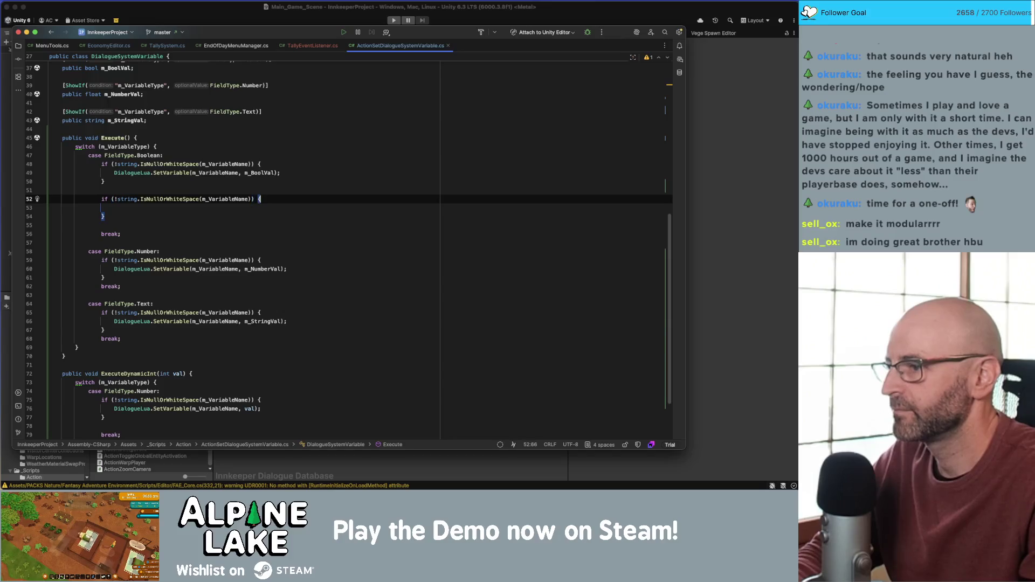
Make the condition check m_QuestName isn't blank, then switch to TallyEventListener.cs
{"action": "double_click", "coordinate": [226, 199]}
{"action": "type", "text": "m_QuestName"}
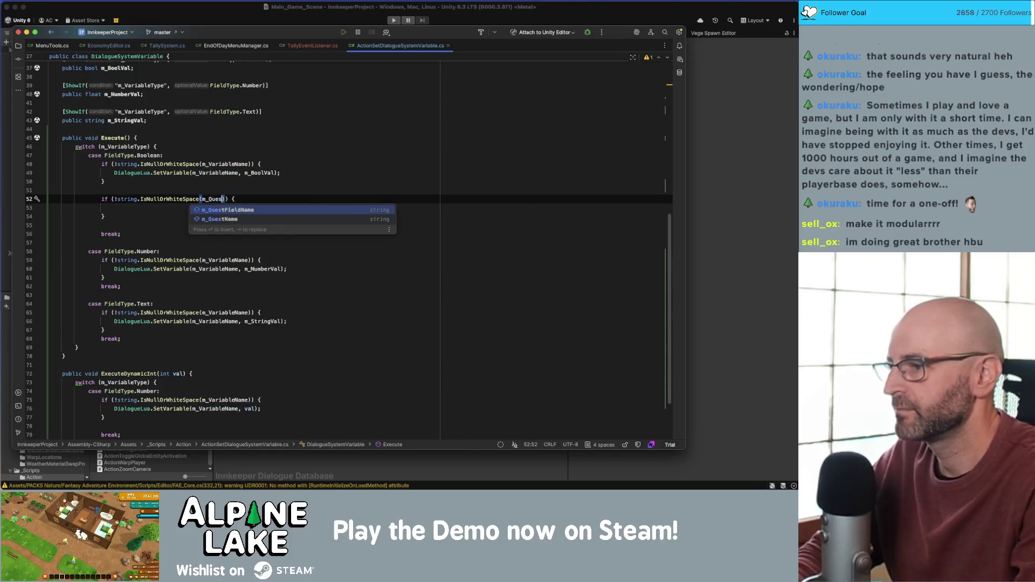
{"action": "key", "text": "Return"}
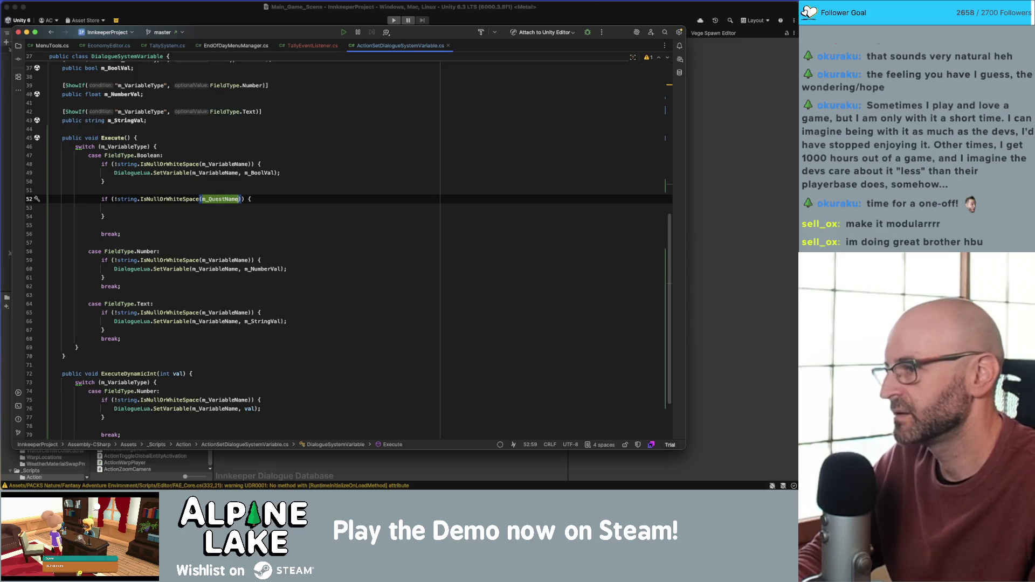
{"action": "key", "text": "ctrl+Tab"}
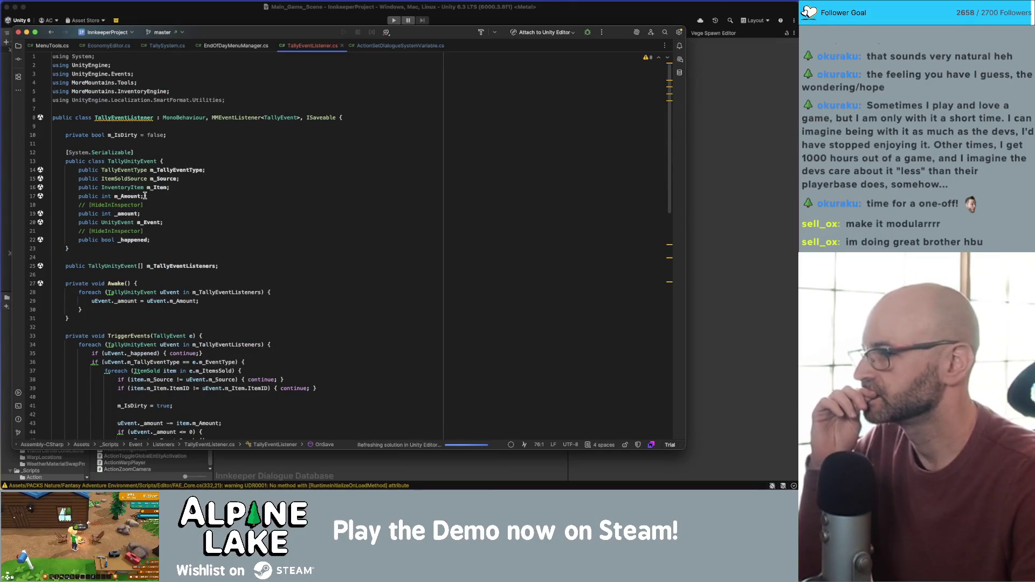
Add a 'public UnityEvent m_OnAmountChangedEvent;' field below m_Event in TallyUnityEvent
{"action": "left_click", "coordinate": [157, 240]}
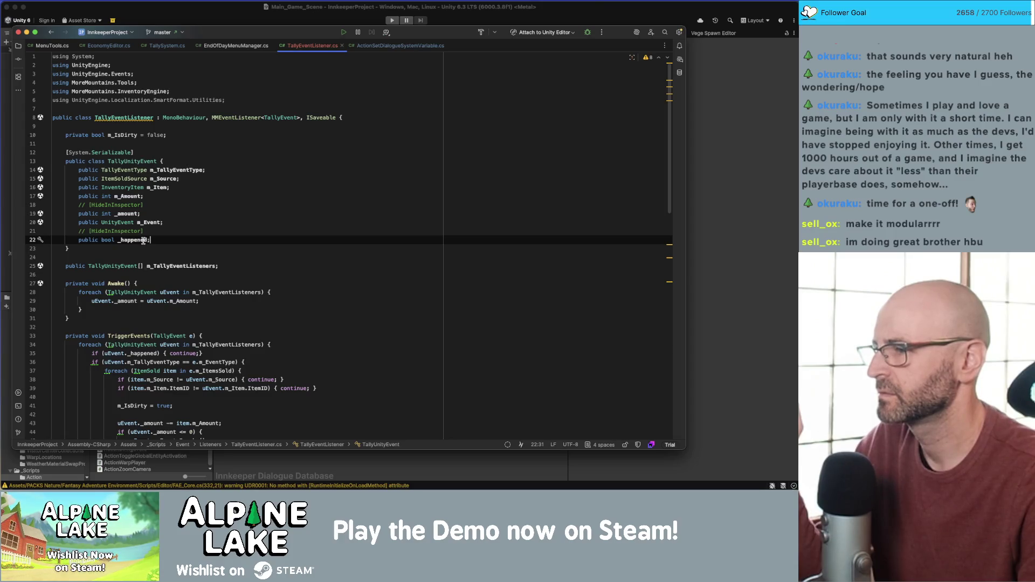
{"action": "left_click", "coordinate": [165, 222]}
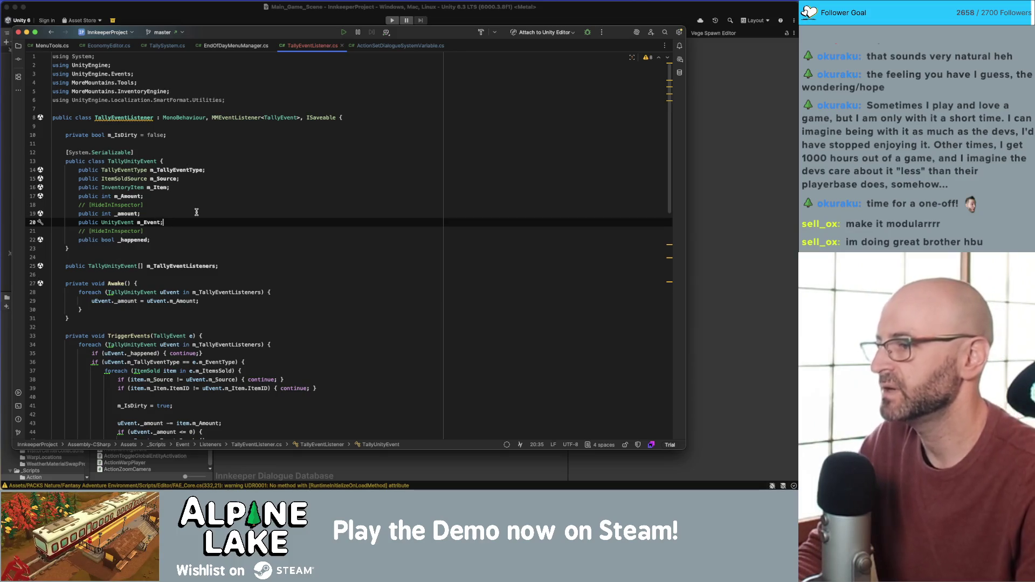
{"action": "key", "text": "Left"}
{"action": "key", "text": "Right"}
{"action": "key", "text": "Return"}
{"action": "type", "text": "public U"}
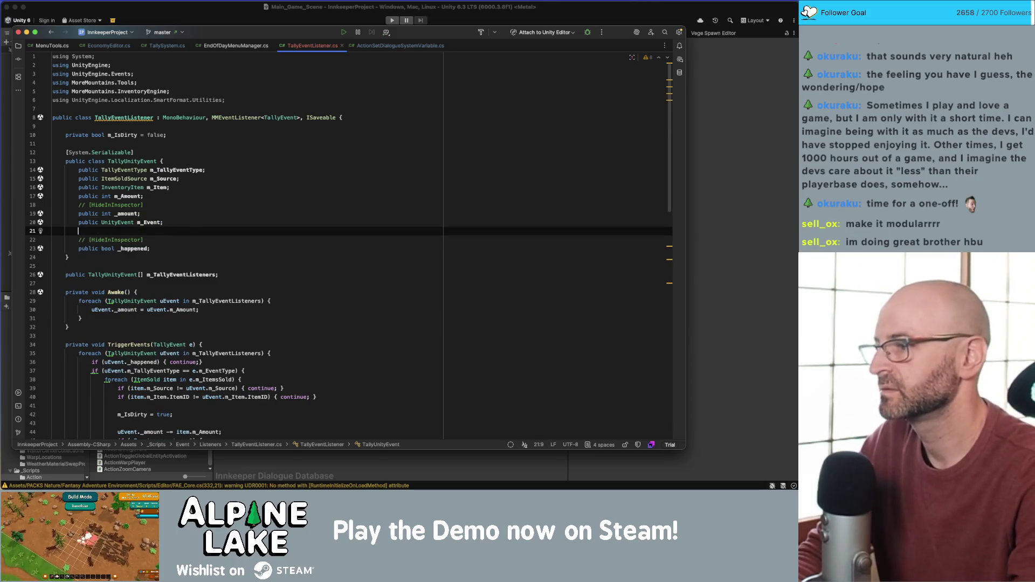
{"action": "type", "text": "nityEvent"}
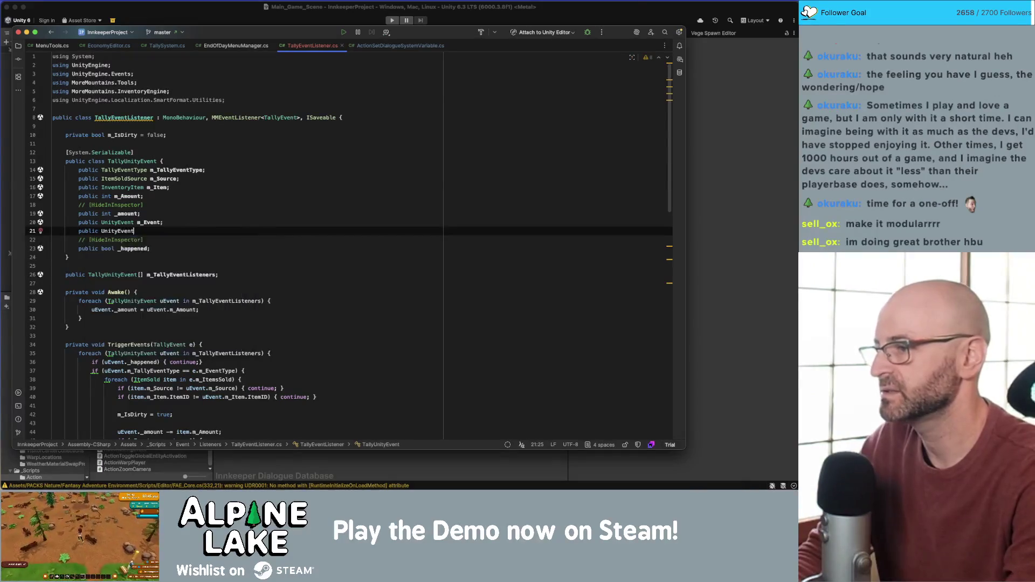
{"action": "type", "text": " m_OAmount("}
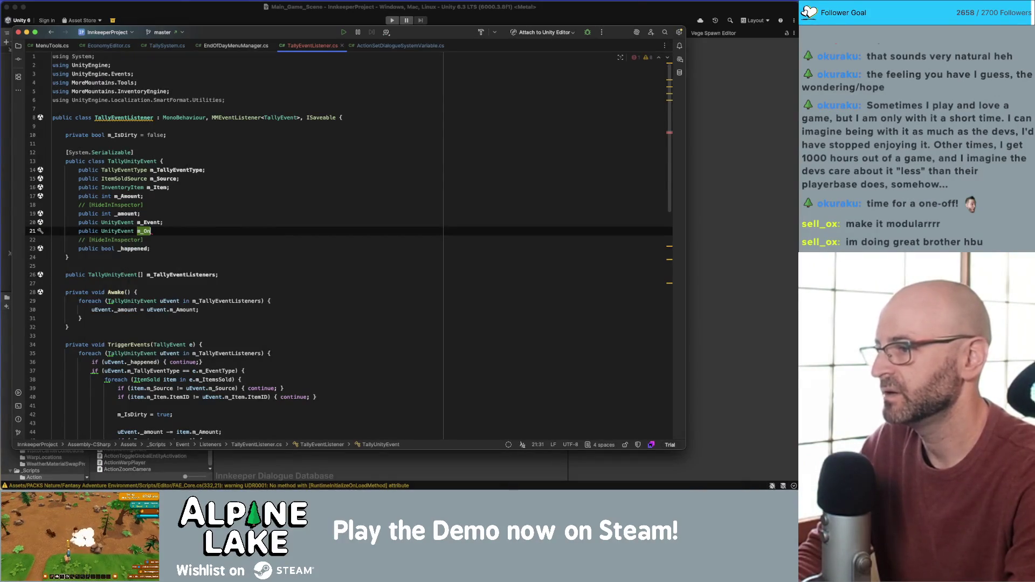
{"action": "type", "text": "ChangedEvent;"}
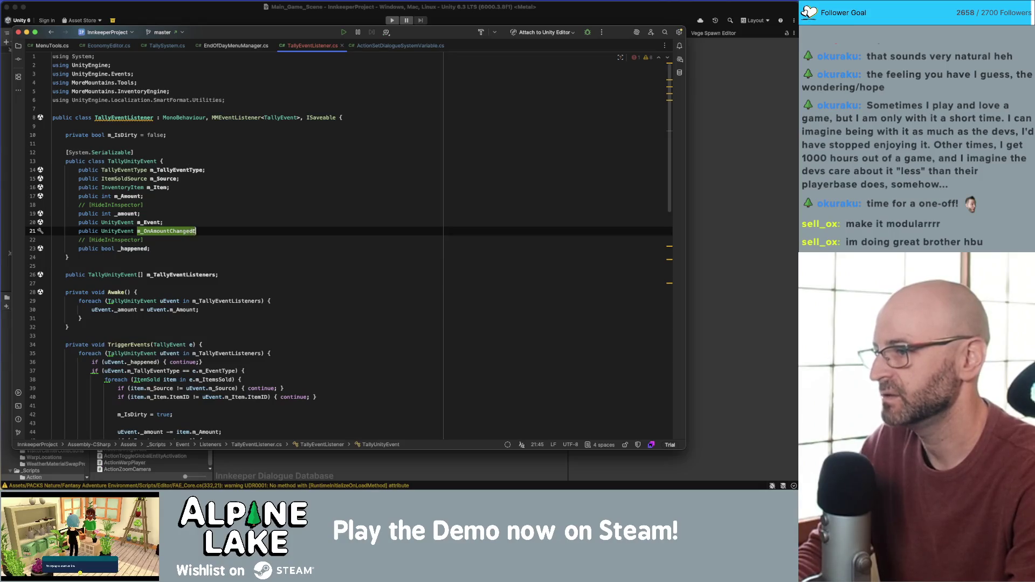
Move the m_OnAmountChangedEvent line above m_Event and return to Unity to recompile
{"action": "key", "text": "alt+shift+Up"}
{"action": "key", "text": "alt+shift+Up"}
{"action": "key", "text": "Down"}
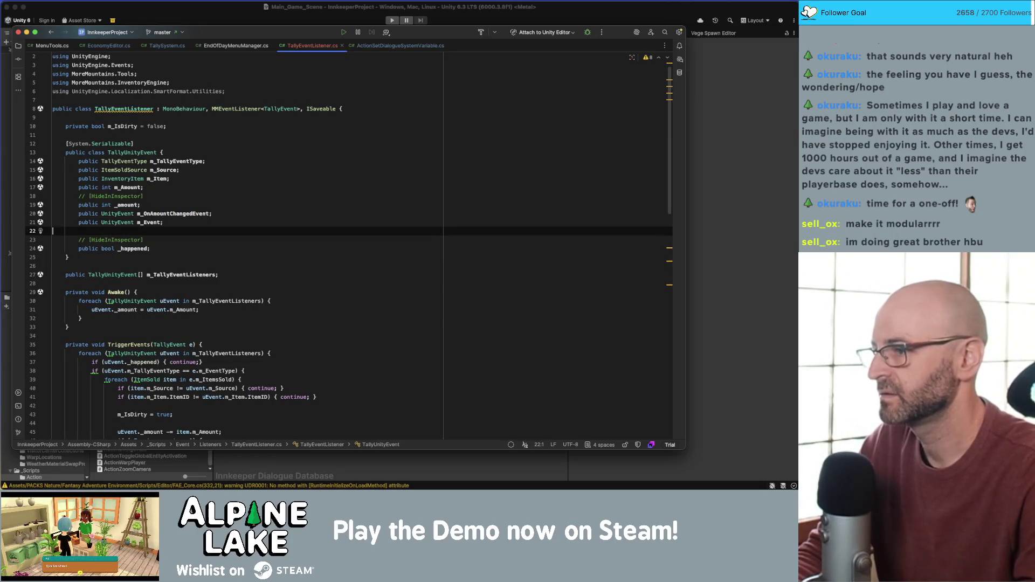
{"action": "key", "text": "Delete"}
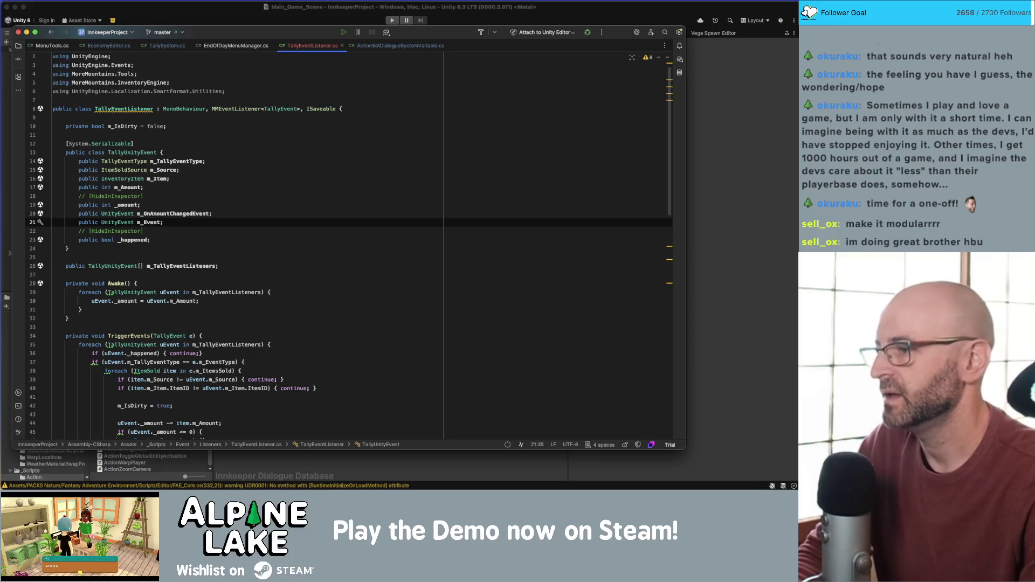
{"action": "key", "text": "Up"}
{"action": "key", "text": "Up"}
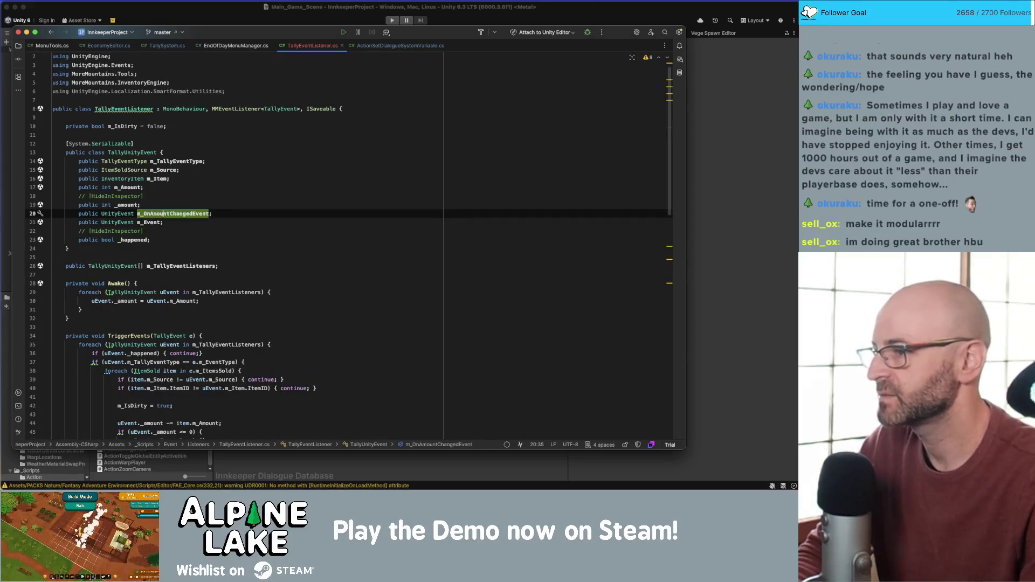
{"action": "key", "text": "Down"}
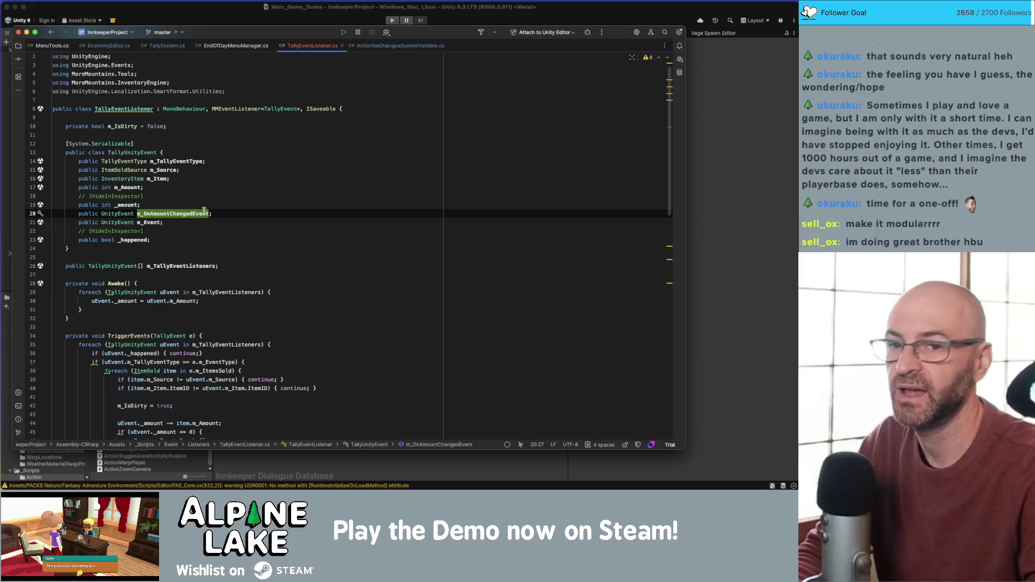
{"action": "left_click", "coordinate": [350, 170]}
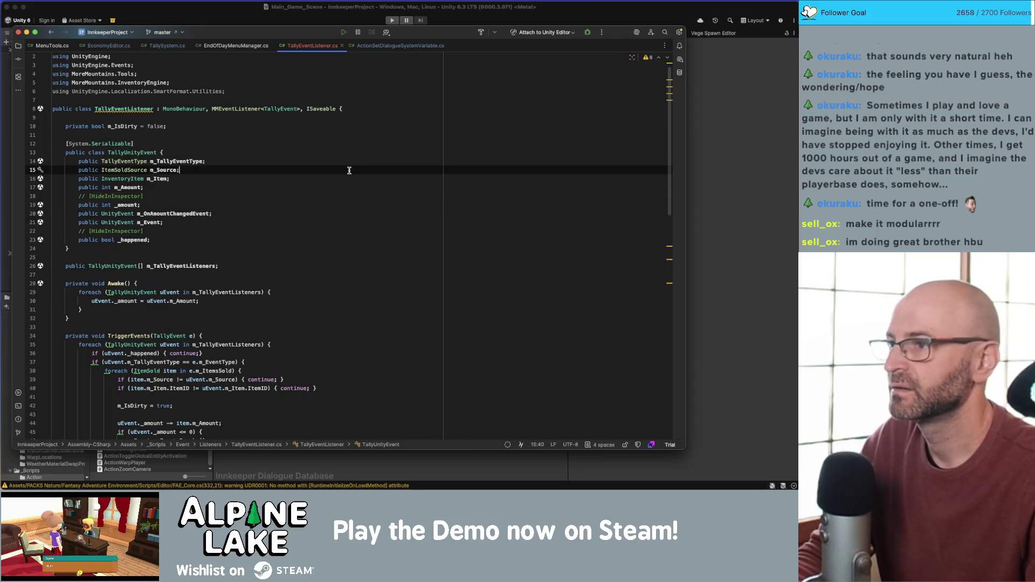
{"action": "left_click", "coordinate": [244, 18]}
{"action": "right_click", "coordinate": [244, 15]}
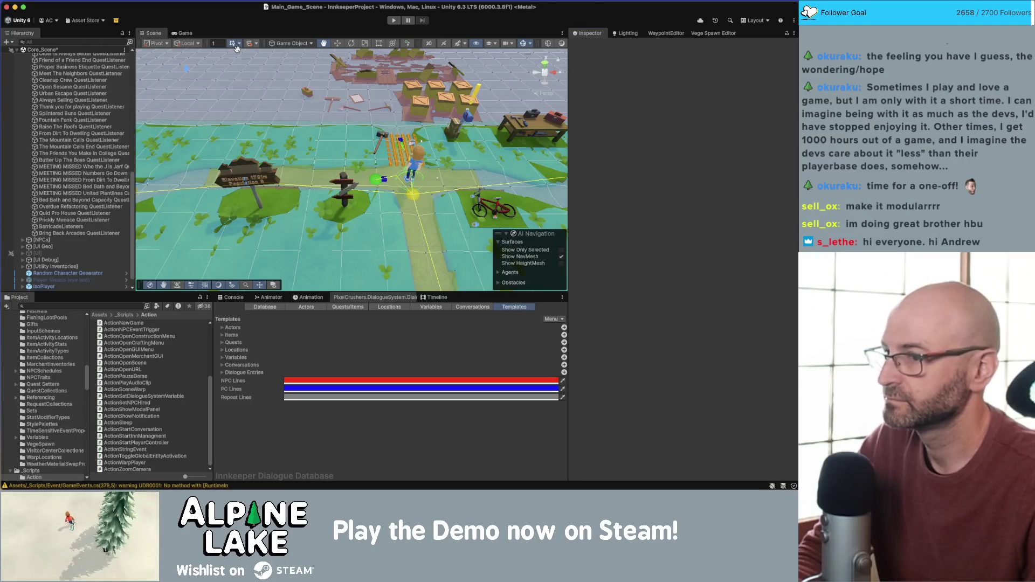
Inspect Bring Back Arcades QuestListener's tallies and open the DialogueSystemVariables actions folder
{"action": "left_click", "coordinate": [100, 221]}
{"action": "left_click", "coordinate": [94, 233]}
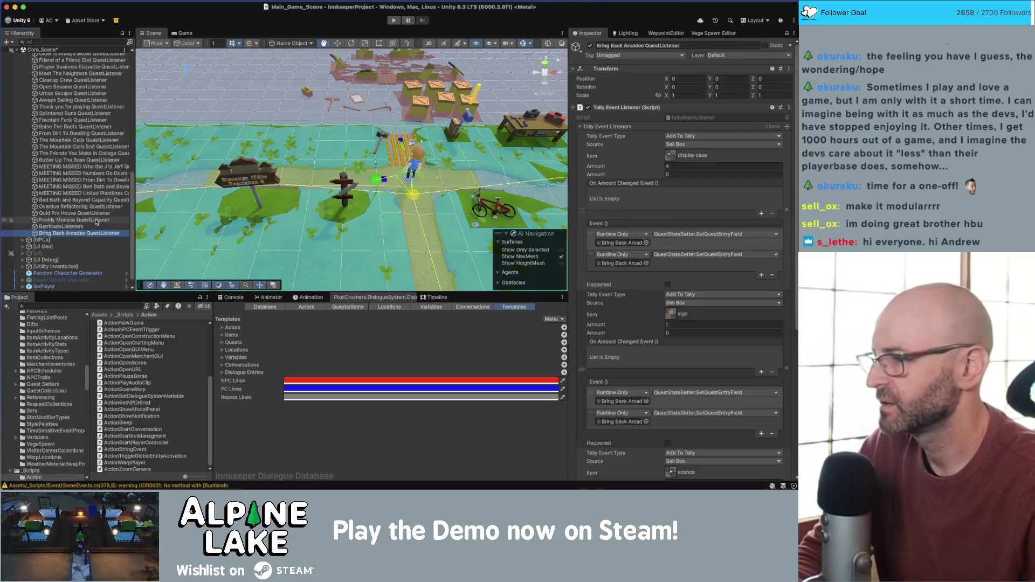
{"action": "scroll", "coordinate": [95, 220], "scroll_direction": "down", "scroll_amount": 1}
{"action": "scroll", "coordinate": [73, 335], "scroll_direction": "down", "scroll_amount": 10}
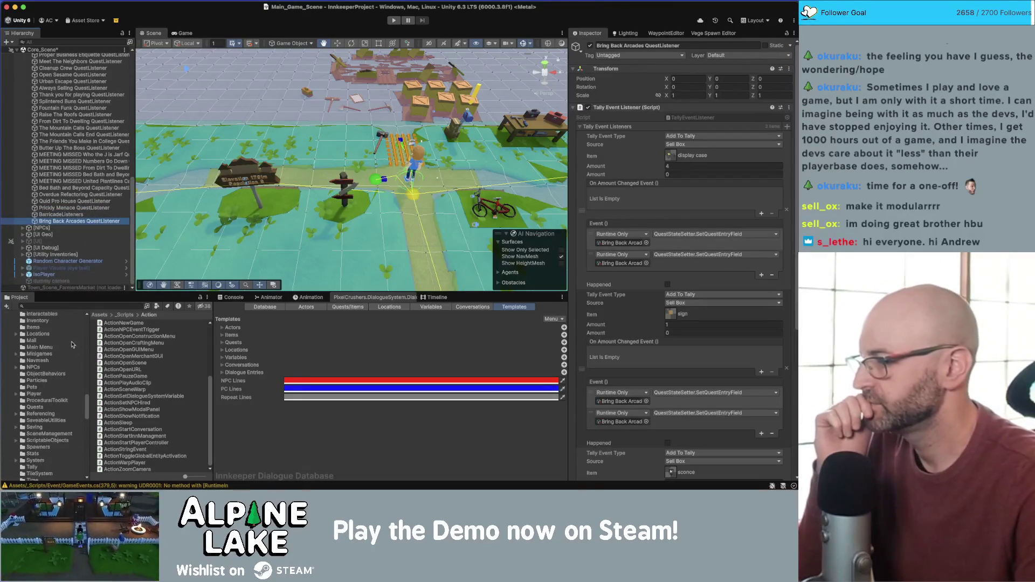
{"action": "scroll", "coordinate": [73, 335], "scroll_direction": "down", "scroll_amount": 10}
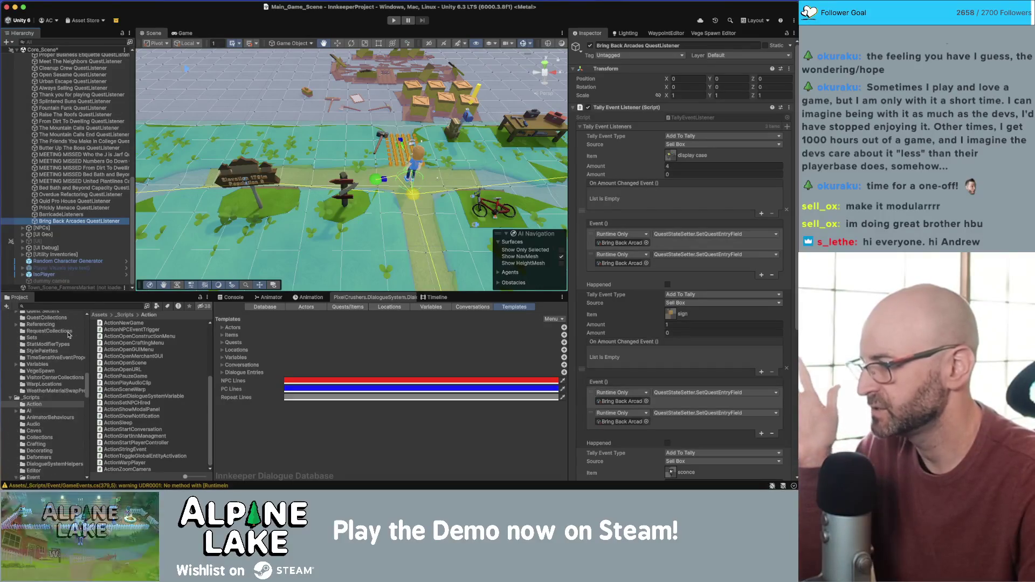
{"action": "scroll", "coordinate": [71, 340], "scroll_direction": "up", "scroll_amount": 2}
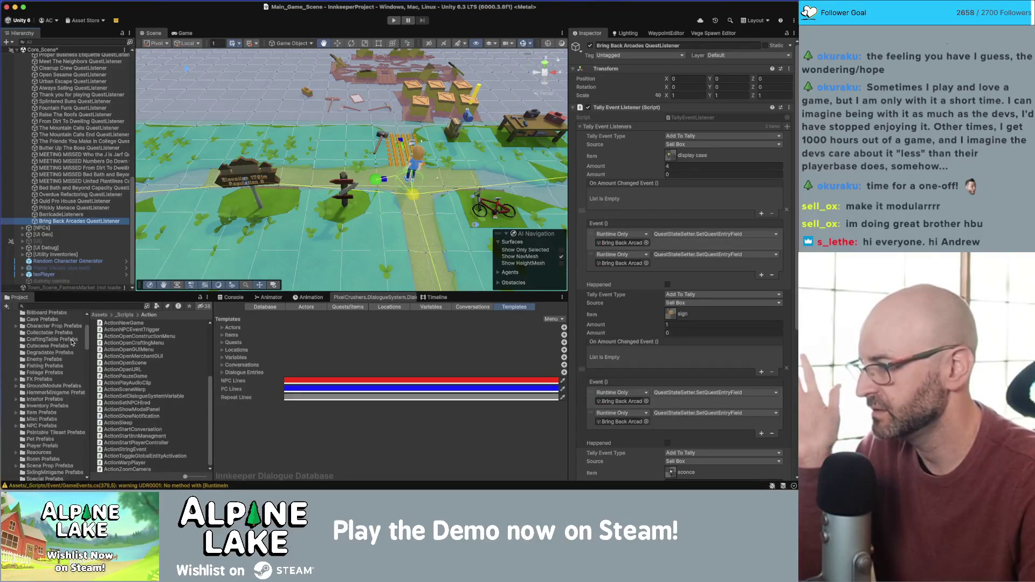
{"action": "scroll", "coordinate": [73, 341], "scroll_direction": "down", "scroll_amount": 3}
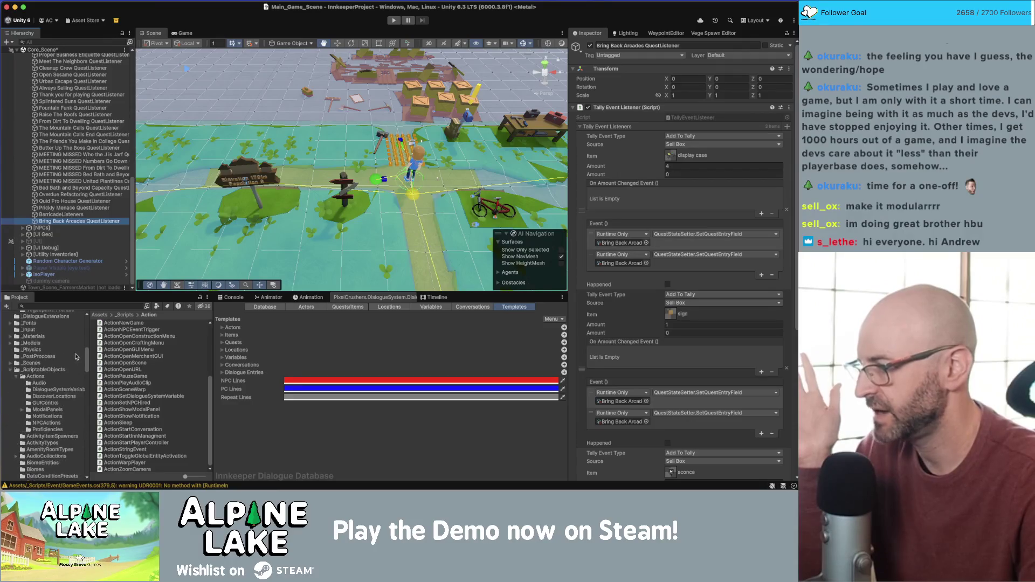
{"action": "left_click", "coordinate": [67, 391]}
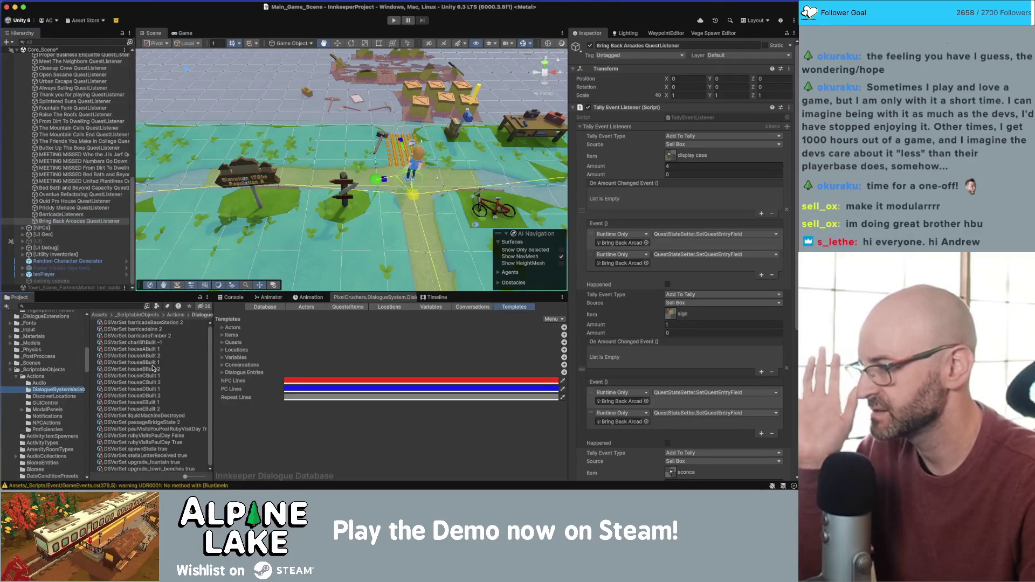
Look over the variable assets and start renaming the last one, upgrade_town_benches true 1
{"action": "left_click", "coordinate": [172, 322]}
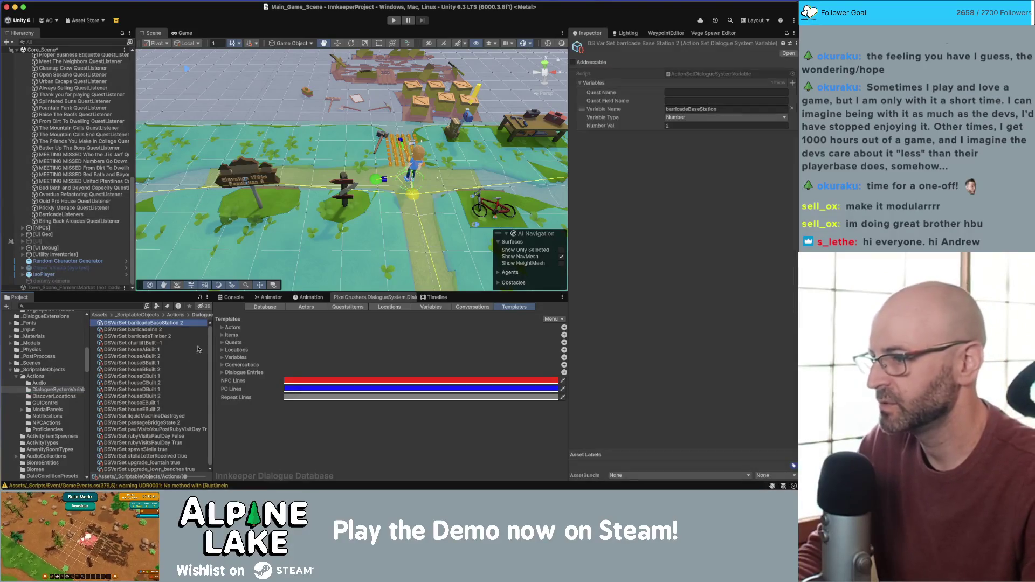
{"action": "left_click", "coordinate": [152, 409]}
{"action": "left_click", "coordinate": [160, 422]}
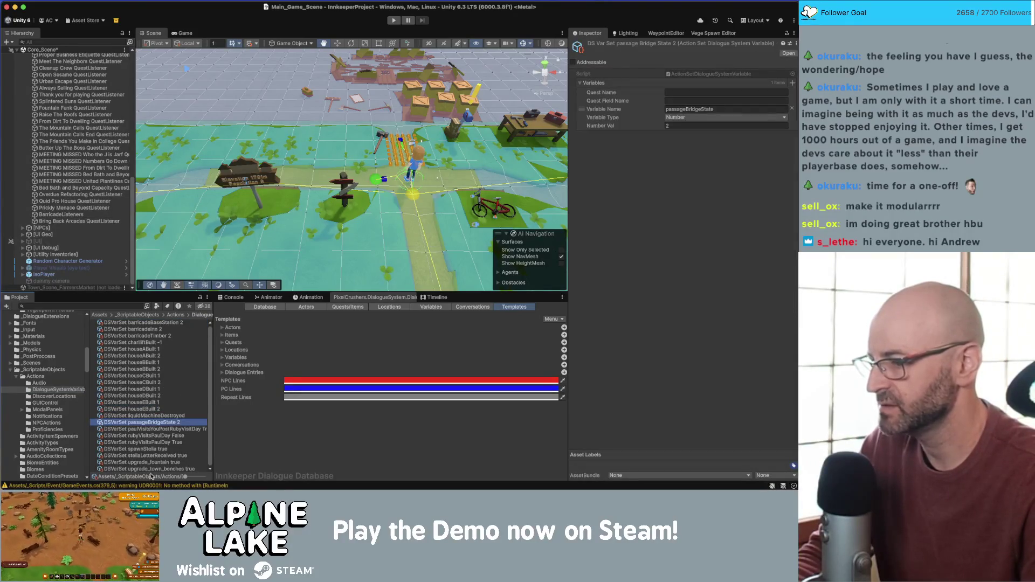
{"action": "key", "text": "End"}
{"action": "key", "text": "Return"}
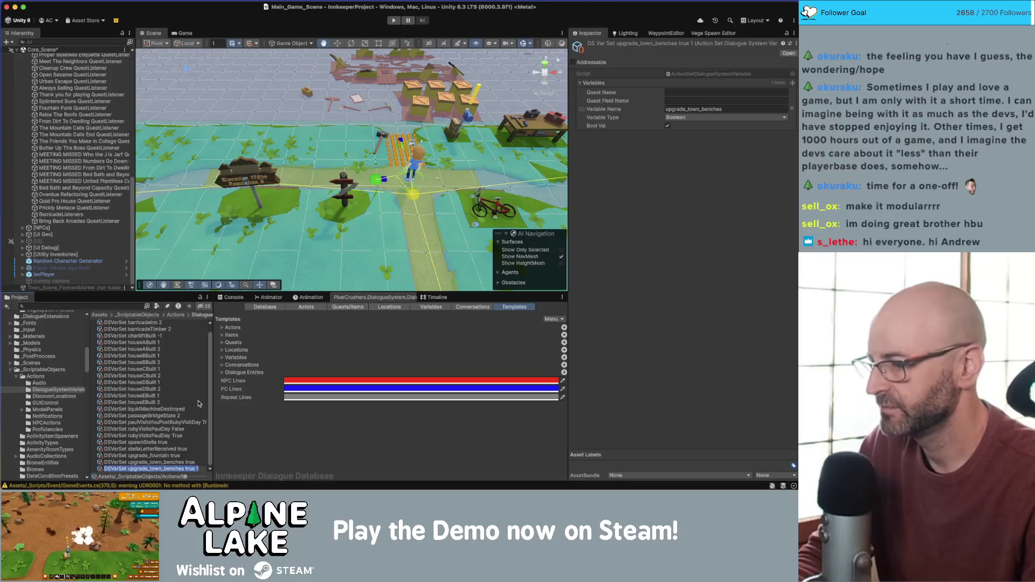
Rename it 'DSVarSet bring back arcades num 1' and duplicate it into num 2 and num 3
{"action": "key", "text": "BackSpace"}
{"action": "key", "text": "BackSpace"}
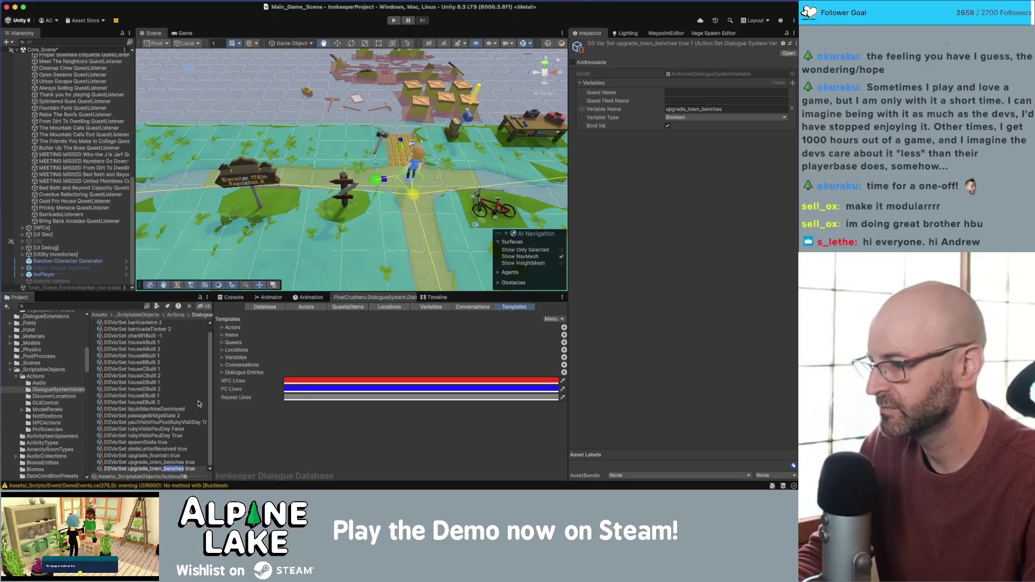
{"action": "key", "text": "shift+alt+Left"}
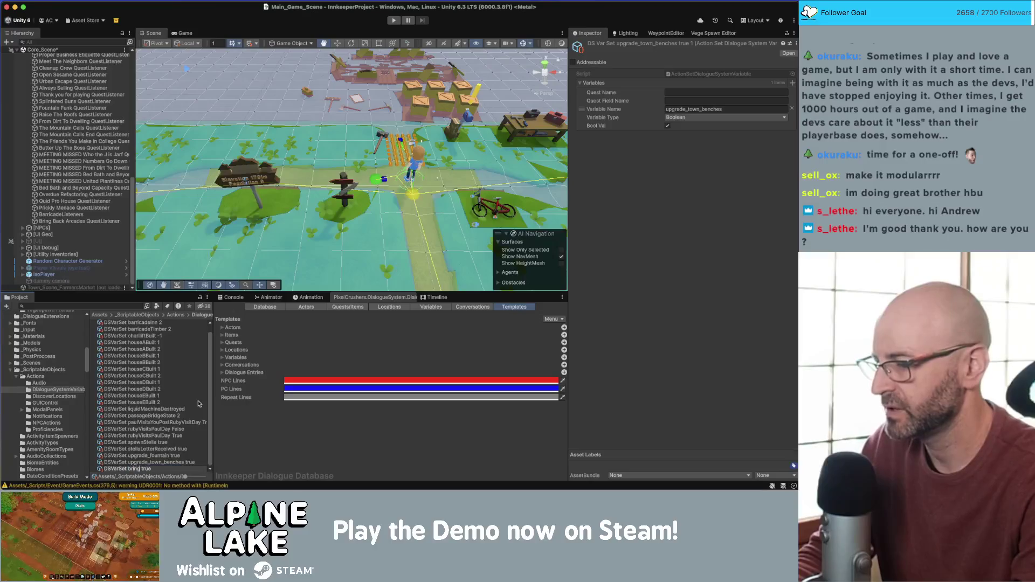
{"action": "type", "text": "back arcades"}
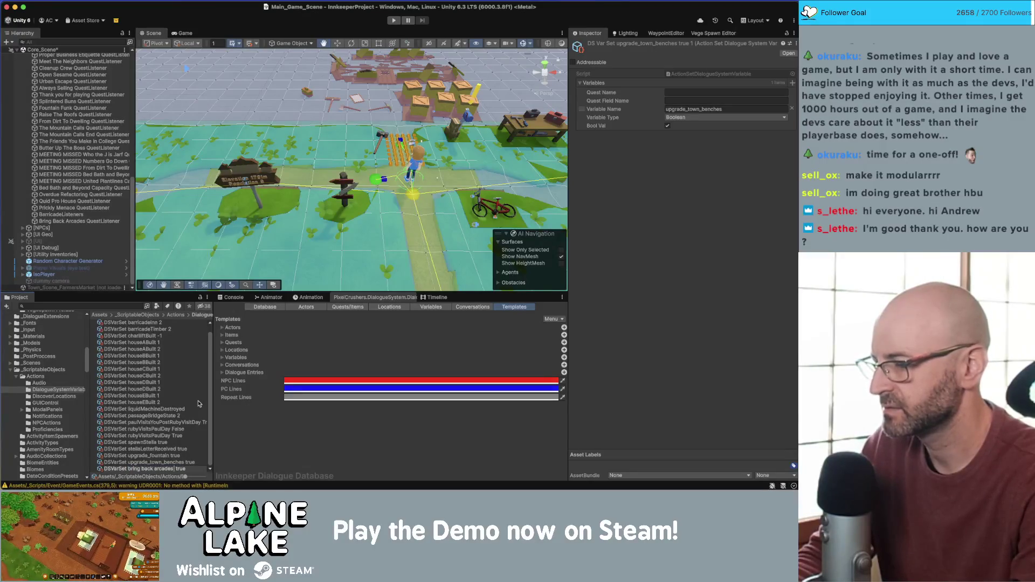
{"action": "type", "text": " num 1"}
{"action": "key", "text": "shift+alt+Right"}
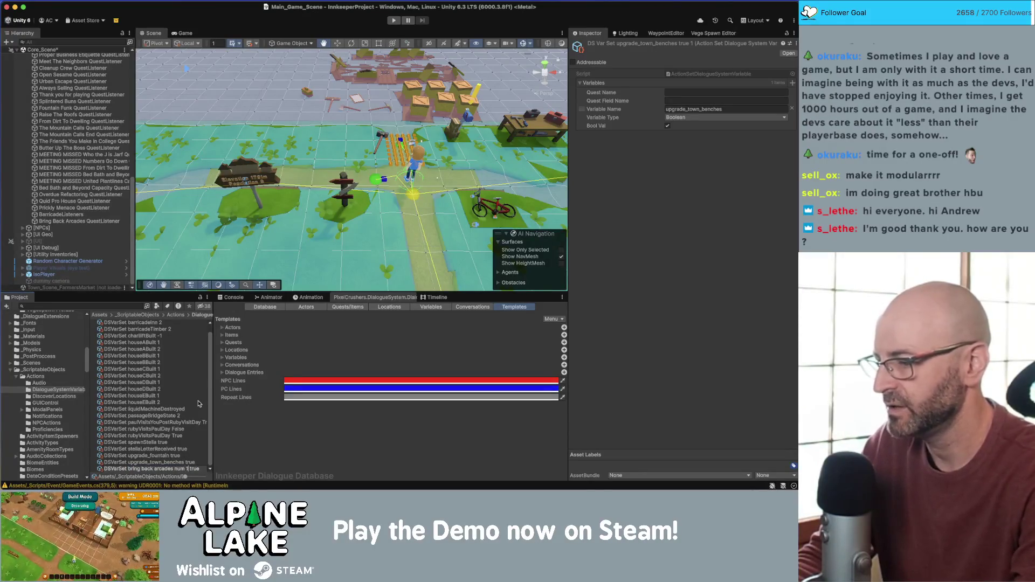
{"action": "key", "text": "BackSpace"}
{"action": "key", "text": "BackSpace"}
{"action": "key", "text": "Return"}
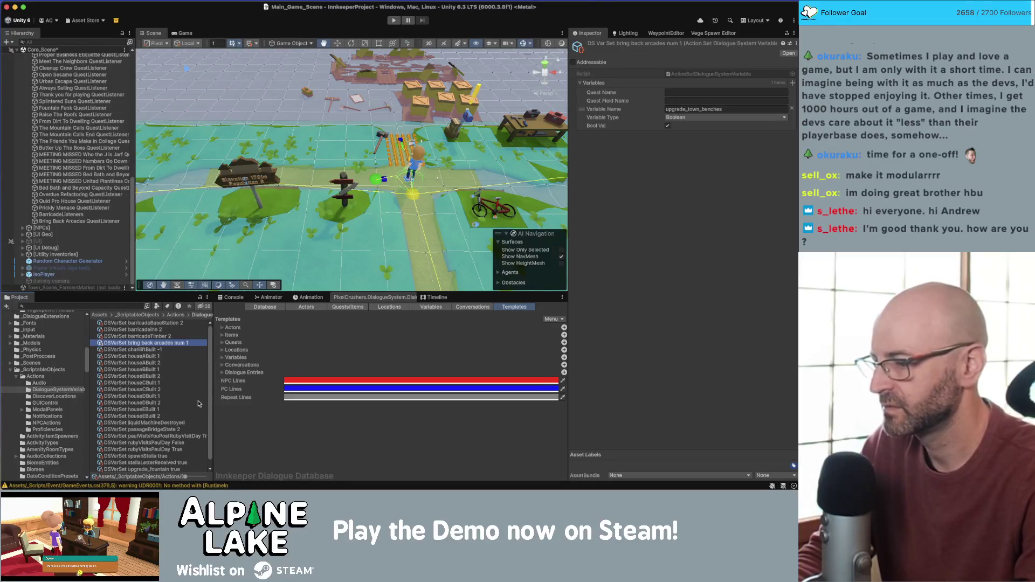
{"action": "key", "text": "ctrl+d"}
{"action": "key", "text": "ctrl+d"}
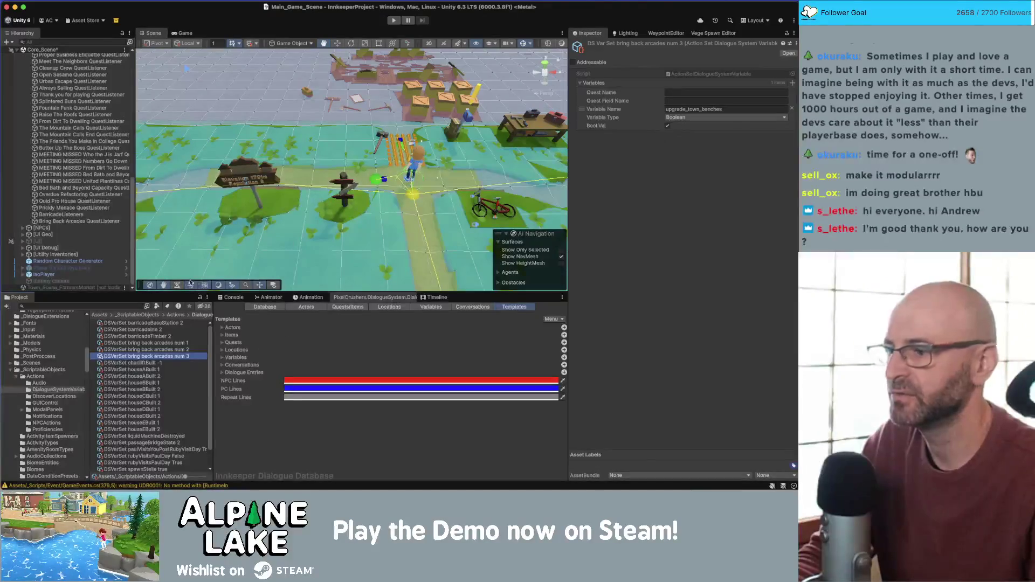
{"action": "left_click", "coordinate": [190, 343], "text": "shift"}
Set Variable Type to Number on all three bring back arcades assets, then return to Rider
{"action": "left_click", "coordinate": [705, 117]}
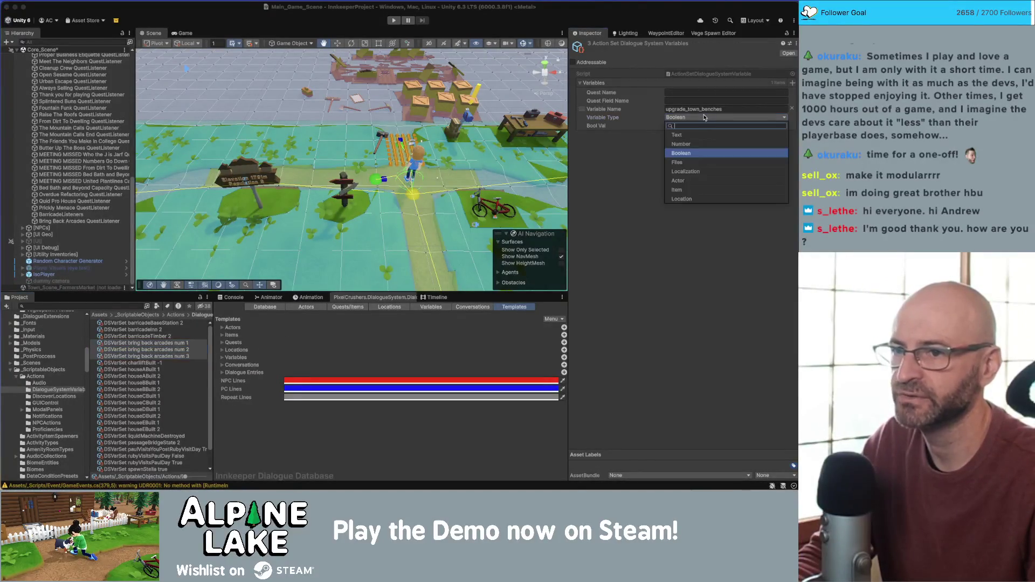
{"action": "left_click", "coordinate": [688, 144]}
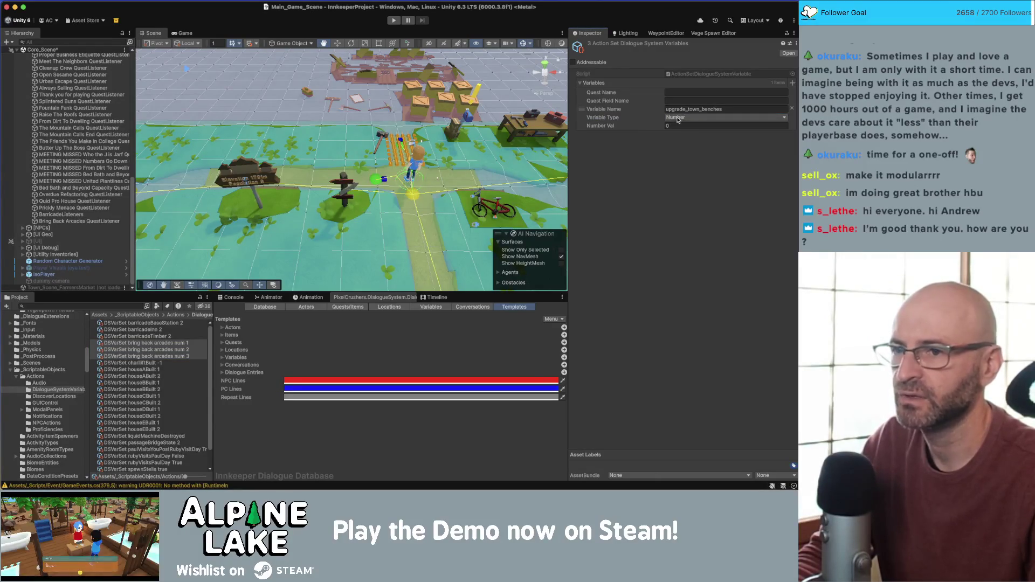
{"action": "left_click", "coordinate": [680, 119]}
{"action": "left_click", "coordinate": [685, 153]}
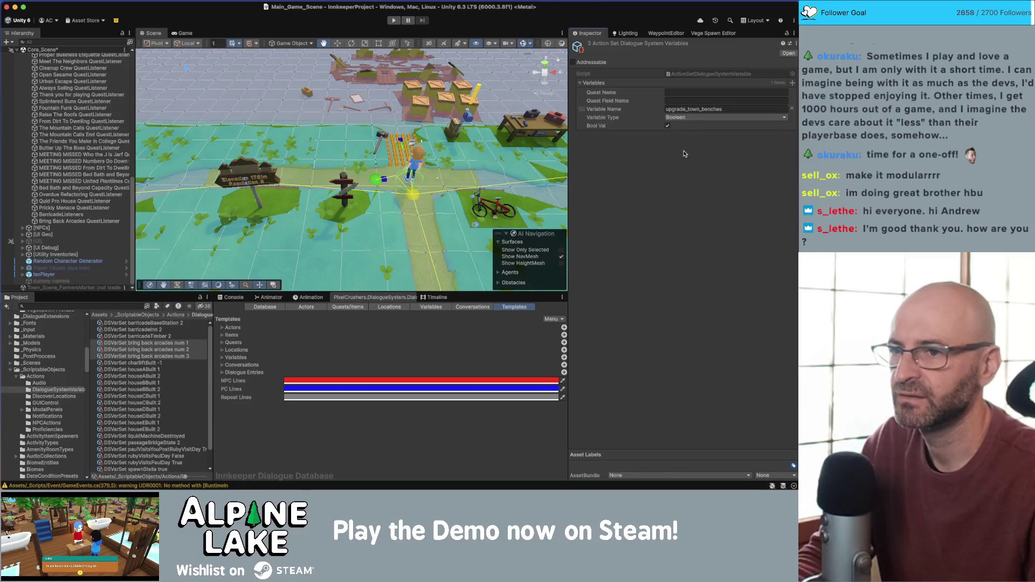
{"action": "left_click", "coordinate": [682, 119]}
{"action": "left_click", "coordinate": [684, 144]}
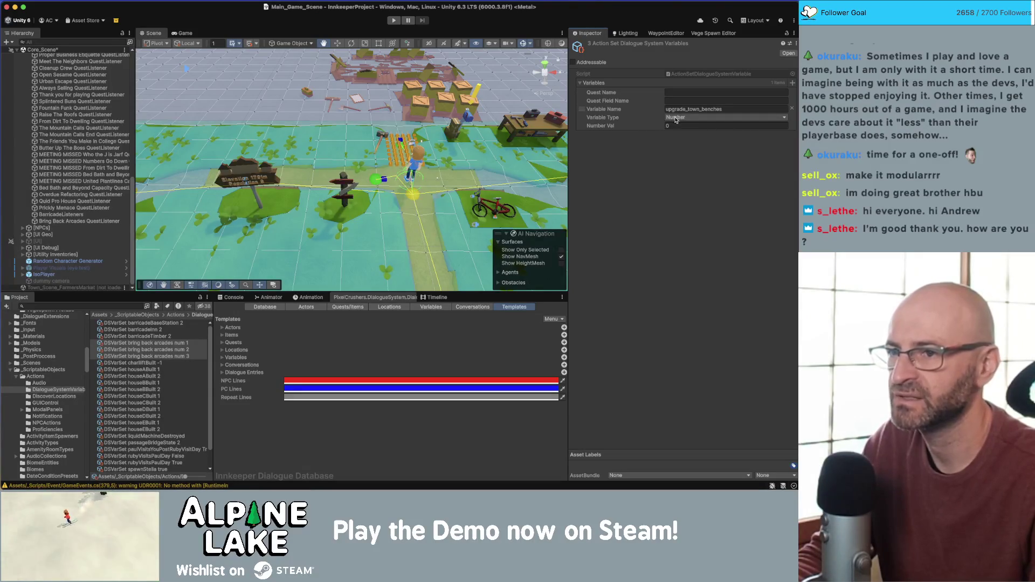
{"action": "key", "text": "super+Tab"}
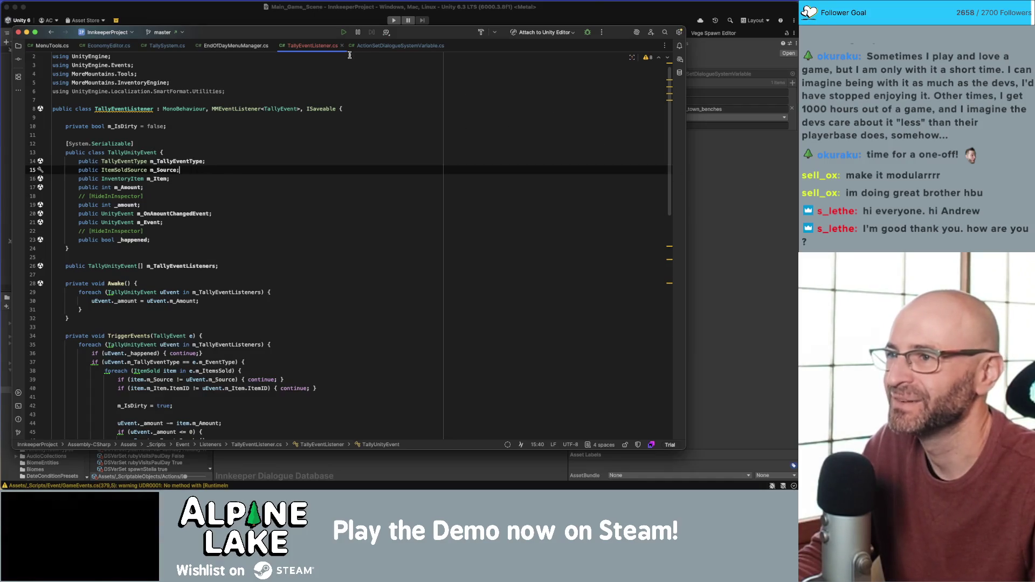
Open ActionSetDialogueSystemVariable.cs and highlight m_VariableType and Boolean in the line 36 ShowIf
{"action": "left_click", "coordinate": [380, 46]}
{"action": "left_click", "coordinate": [77, 173]}
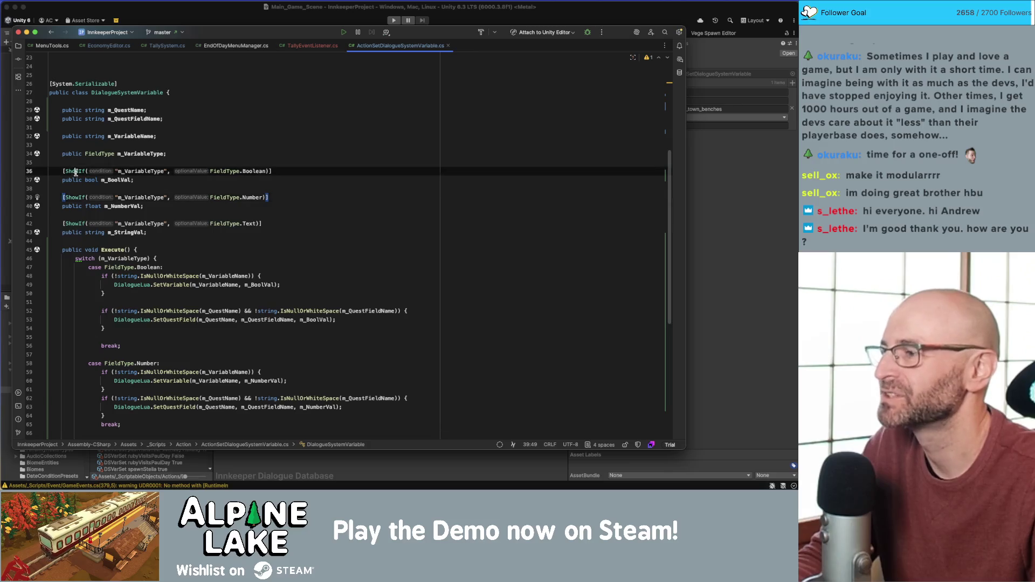
{"action": "double_click", "coordinate": [127, 170]}
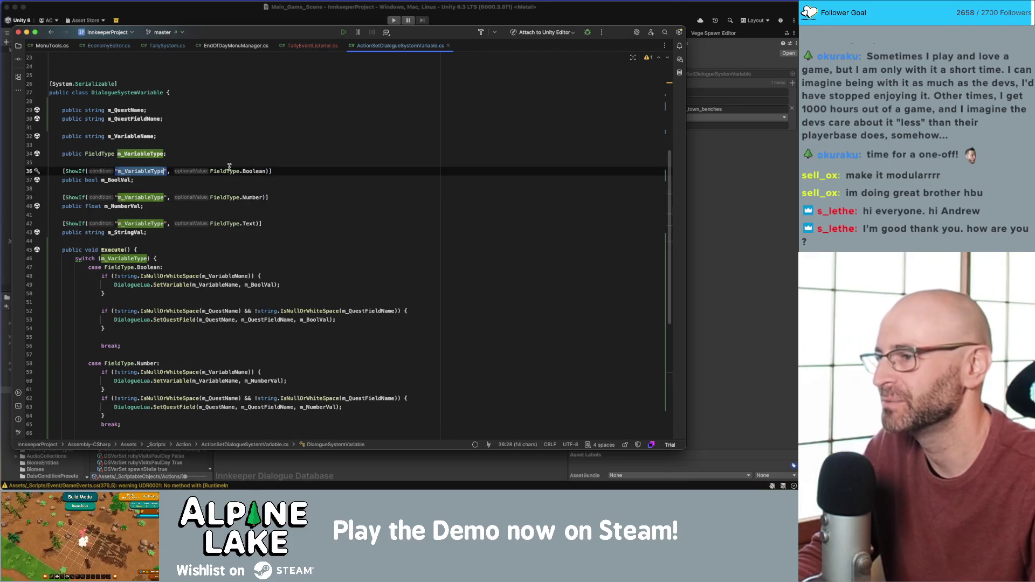
{"action": "double_click", "coordinate": [255, 171]}
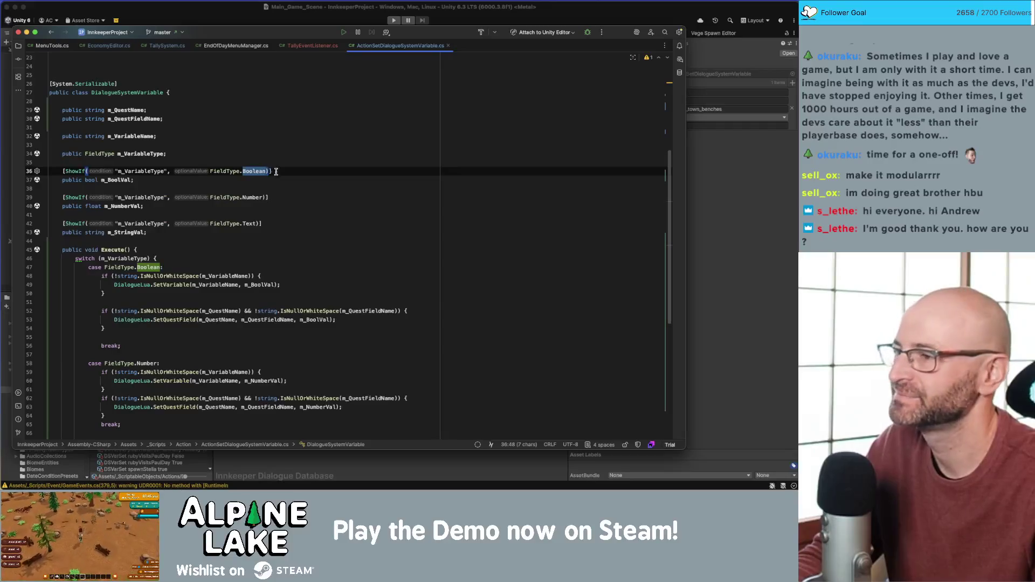
Dim the key light brightness to 20% and go back to the code
{"action": "left_click", "coordinate": [596, 5]}
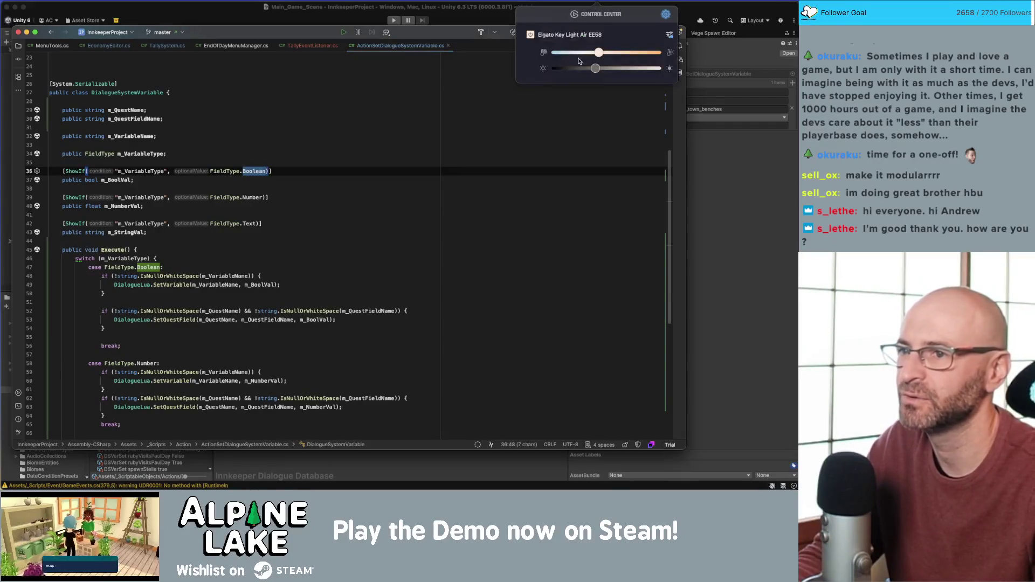
{"action": "left_click_drag", "start_coordinate": [581, 69], "coordinate": [538, 75]}
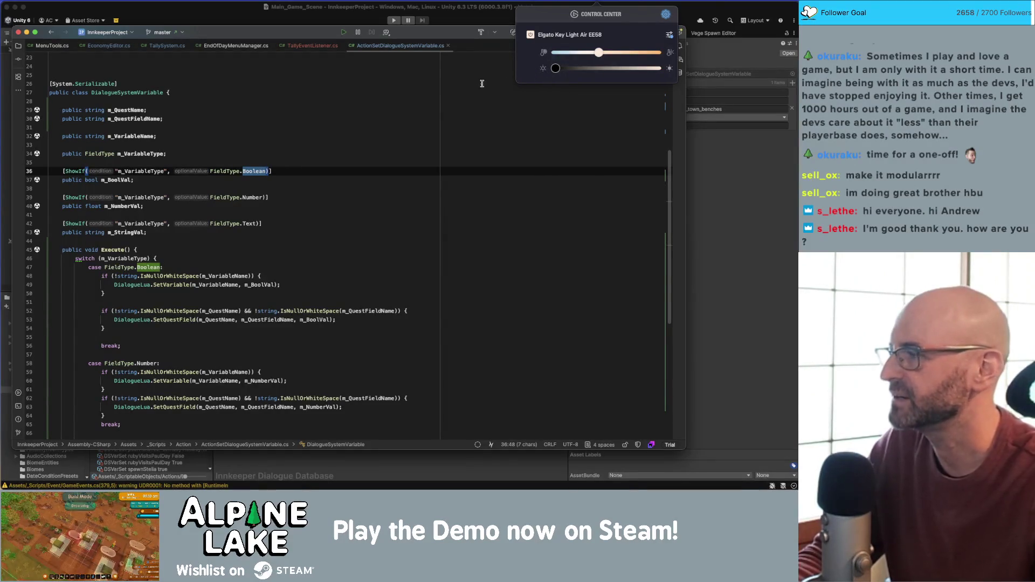
{"action": "left_click", "coordinate": [438, 97]}
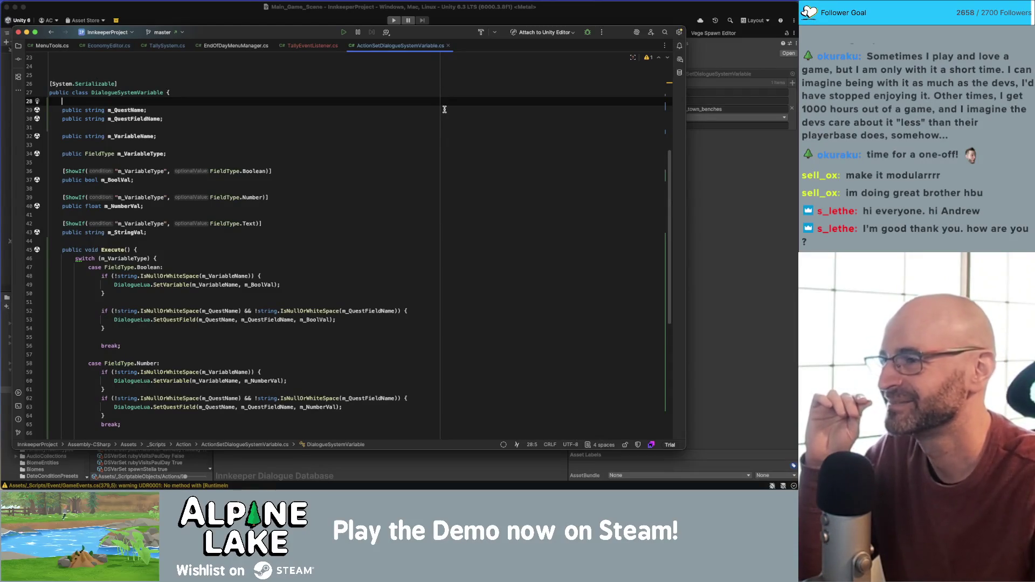
Reformat the Execute method with Cmd+Alt+L, then undo the reformat
{"action": "scroll", "coordinate": [444, 109], "scroll_direction": "down", "scroll_amount": 6}
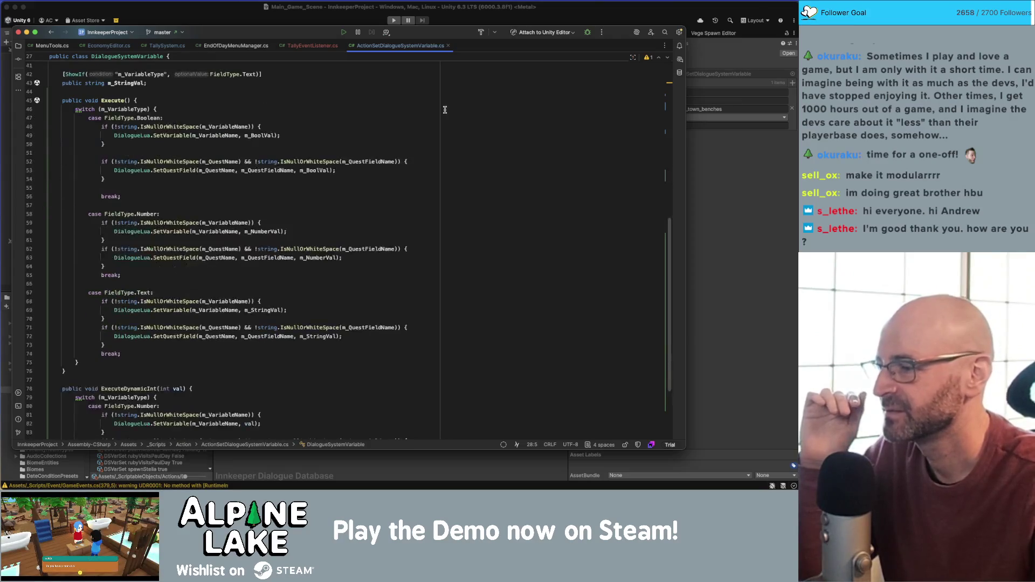
{"action": "scroll", "coordinate": [444, 109], "scroll_direction": "down", "scroll_amount": 4}
{"action": "left_click", "coordinate": [212, 250]}
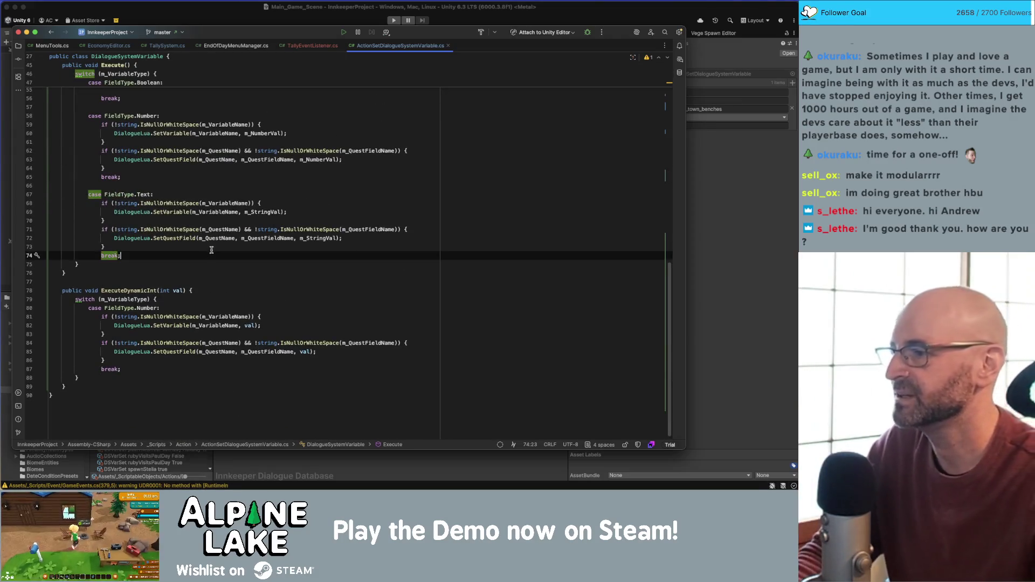
{"action": "left_click", "coordinate": [189, 264]}
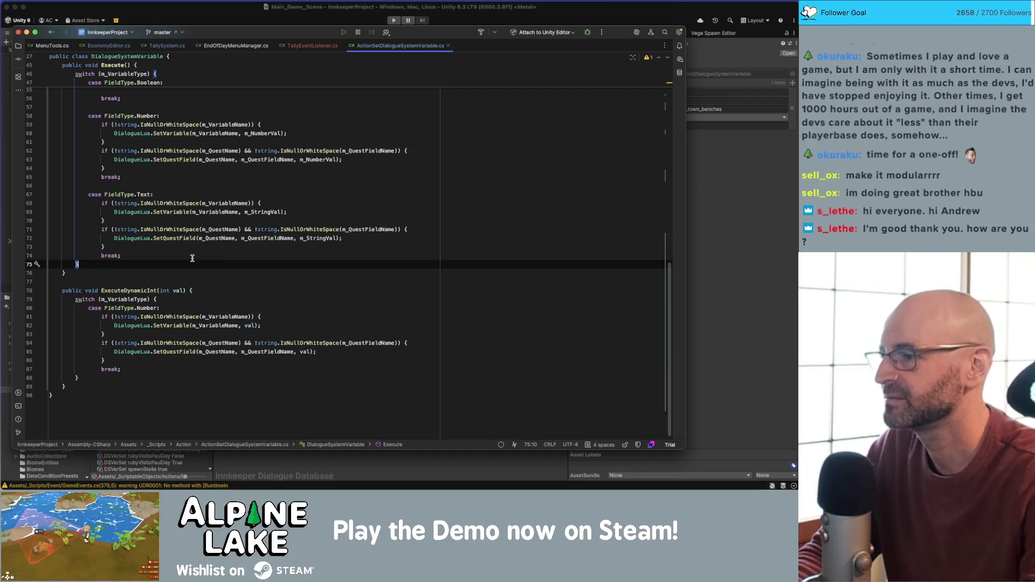
{"action": "key", "text": "super+alt+l"}
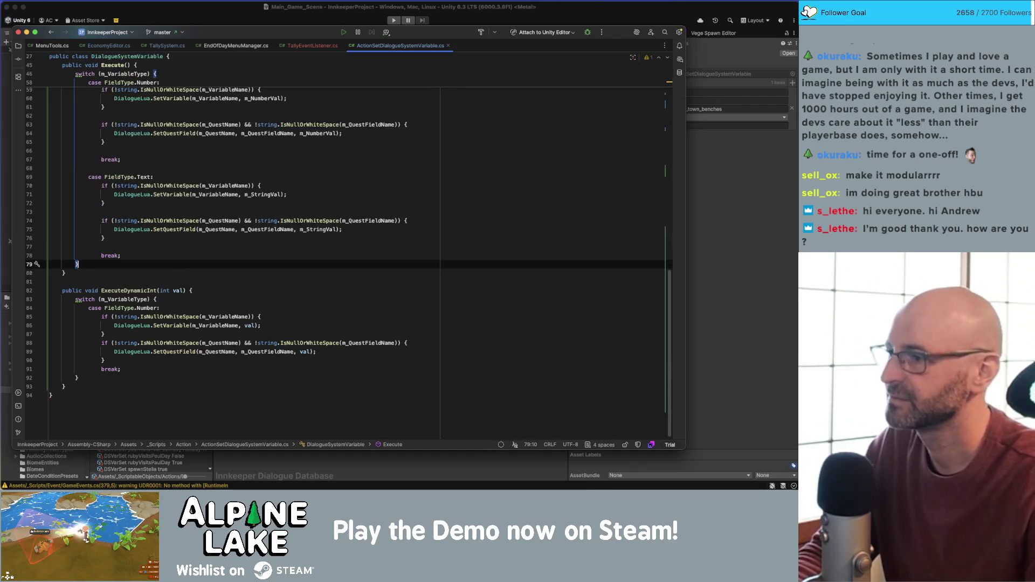
{"action": "scroll", "coordinate": [223, 246], "scroll_direction": "up", "scroll_amount": 6}
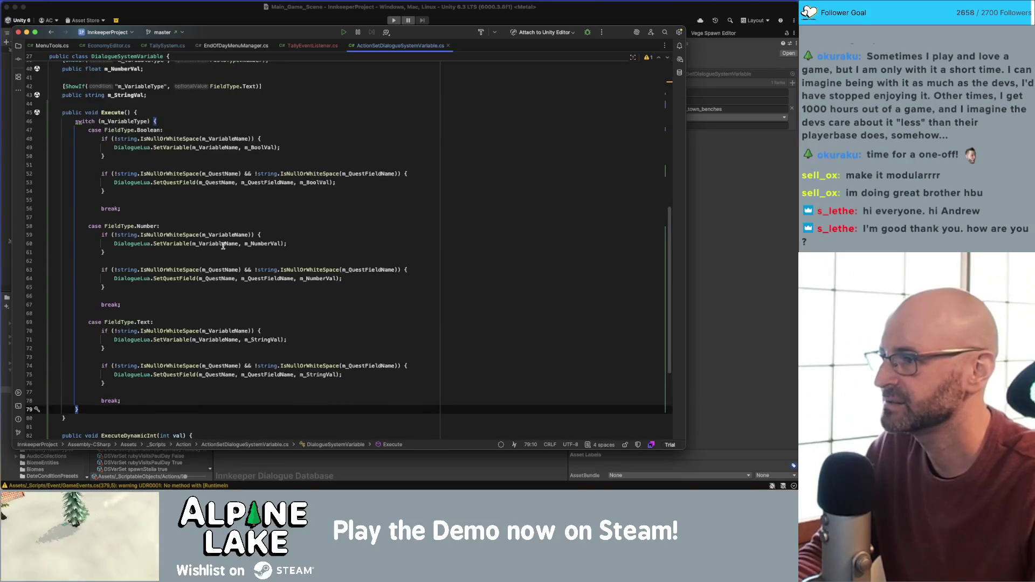
{"action": "key", "text": "super+z"}
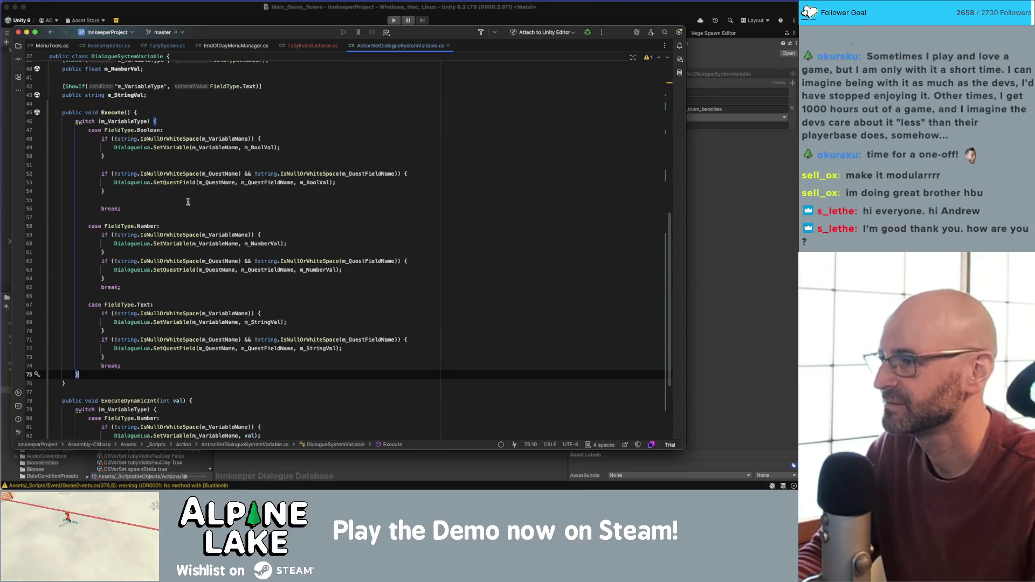
Delete the blank lines between the Boolean case's if-blocks and return to Unity
{"action": "left_click", "coordinate": [188, 202]}
{"action": "key", "text": "BackSpace"}
{"action": "key", "text": "Up"}
{"action": "key", "text": "Up"}
{"action": "key", "text": "Up"}
{"action": "key", "text": "BackSpace"}
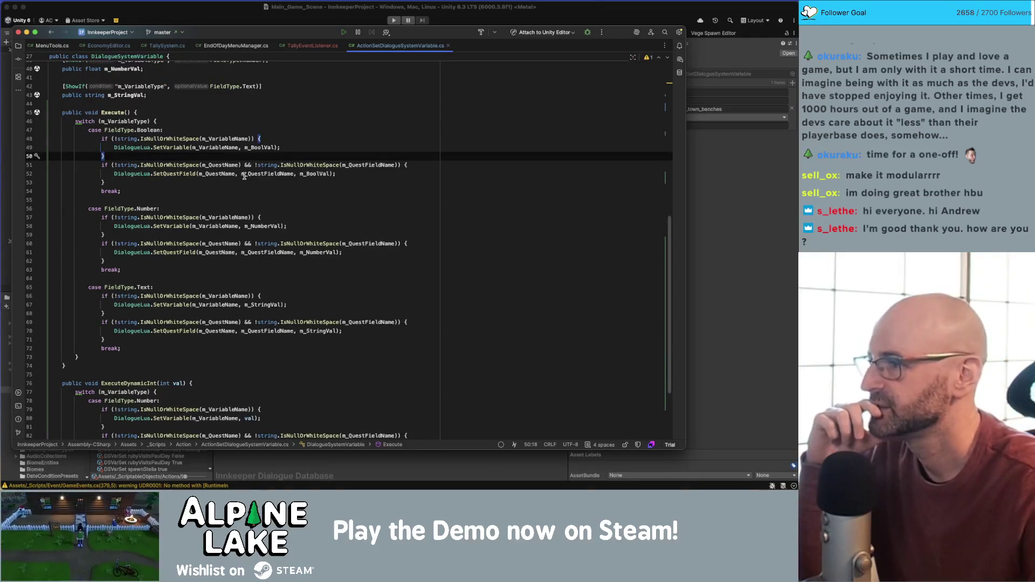
{"action": "mouse_move", "coordinate": [244, 176]}
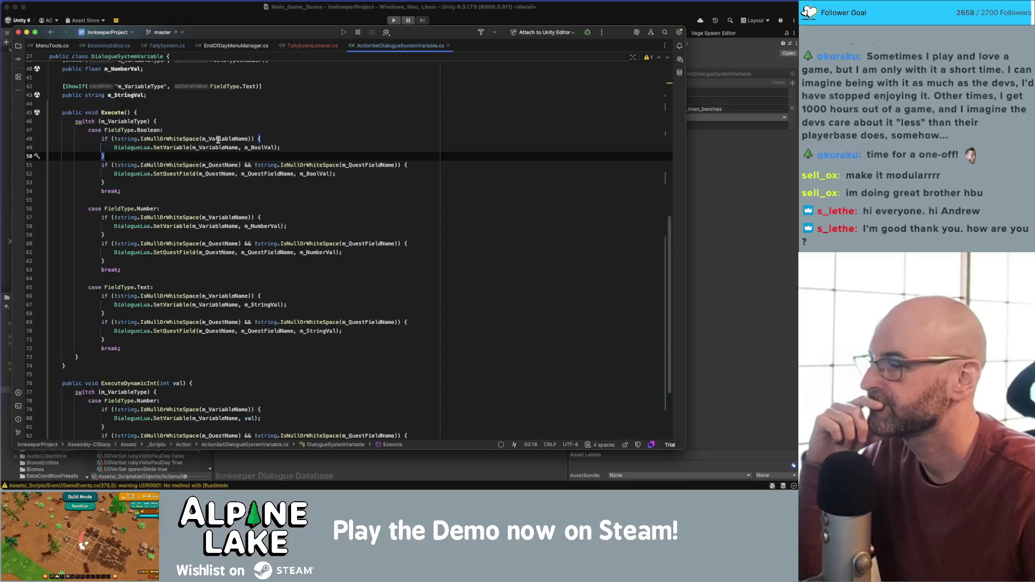
{"action": "scroll", "coordinate": [223, 174], "scroll_direction": "up", "scroll_amount": 2}
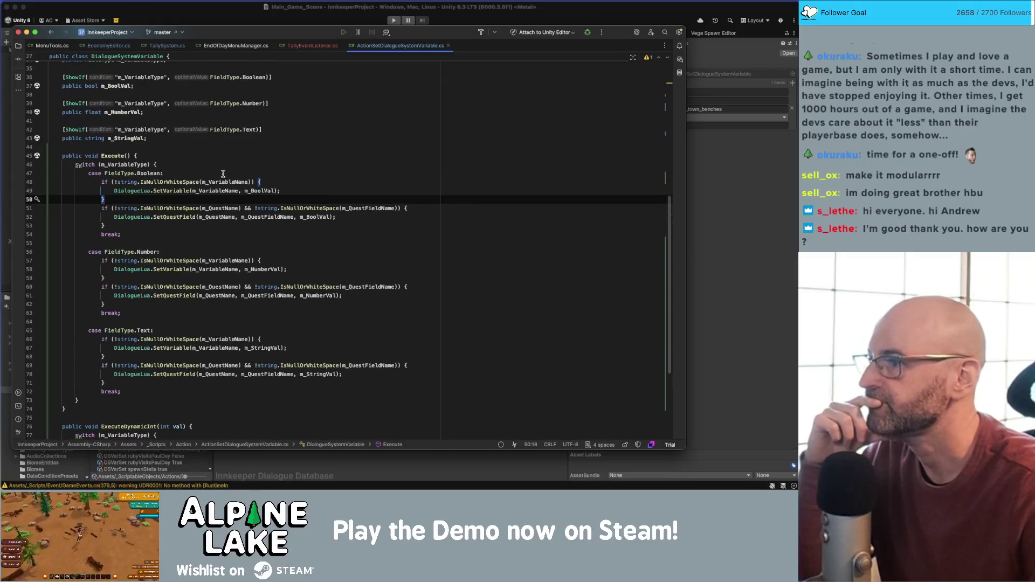
{"action": "scroll", "coordinate": [222, 173], "scroll_direction": "up", "scroll_amount": 3}
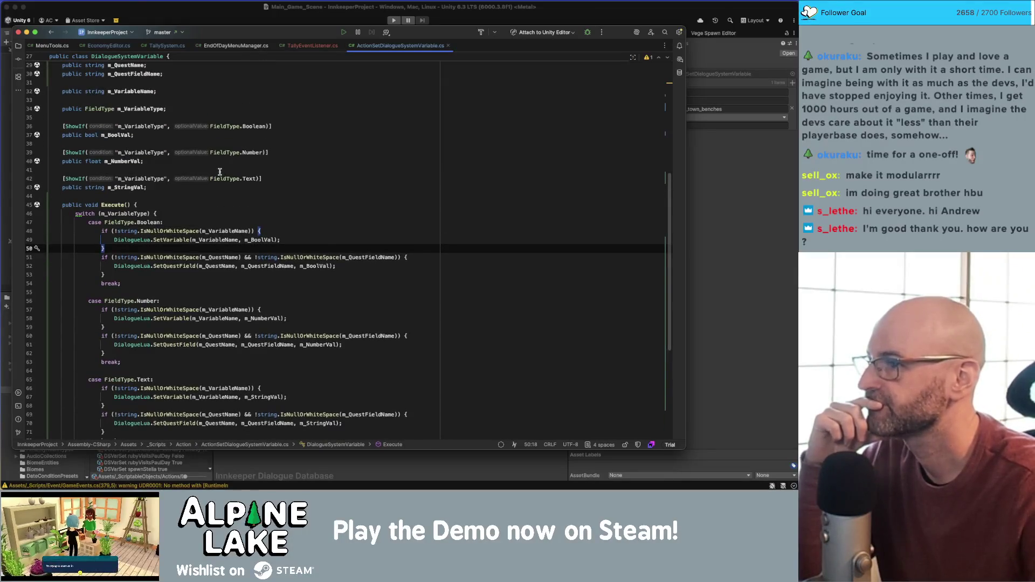
{"action": "scroll", "coordinate": [219, 172], "scroll_direction": "up", "scroll_amount": 7}
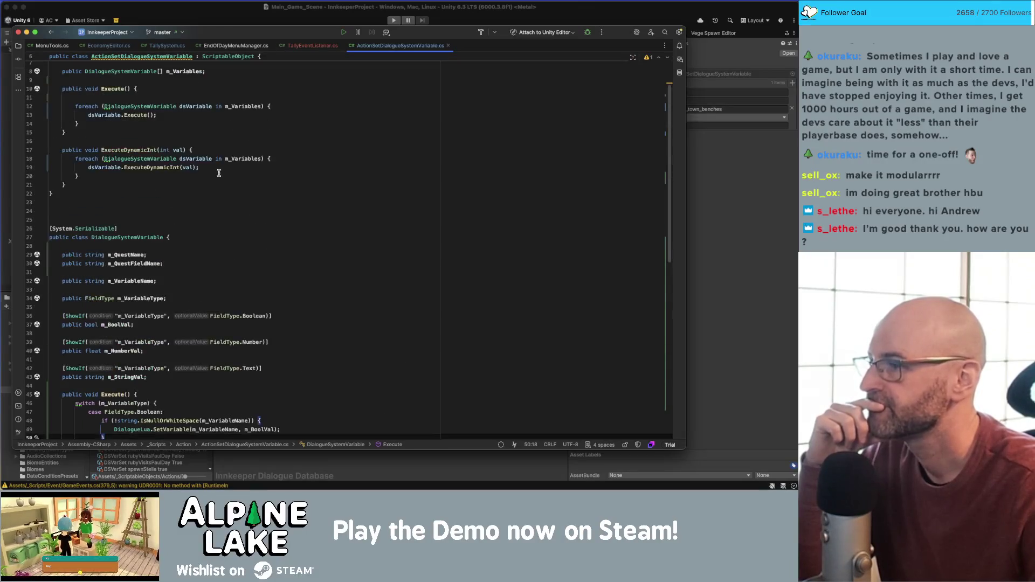
{"action": "scroll", "coordinate": [218, 174], "scroll_direction": "up", "scroll_amount": 2}
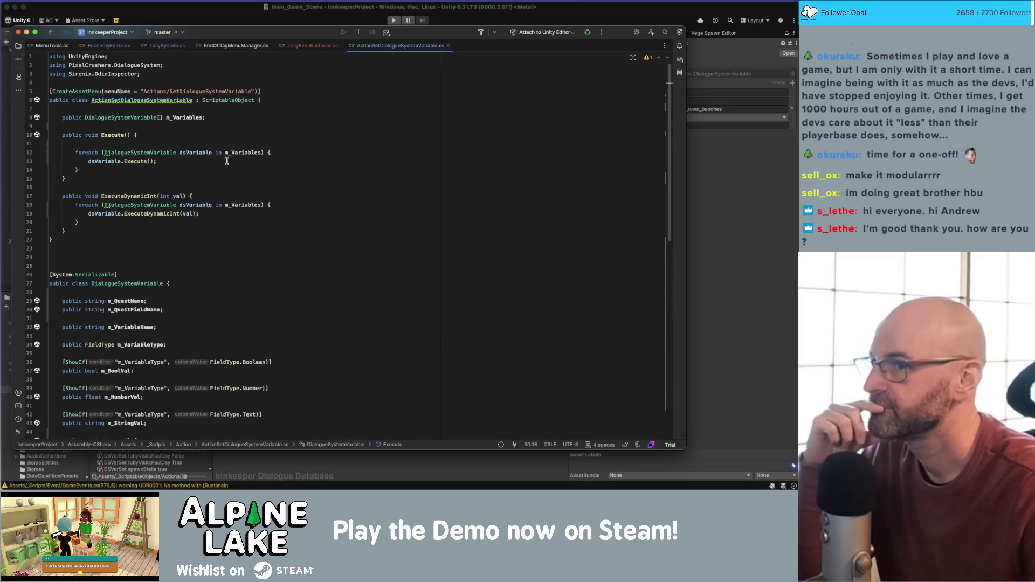
{"action": "left_click", "coordinate": [693, 172]}
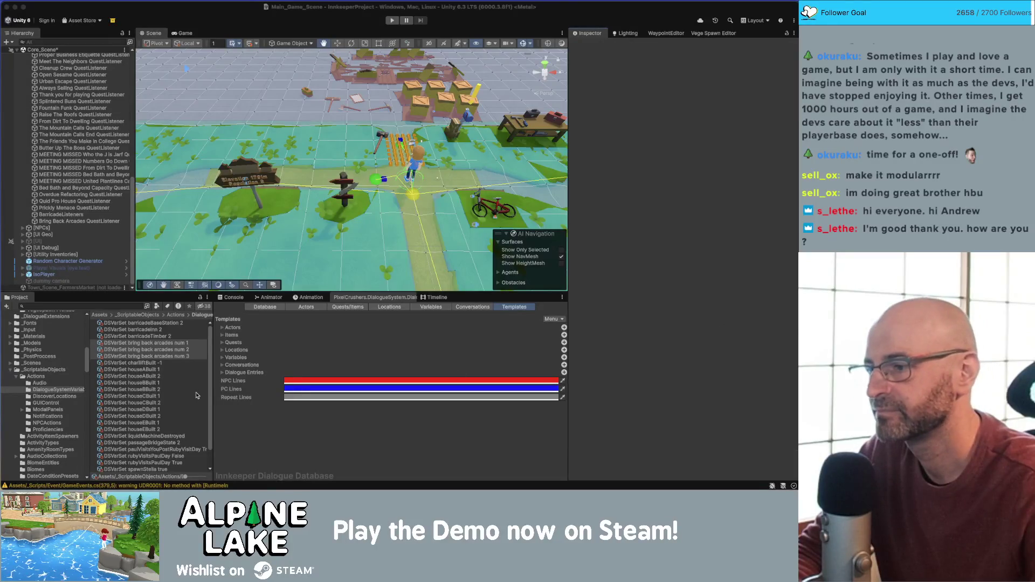
Clear Variable Name and set Quest Name to 'Bring Back Arcades' on all three assets
{"action": "left_click", "coordinate": [170, 357], "text": "shift"}
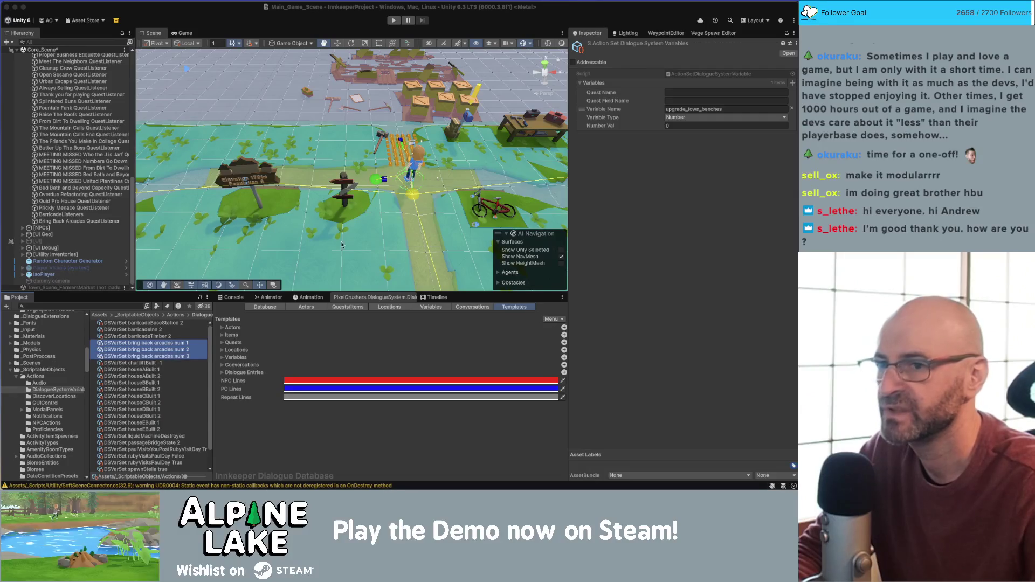
{"action": "left_click", "coordinate": [729, 108]}
{"action": "key", "text": "BackSpace"}
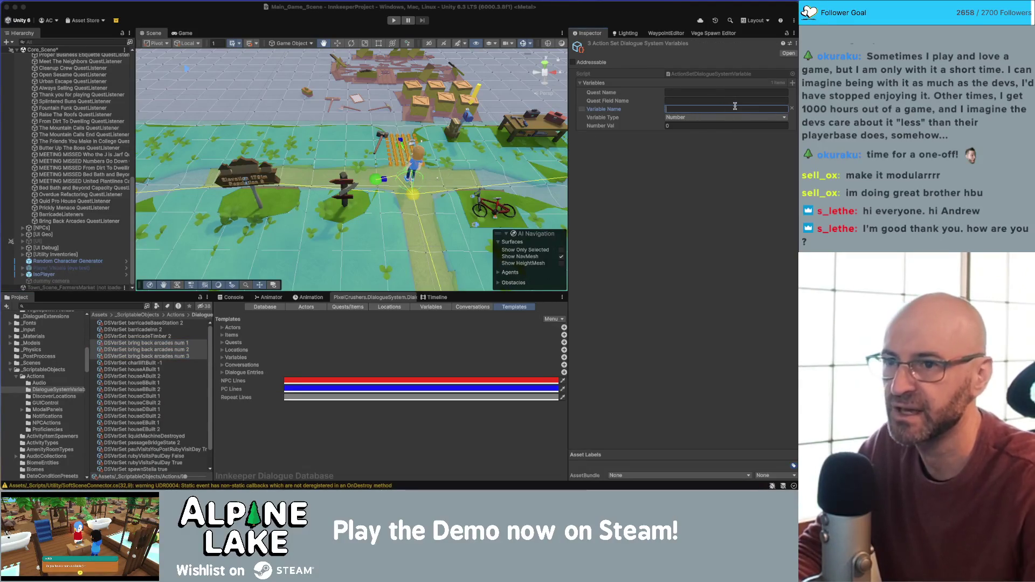
{"action": "left_click", "coordinate": [735, 93]}
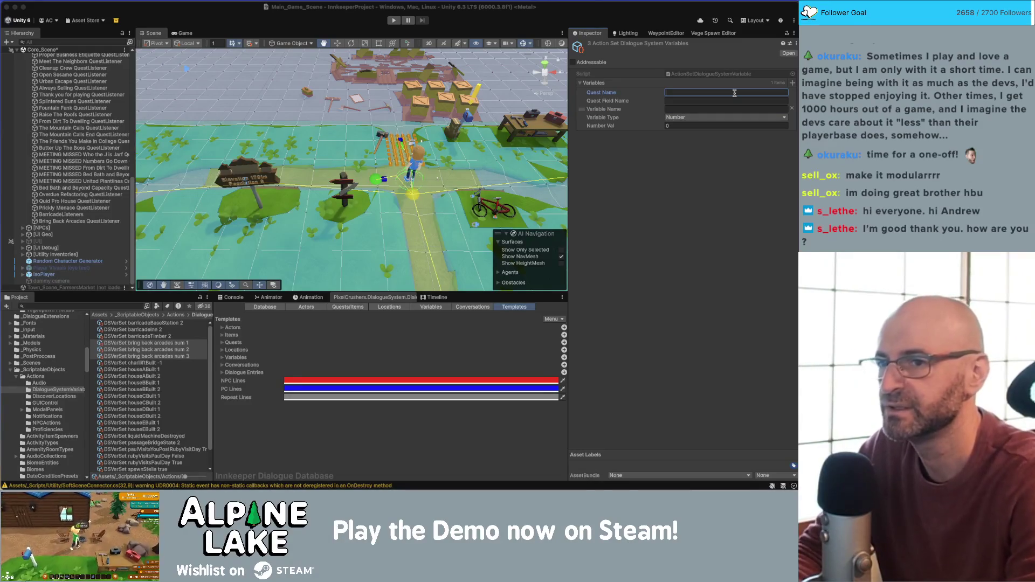
{"action": "type", "text": "Bring Back Arcades"}
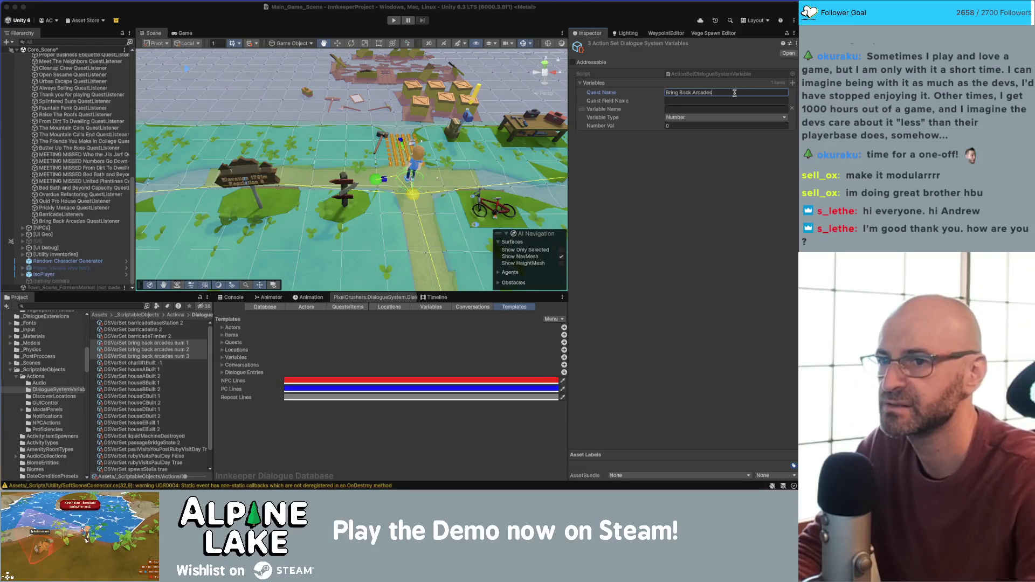
{"action": "key", "text": "Return"}
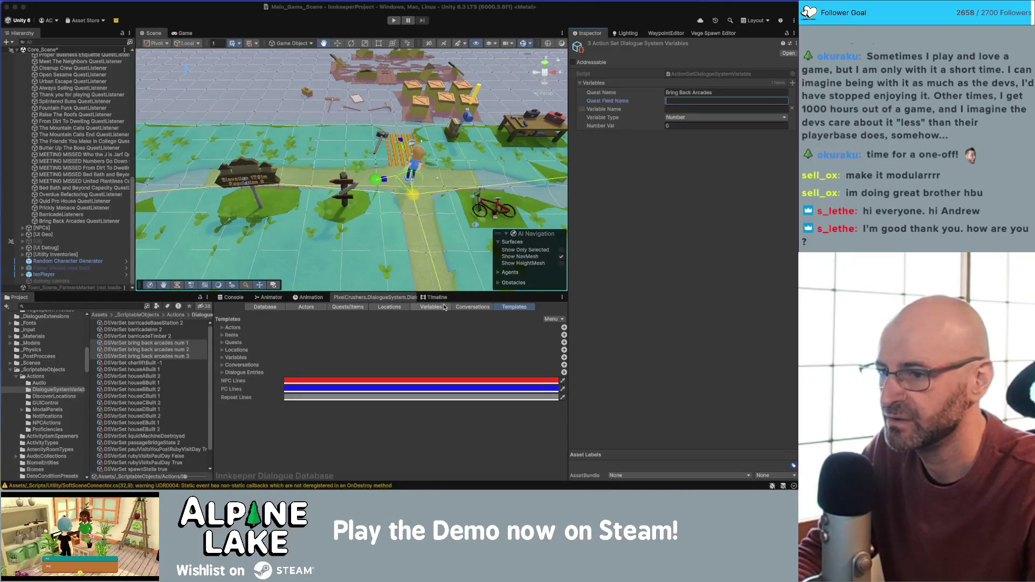
Open the Bring Back Arcades quest in Quests/Items and add a Number field to Entry 2
{"action": "left_click", "coordinate": [348, 307]}
{"action": "scroll", "coordinate": [262, 403], "scroll_direction": "down", "scroll_amount": 5}
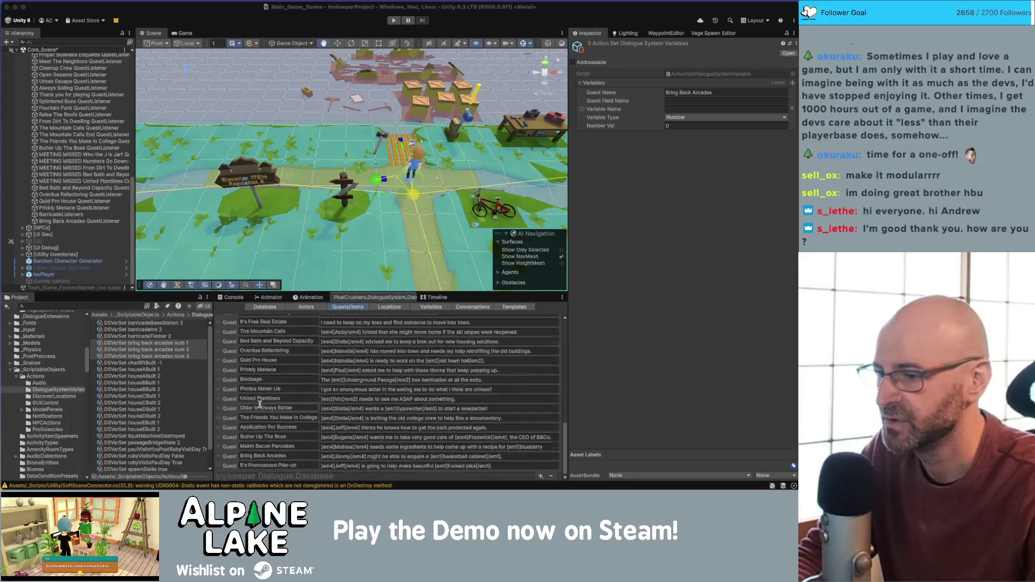
{"action": "left_click", "coordinate": [247, 457]}
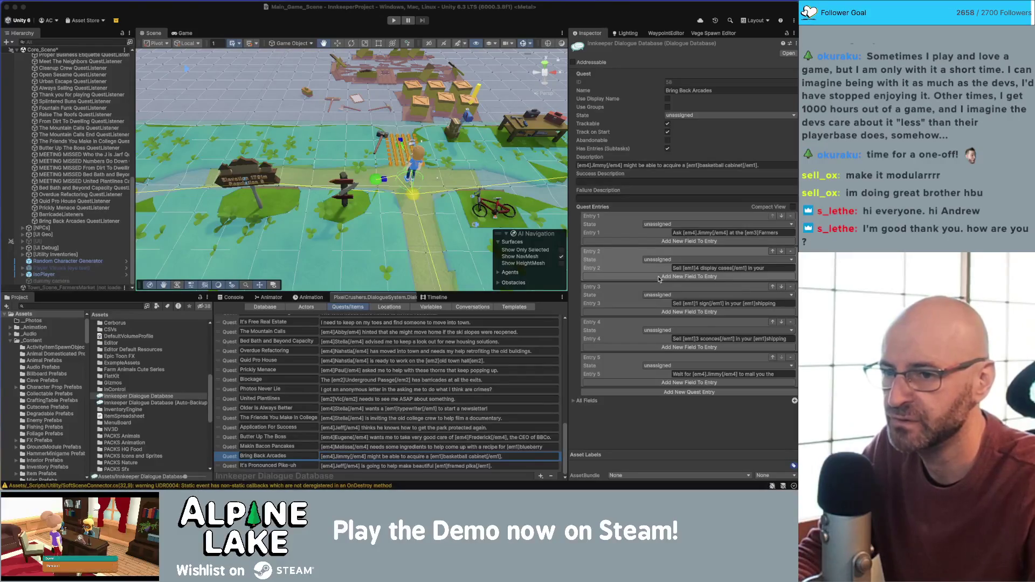
{"action": "left_click", "coordinate": [659, 278]}
{"action": "left_click", "coordinate": [709, 277]}
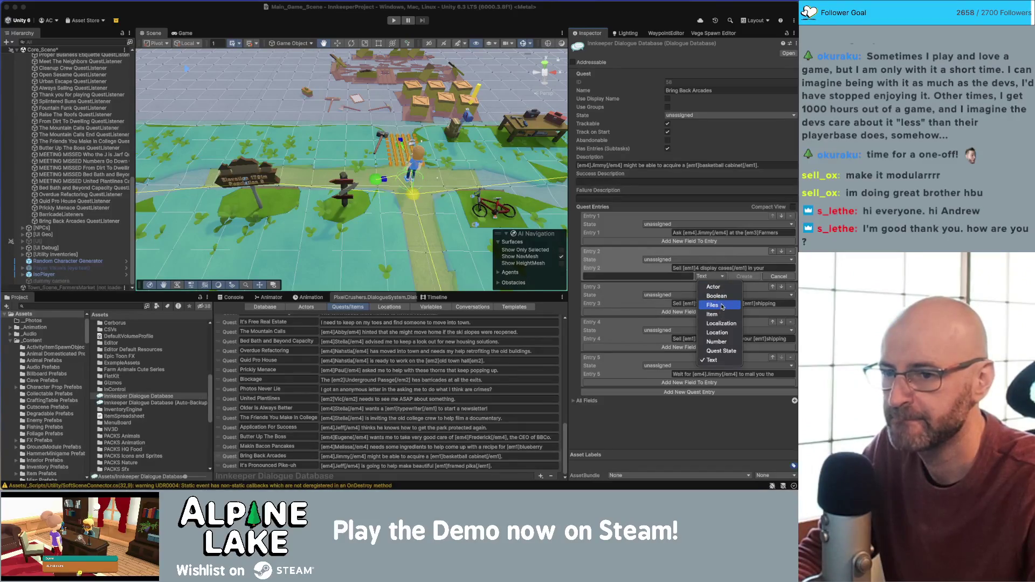
{"action": "left_click", "coordinate": [717, 341]}
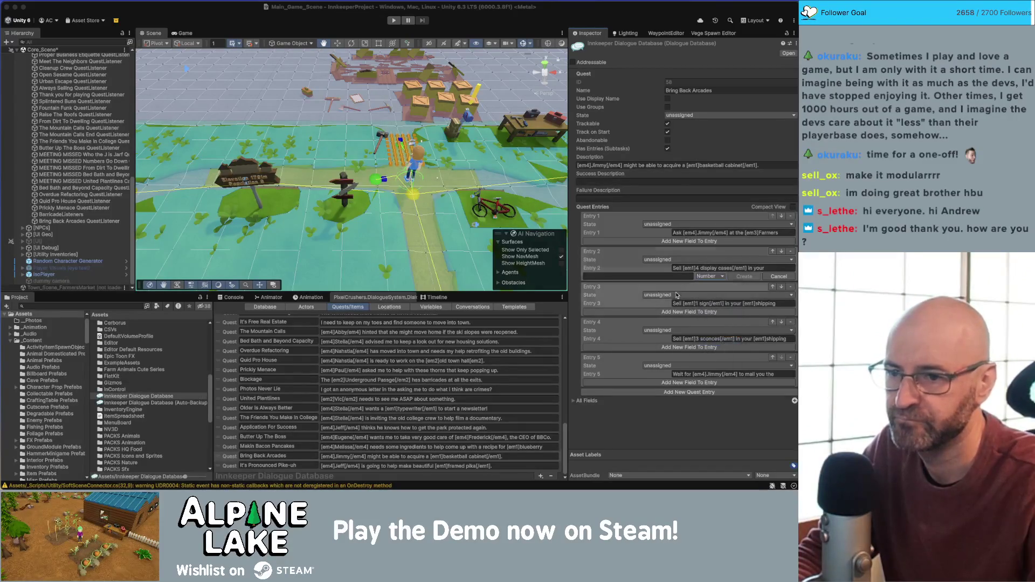
Name the Entry 2 field 'sold', then begin a 'sold' field on Entry 3
{"action": "left_click", "coordinate": [674, 277]}
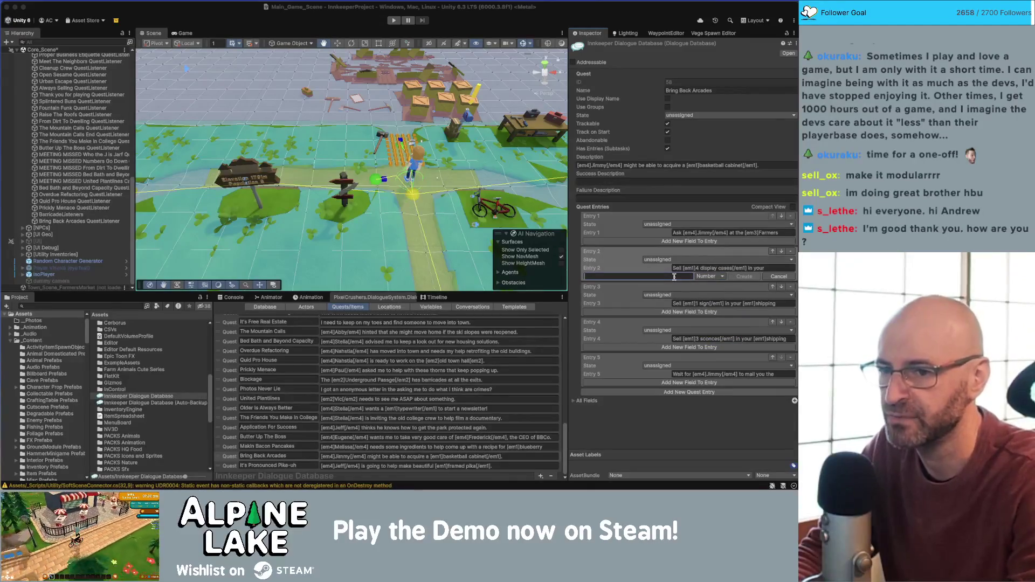
{"action": "type", "text": "amt"}
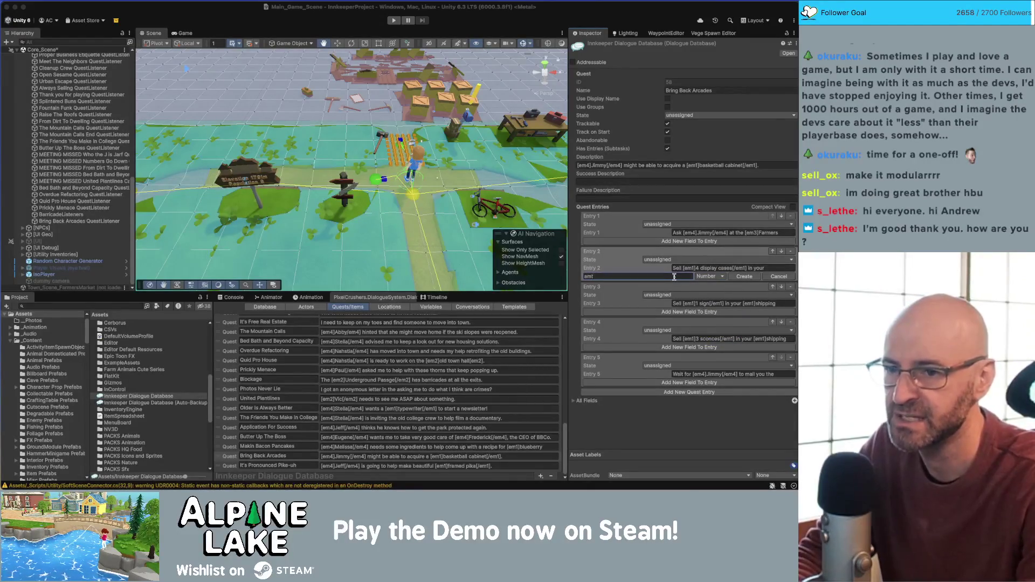
{"action": "double_click", "coordinate": [679, 279]}
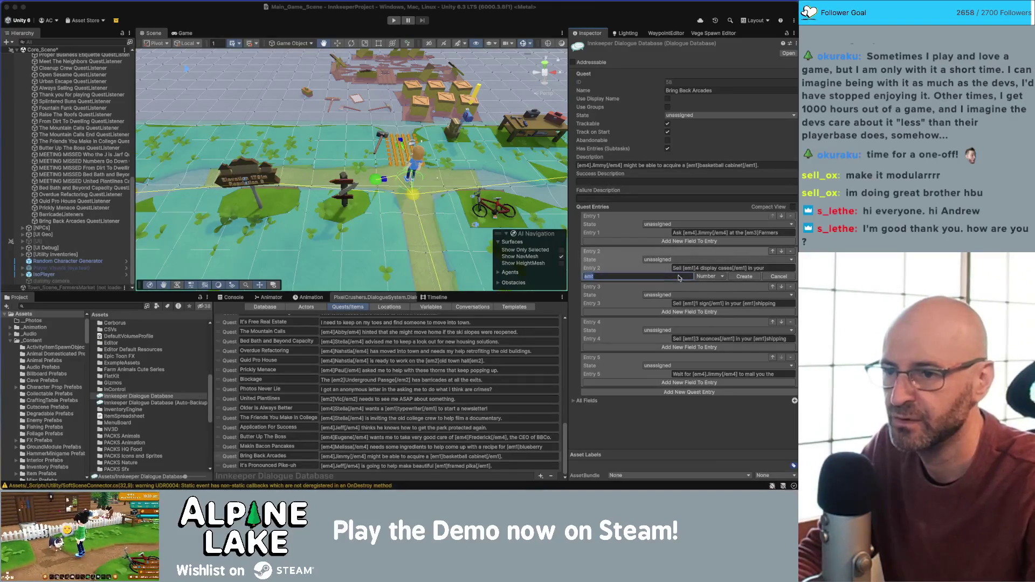
{"action": "type", "text": "sold"}
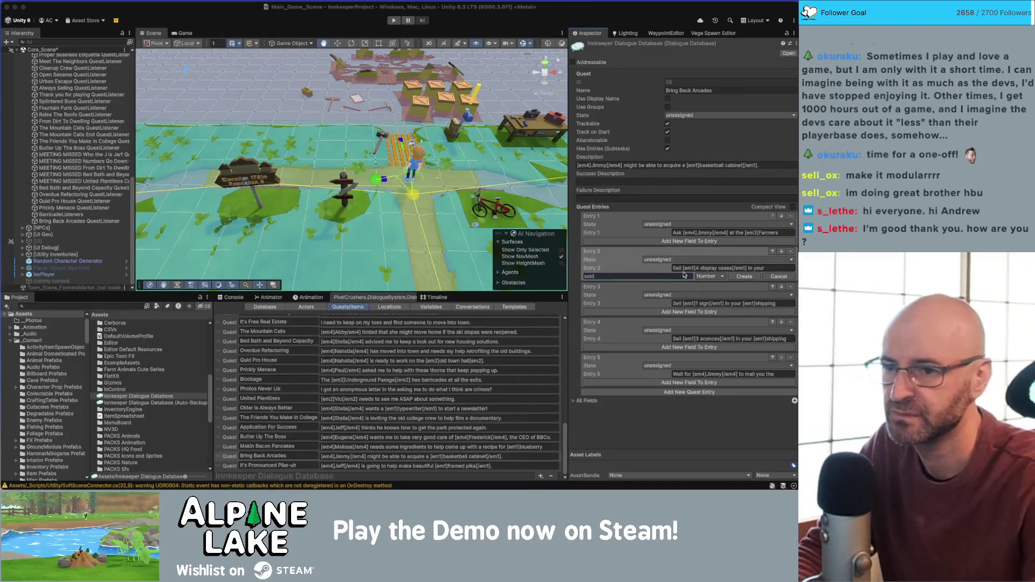
{"action": "left_click", "coordinate": [691, 313]}
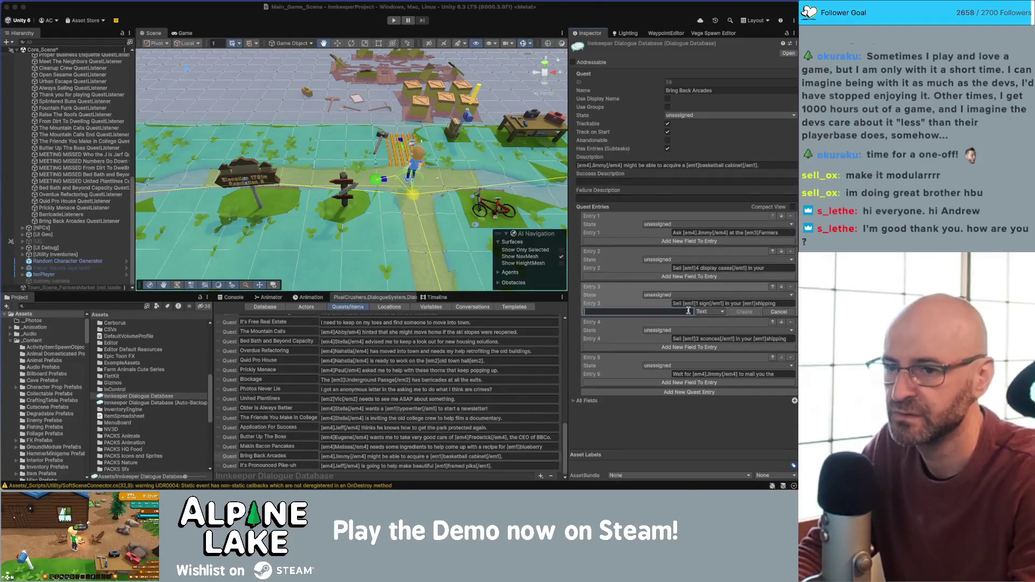
{"action": "type", "text": "sold"}
{"action": "left_click", "coordinate": [707, 313]}
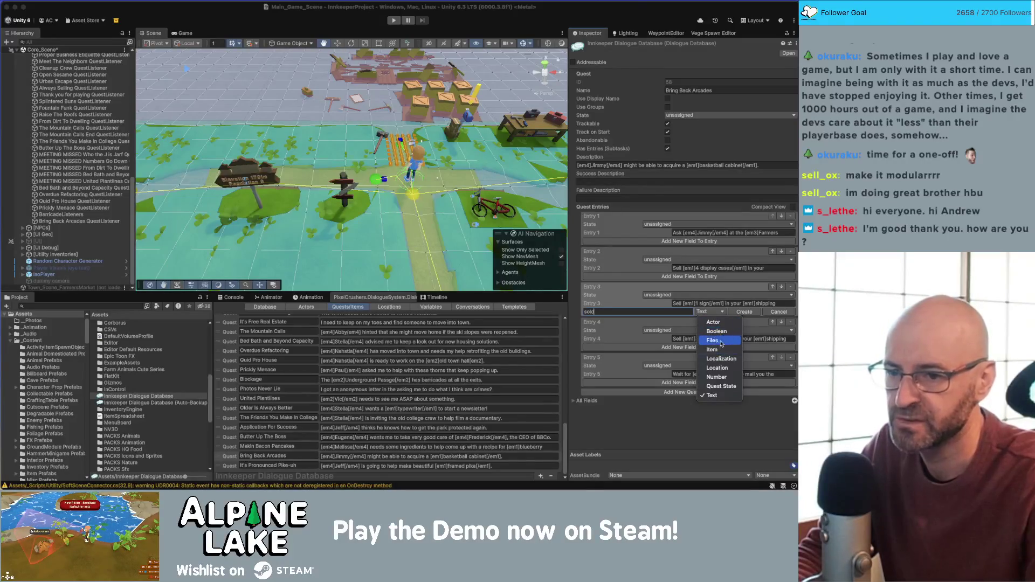
Create the Entry 3 sold Number field and add an 'Entry 2 sold' Number field
{"action": "left_click", "coordinate": [722, 377]}
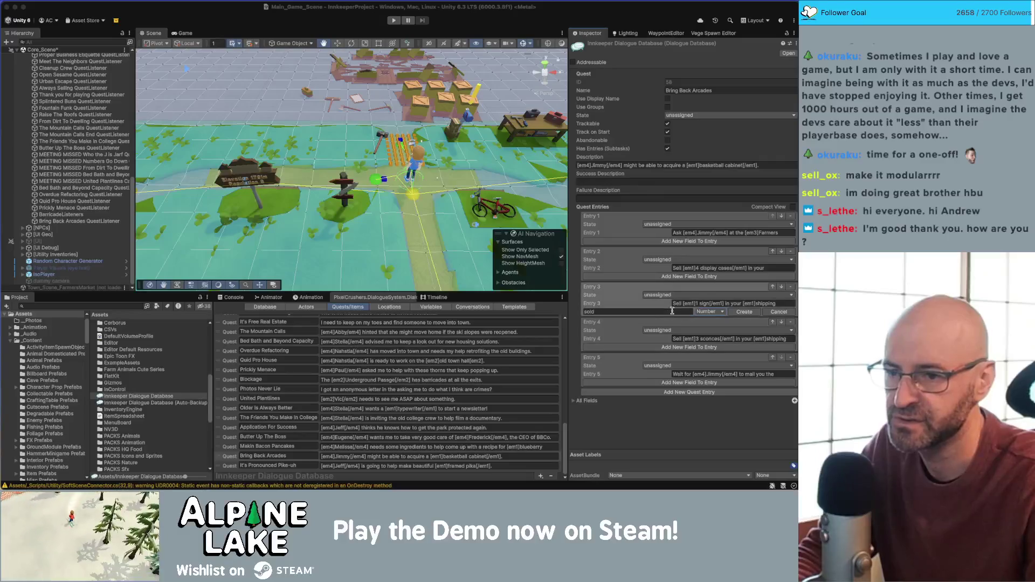
{"action": "left_click", "coordinate": [745, 311]}
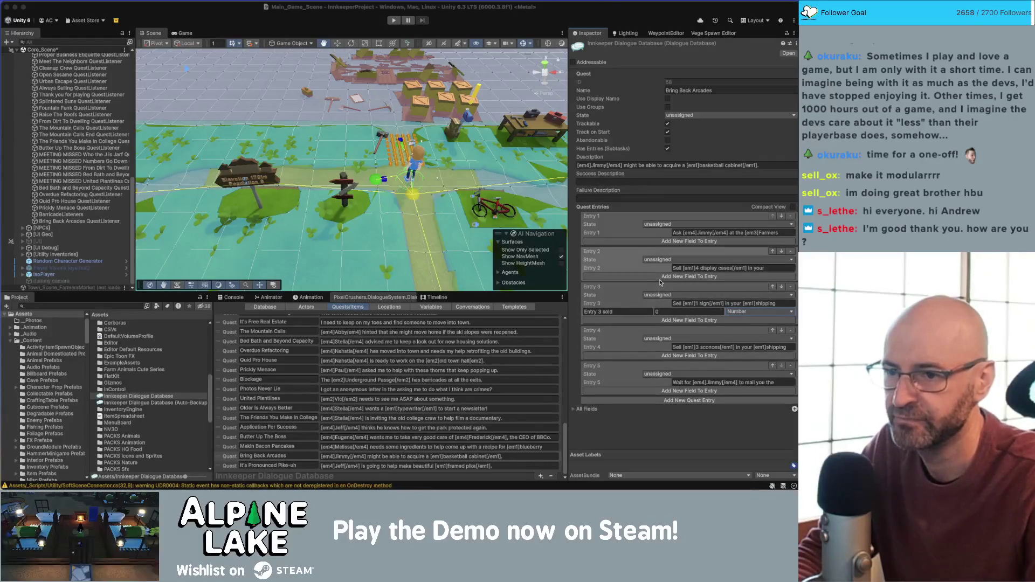
{"action": "left_click", "coordinate": [662, 277]}
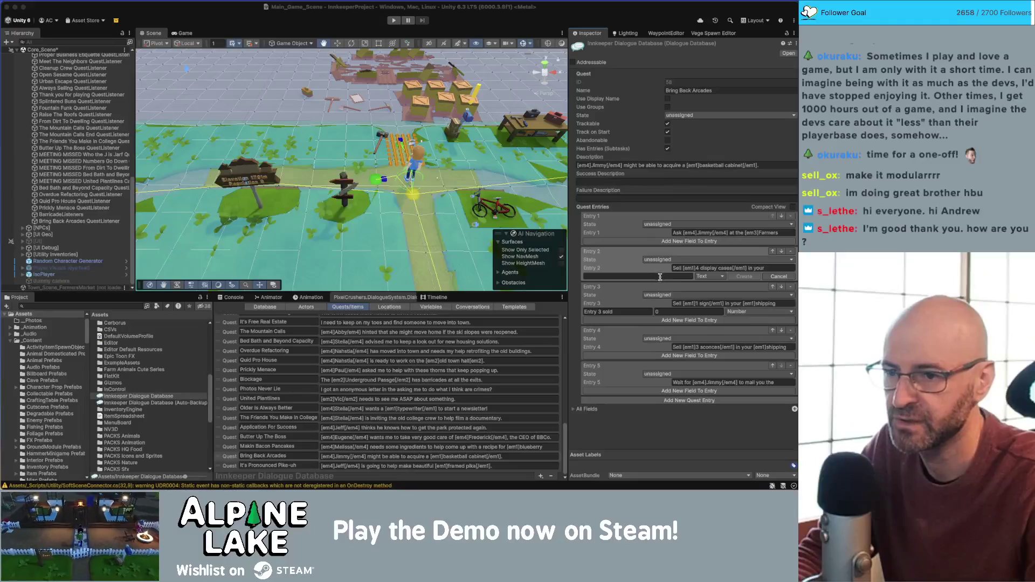
{"action": "left_click", "coordinate": [706, 276]}
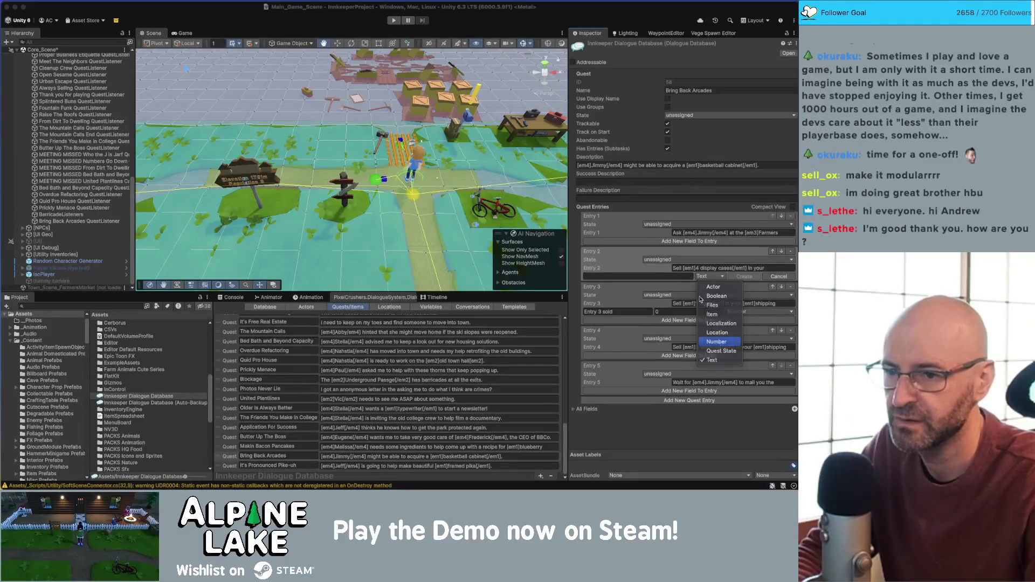
{"action": "left_click", "coordinate": [717, 342]}
{"action": "left_click", "coordinate": [683, 276]}
{"action": "type", "text": "sc"}
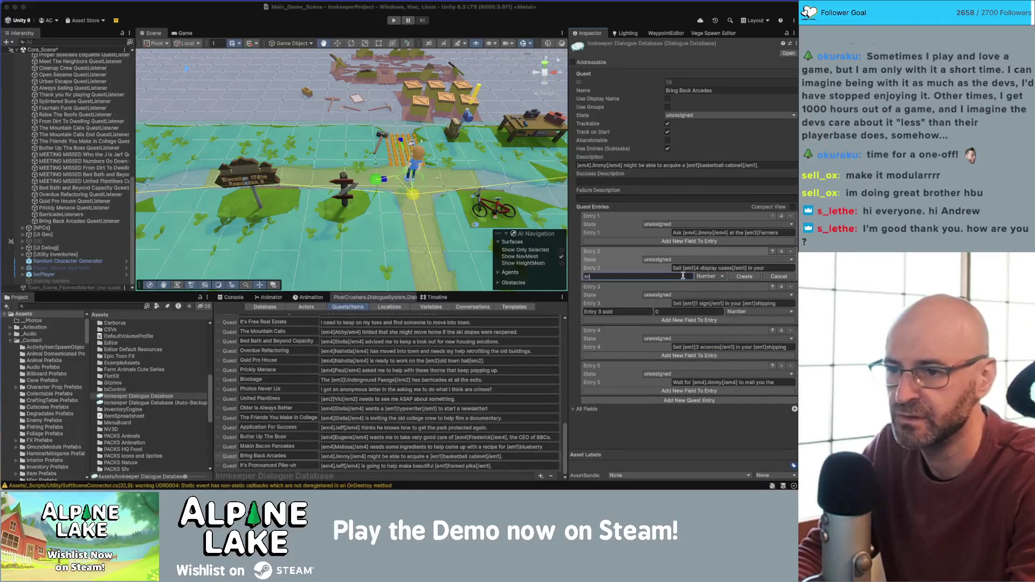
{"action": "type", "text": "ld"}
{"action": "left_click", "coordinate": [735, 278]}
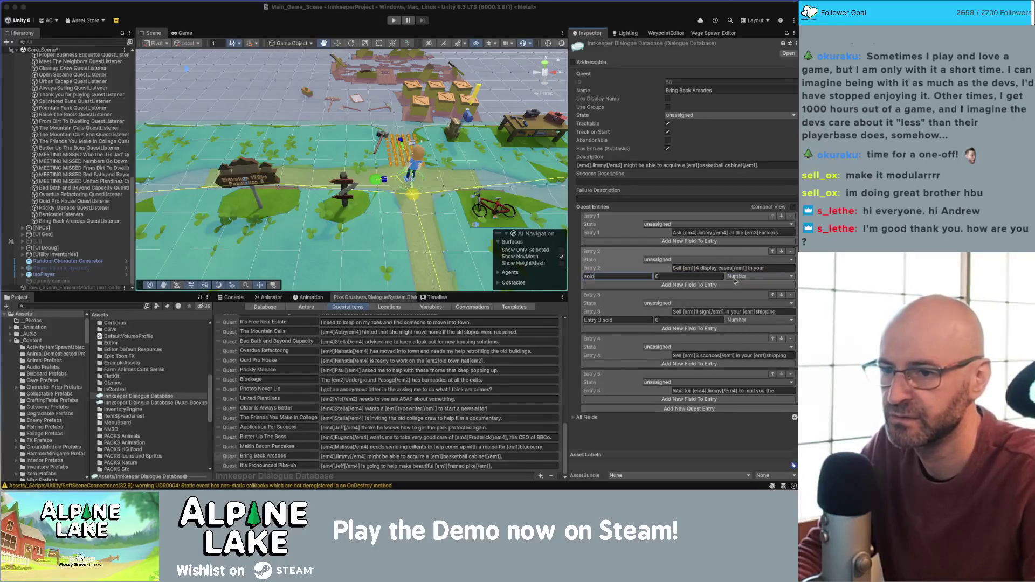
{"action": "key", "text": "Home"}
{"action": "type", "text": "Entry 2"}
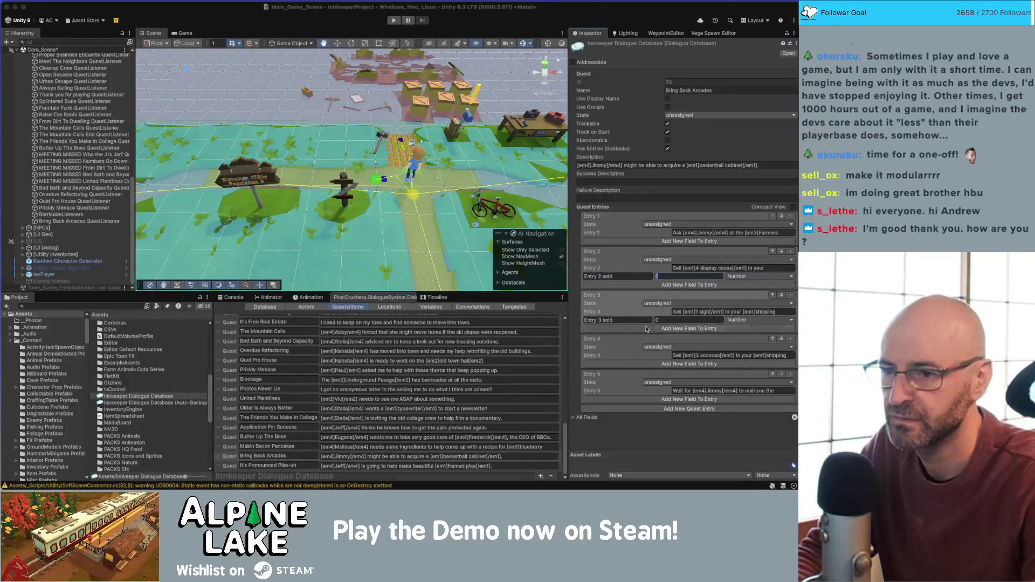
{"action": "key", "text": "Tab"}
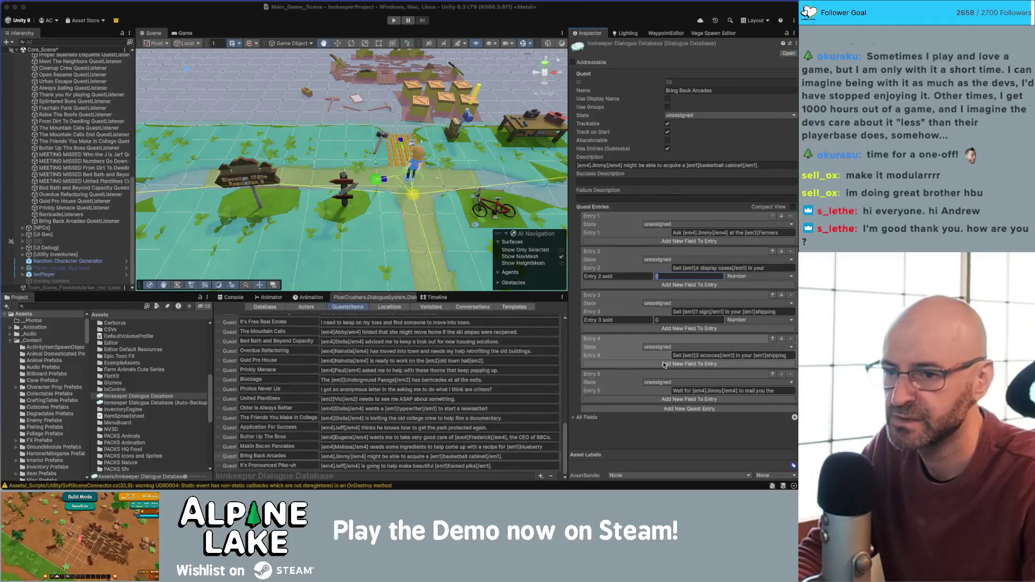
Add a sold Number field to Entry 4 and label it Entry 4 sold
{"action": "left_click", "coordinate": [665, 365]}
{"action": "left_click", "coordinate": [708, 364]}
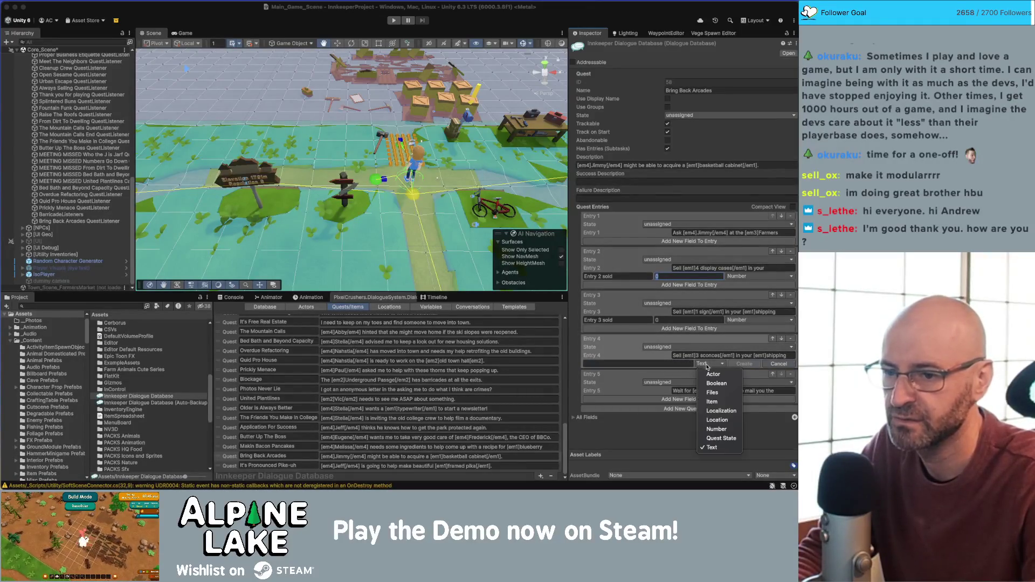
{"action": "key", "text": "Return"}
{"action": "left_click", "coordinate": [671, 364]}
{"action": "type", "text": "sold"}
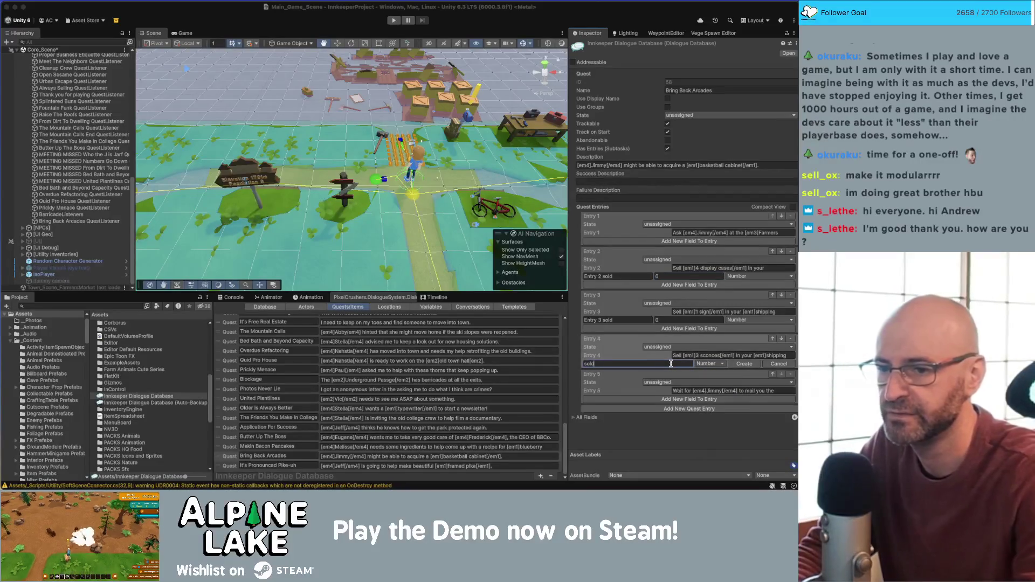
{"action": "key", "text": "Return"}
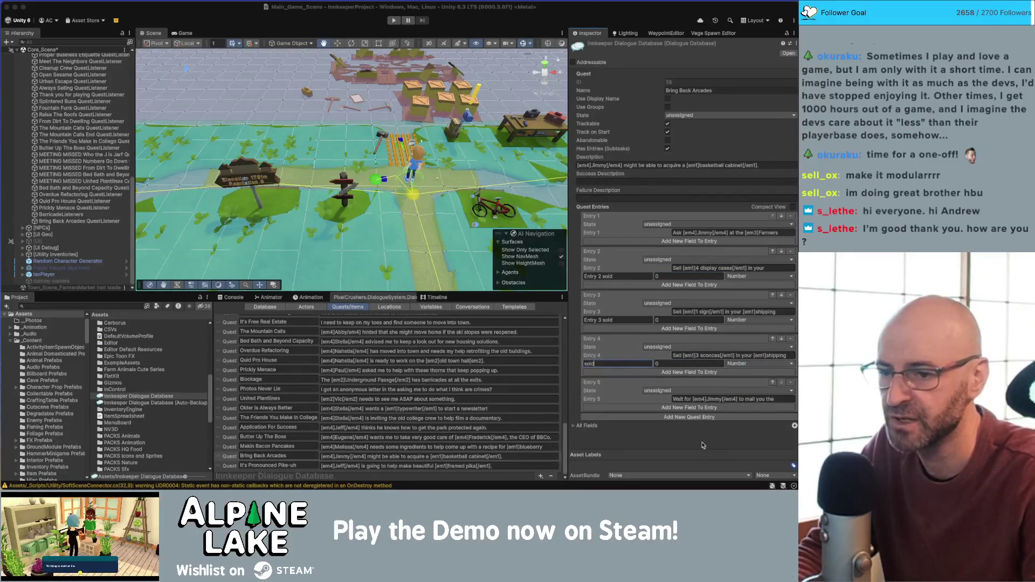
{"action": "left_click", "coordinate": [606, 366]}
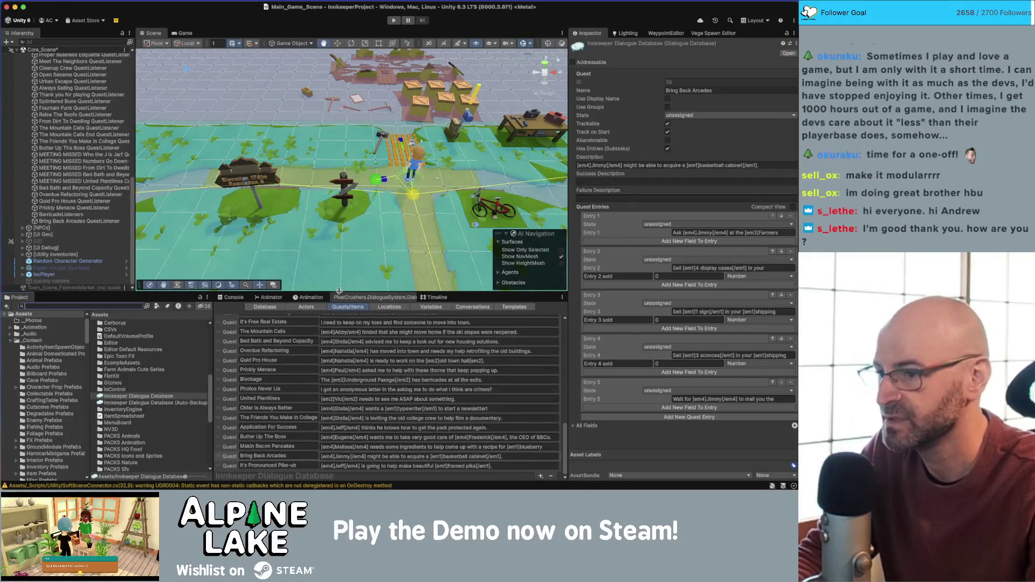
{"action": "scroll", "coordinate": [65, 381], "scroll_direction": "down", "scroll_amount": 1}
{"action": "scroll", "coordinate": [64, 380], "scroll_direction": "down", "scroll_amount": 10}
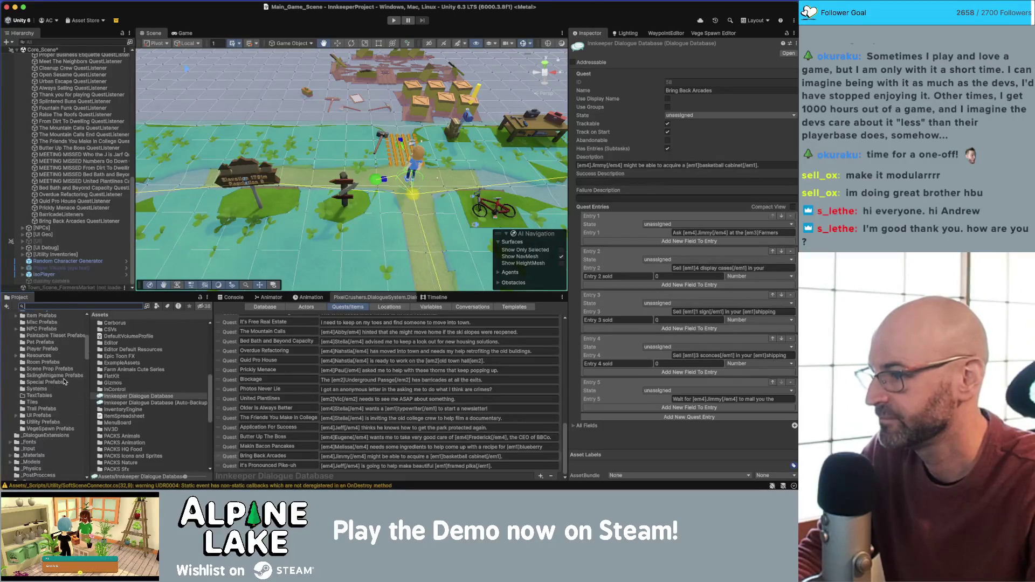
Set the bring back arcades num 1 asset's Quest Field Name to 'Entry 2 sold'
{"action": "left_click", "coordinate": [60, 409]}
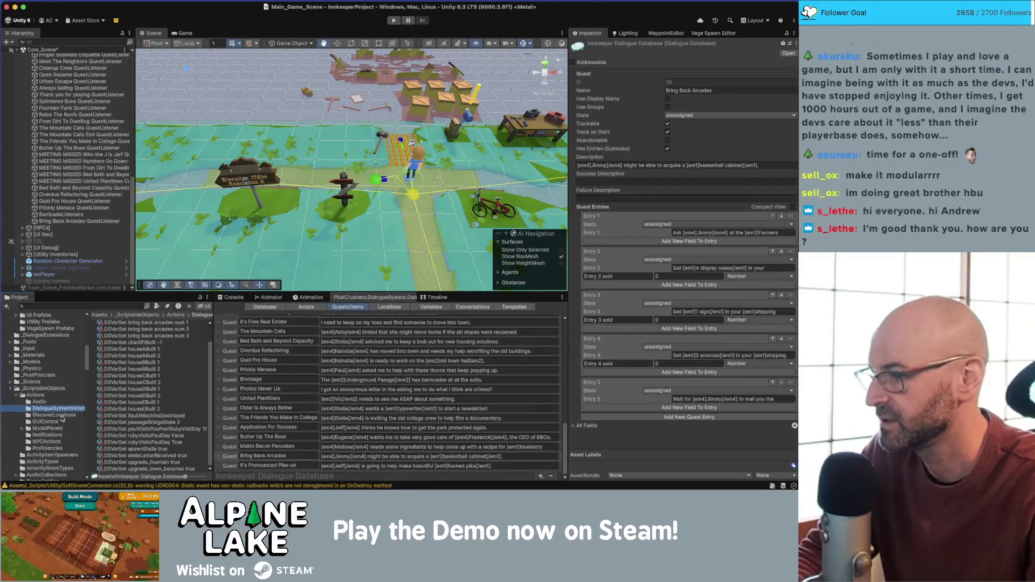
{"action": "scroll", "coordinate": [162, 347], "scroll_direction": "up", "scroll_amount": 1}
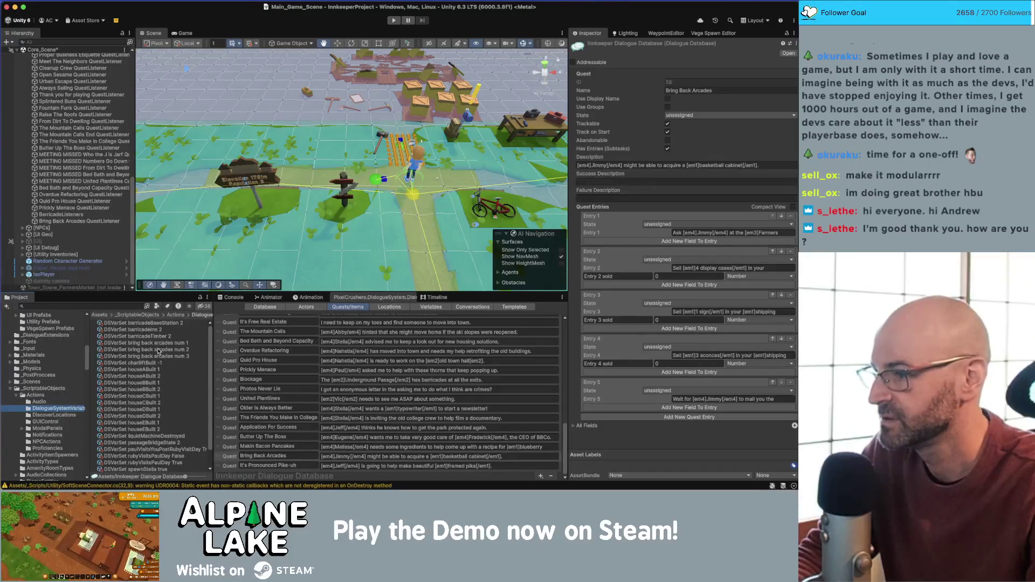
{"action": "left_click", "coordinate": [141, 344]}
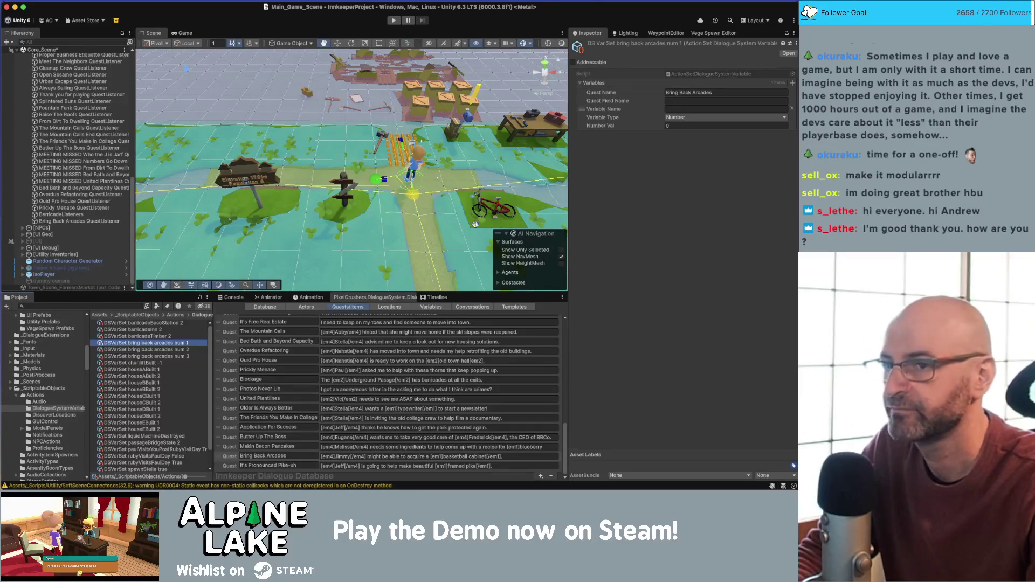
{"action": "left_click", "coordinate": [688, 101]}
{"action": "type", "text": "Entry 2"}
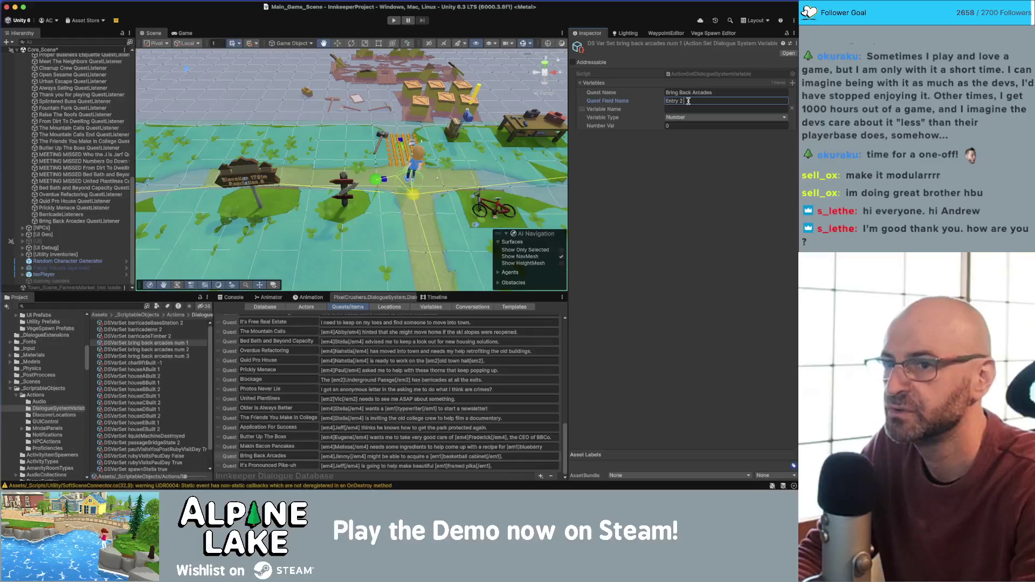
{"action": "type", "text": "sold"}
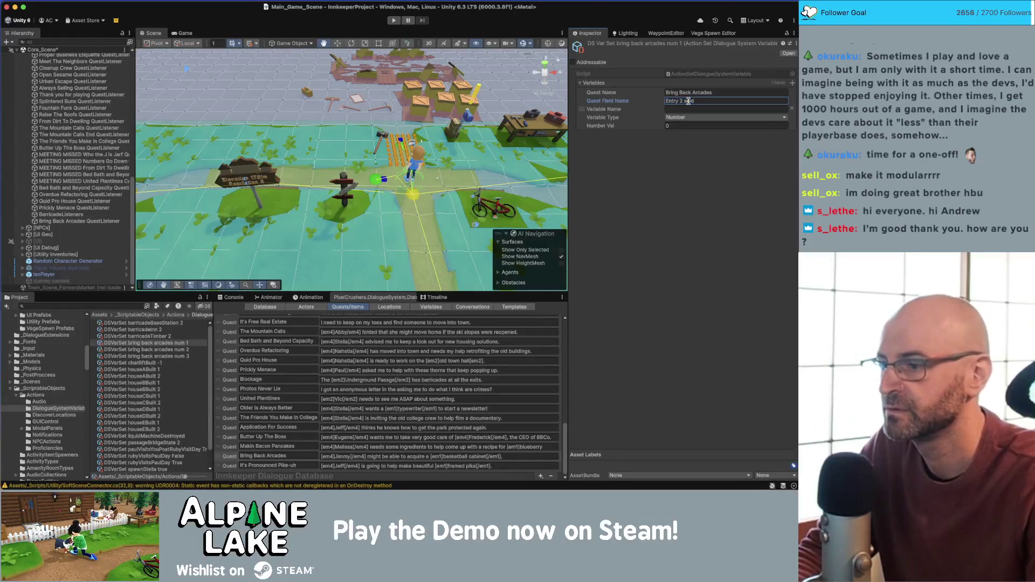
Retarget the num 2 and num 3 assets to 'Entry 3 sold' and 'Entry 4 sold', then return to Rider
{"action": "left_click", "coordinate": [196, 350]}
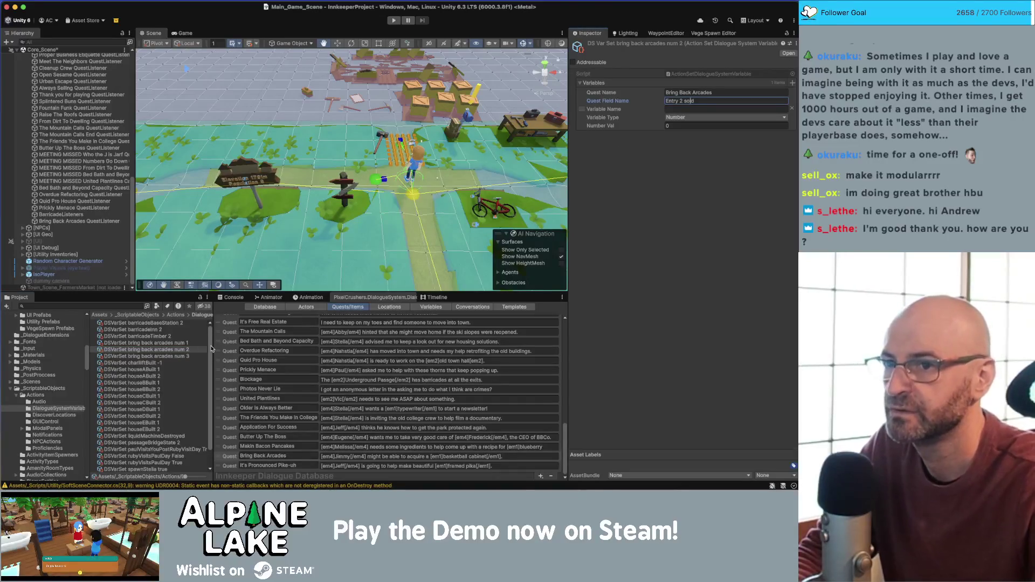
{"action": "type", "text": "3"}
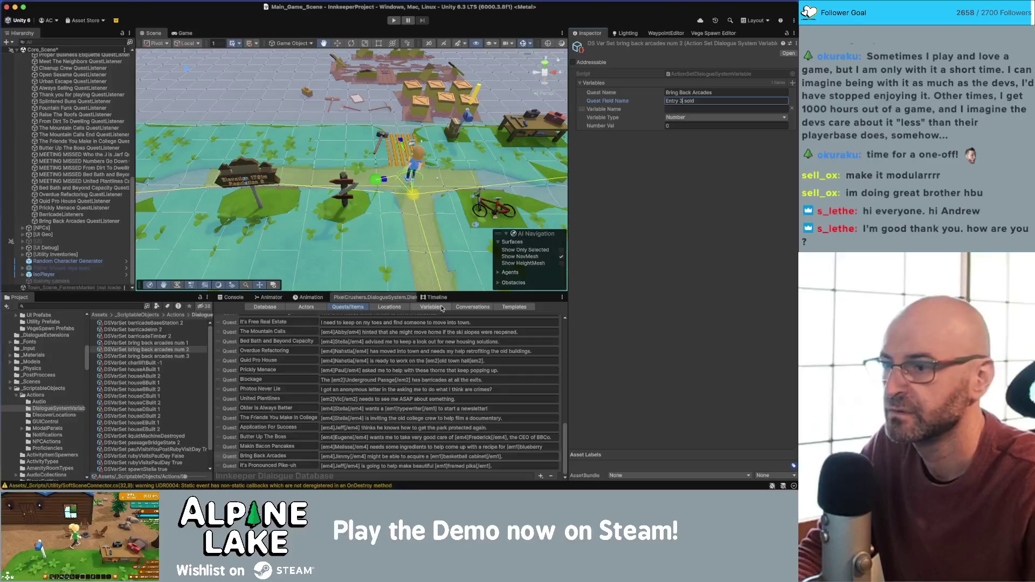
{"action": "left_click", "coordinate": [176, 355]}
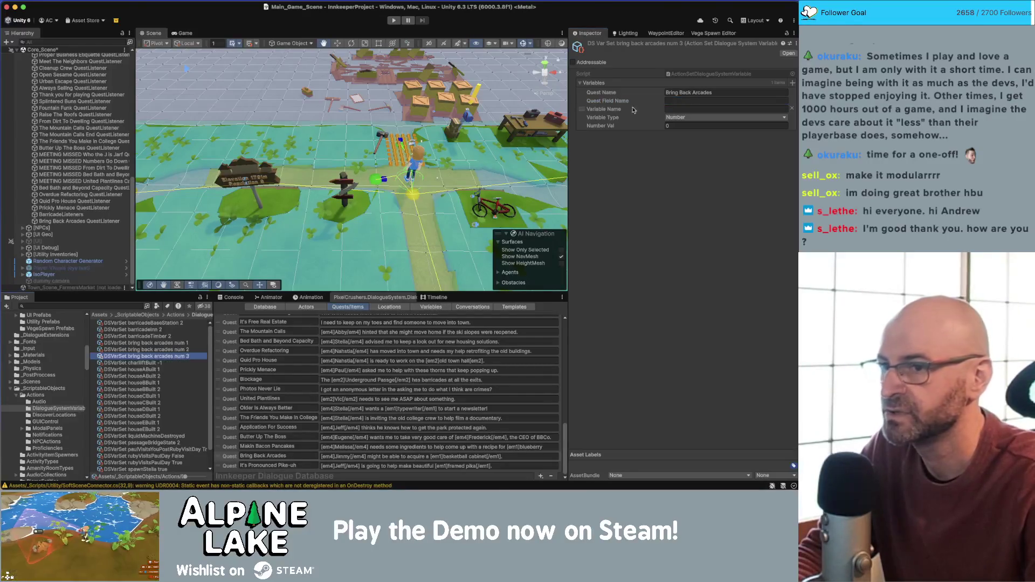
{"action": "left_click", "coordinate": [717, 101]}
{"action": "key", "text": "Left"}
{"action": "key", "text": "Left"}
{"action": "key", "text": "Left"}
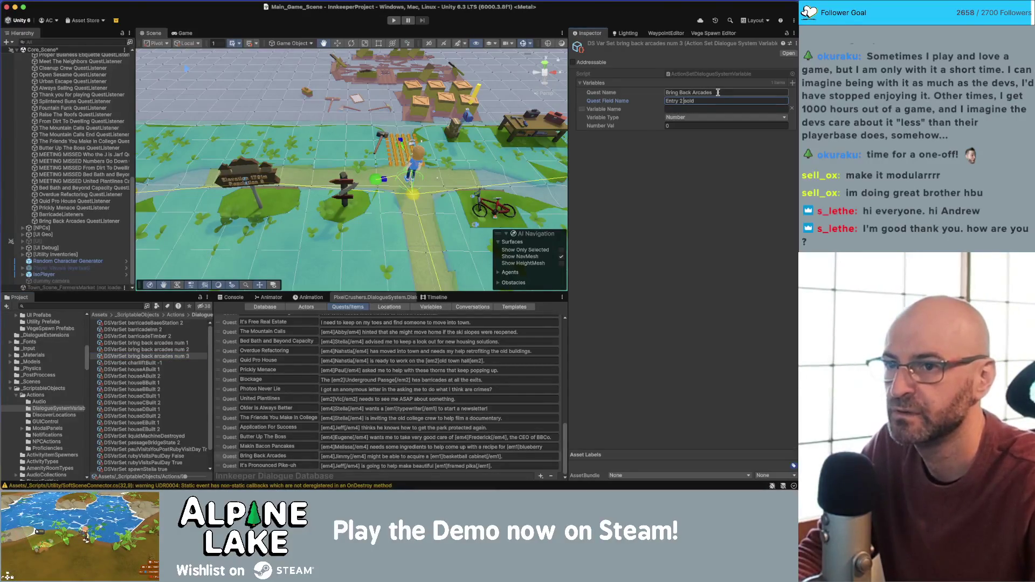
{"action": "type", "text": "4"}
{"action": "key", "text": "Return"}
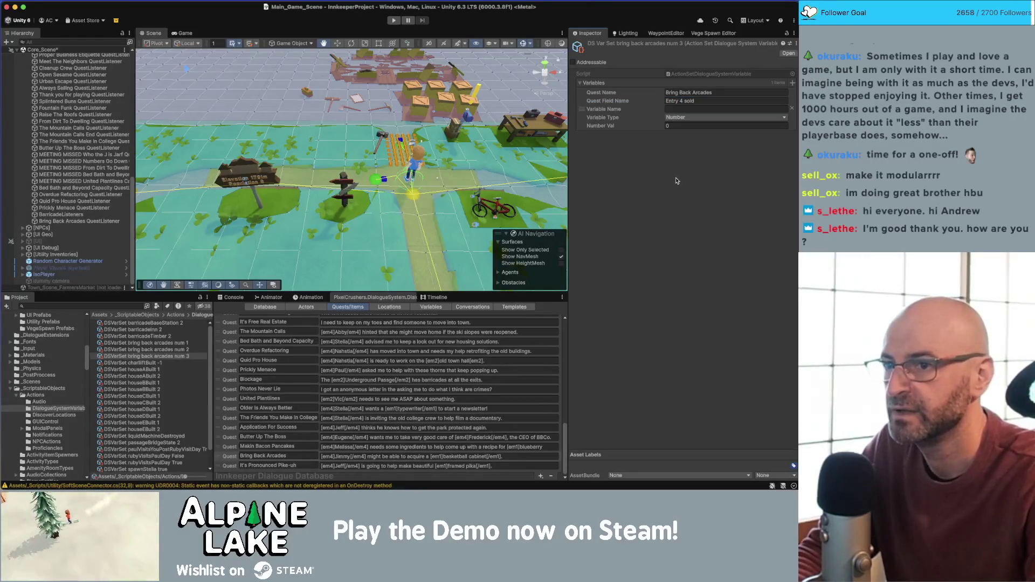
{"action": "left_click", "coordinate": [666, 124]}
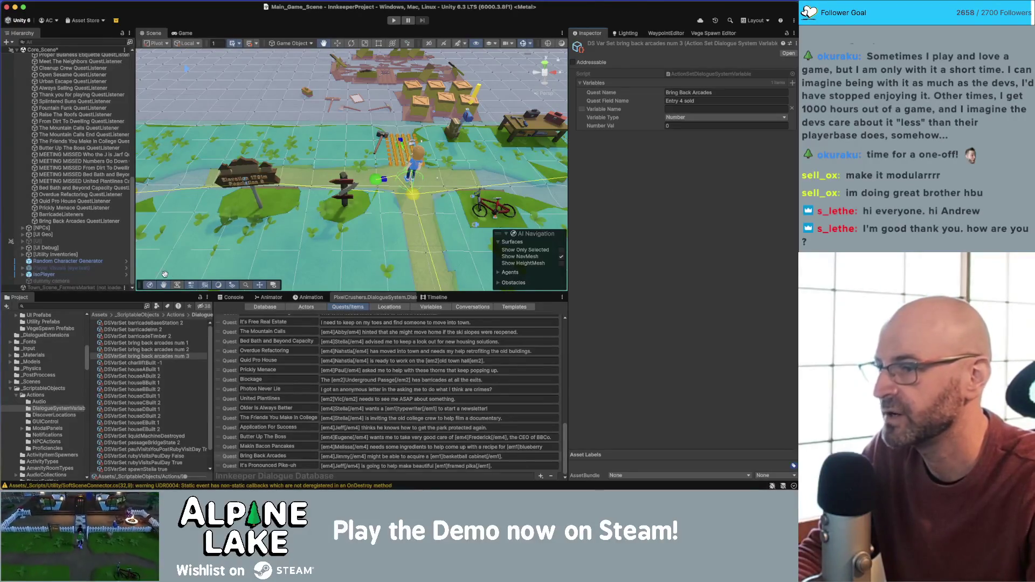
{"action": "key", "text": "super+Tab"}
{"action": "key", "text": "super+Tab"}
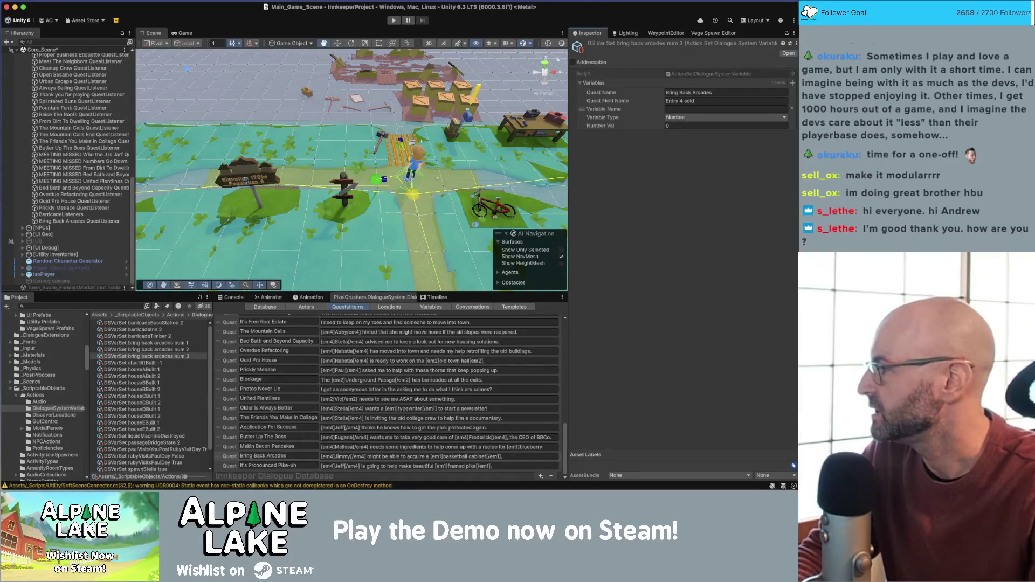
{"action": "key", "text": "super+Tab"}
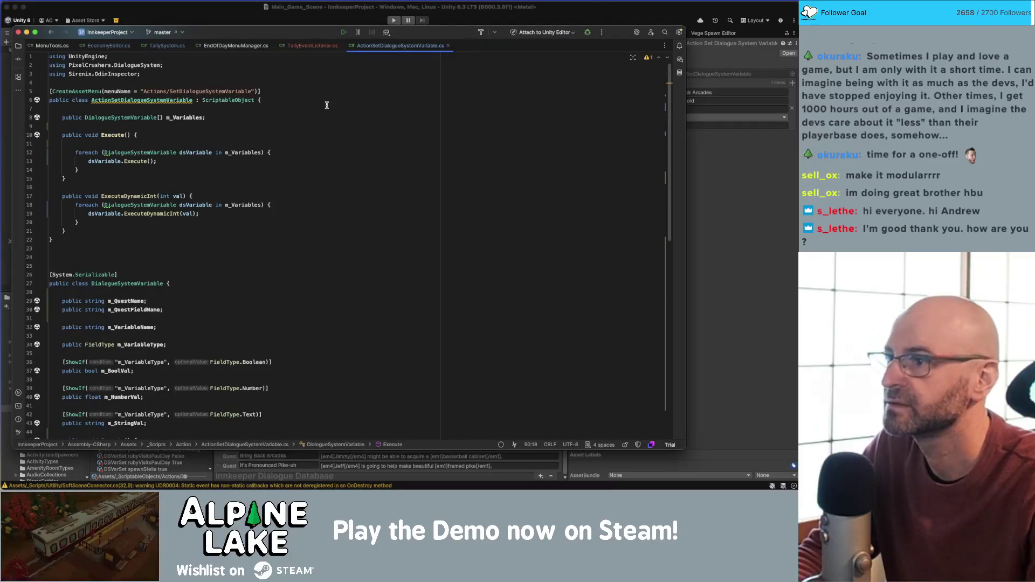
In TallyEventListener.cs, try retyping m_Event as UnityEventInt, then undo so it stays UnityEvent
{"action": "left_click", "coordinate": [311, 46]}
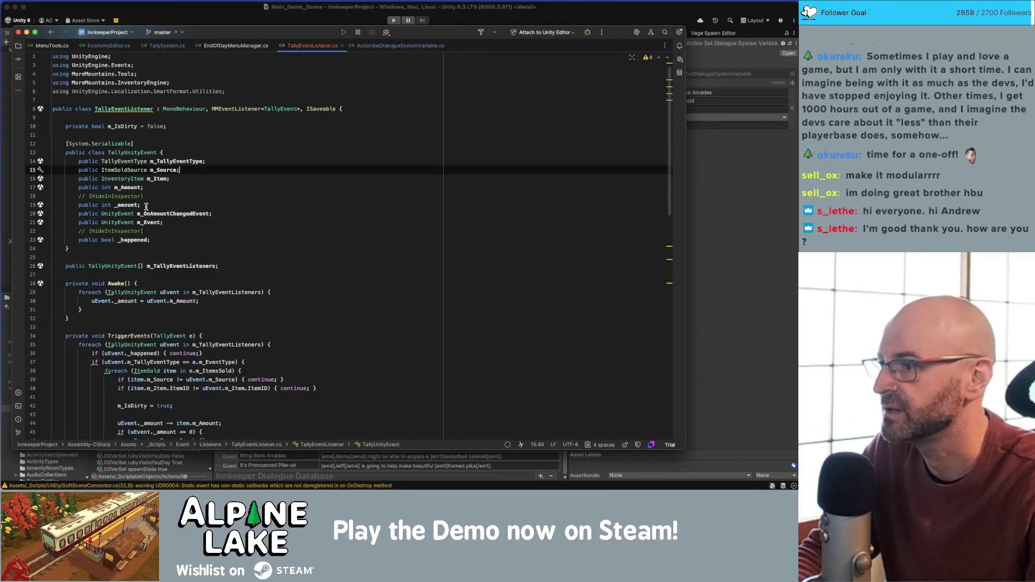
{"action": "left_click", "coordinate": [121, 222]}
{"action": "key", "text": "BackSpace"}
{"action": "key", "text": "BackSpace"}
{"action": "key", "text": "BackSpace"}
{"action": "type", "text": "Int"}
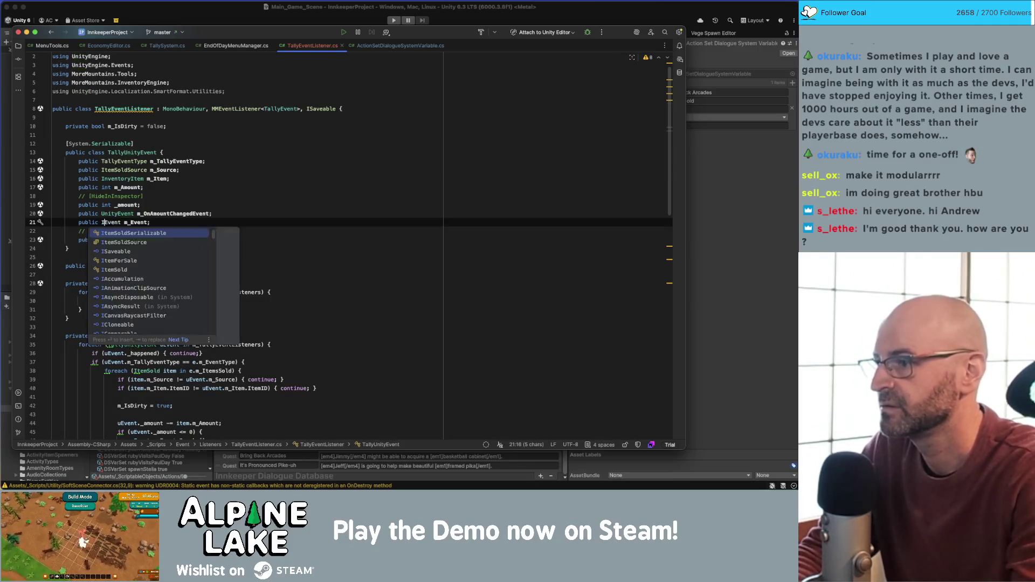
{"action": "key", "text": "Left"}
{"action": "key", "text": "Left"}
{"action": "key", "text": "Left"}
{"action": "type", "text": "Unity"}
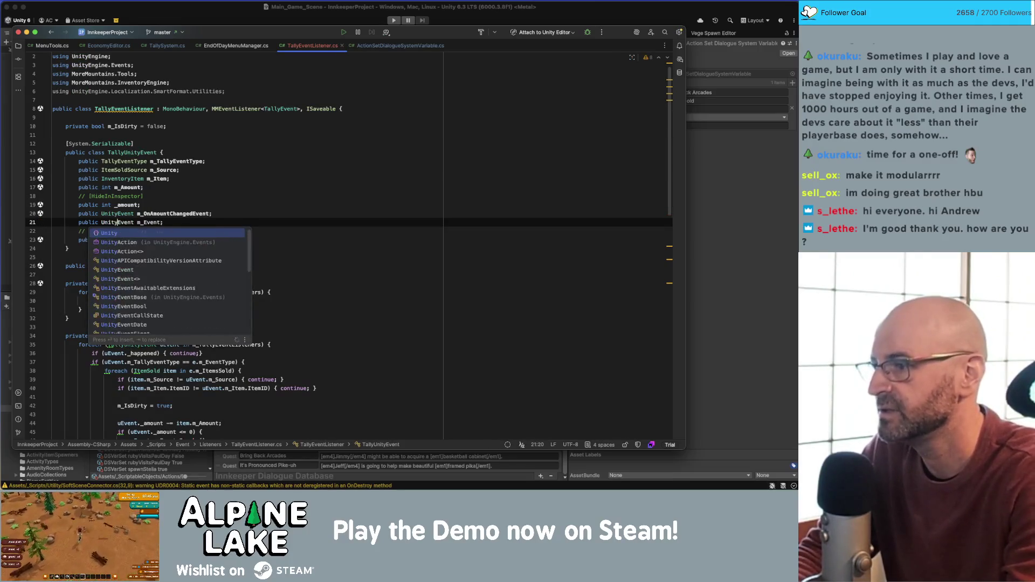
{"action": "key", "text": "Tab"}
{"action": "key", "text": "End"}
{"action": "key", "text": "Left"}
{"action": "key", "text": "Left"}
{"action": "key", "text": "Left"}
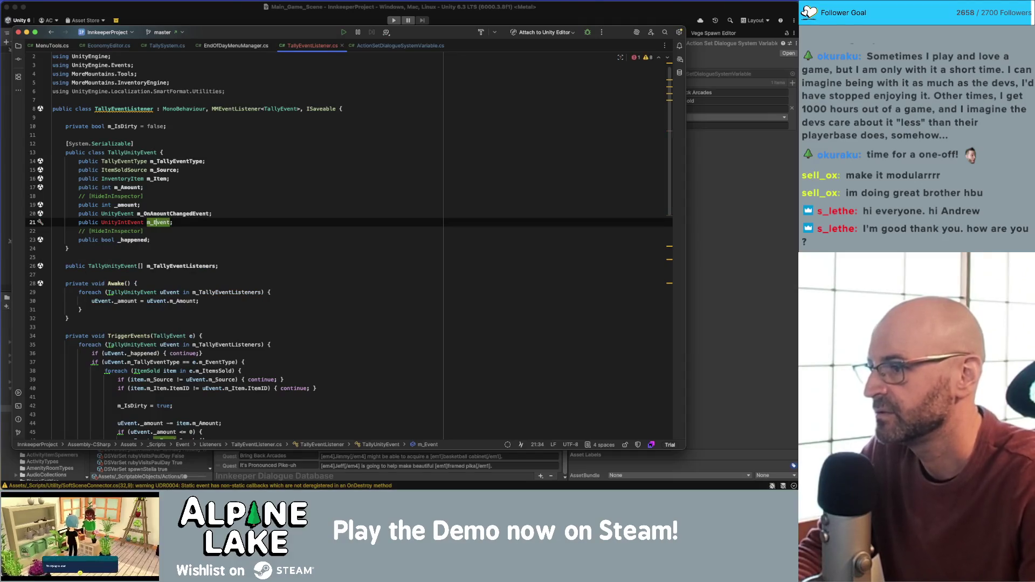
{"action": "key", "text": "alt+Up"}
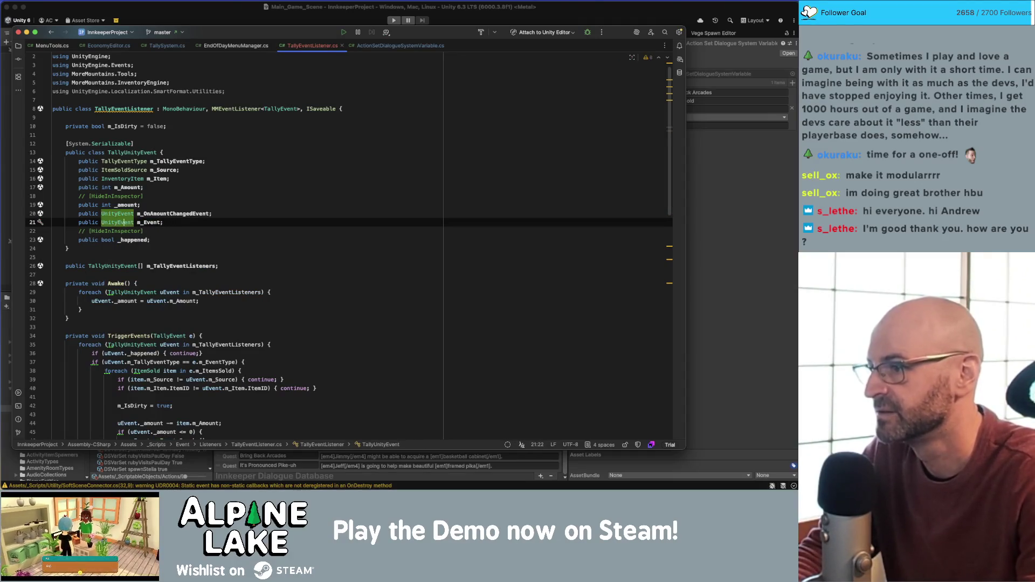
{"action": "type", "text": "UnityEventInt"}
{"action": "key", "text": "Return"}
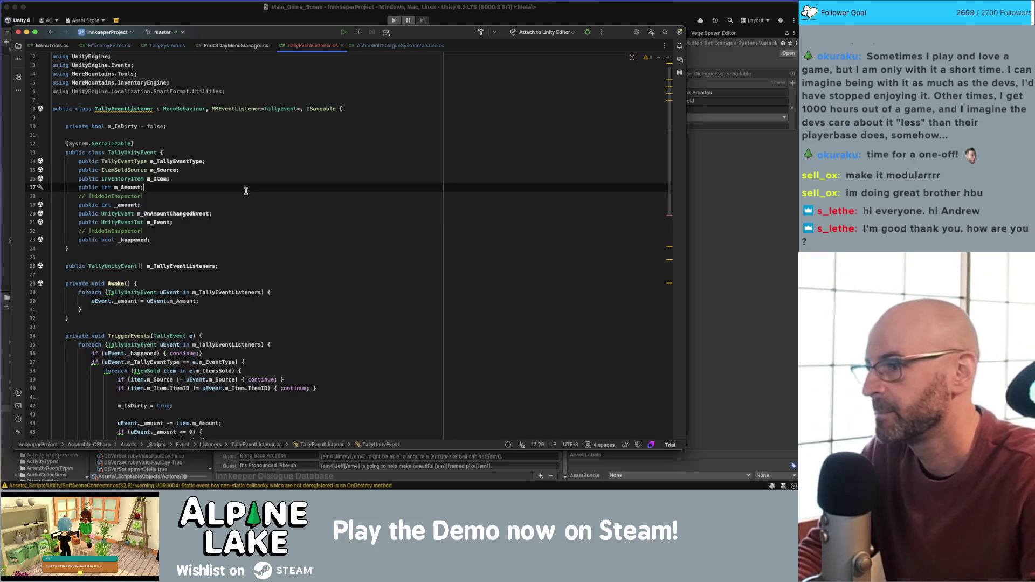
{"action": "key", "text": "Up"}
{"action": "key", "text": "Up"}
{"action": "key", "text": "Up"}
{"action": "double_click", "coordinate": [157, 222]}
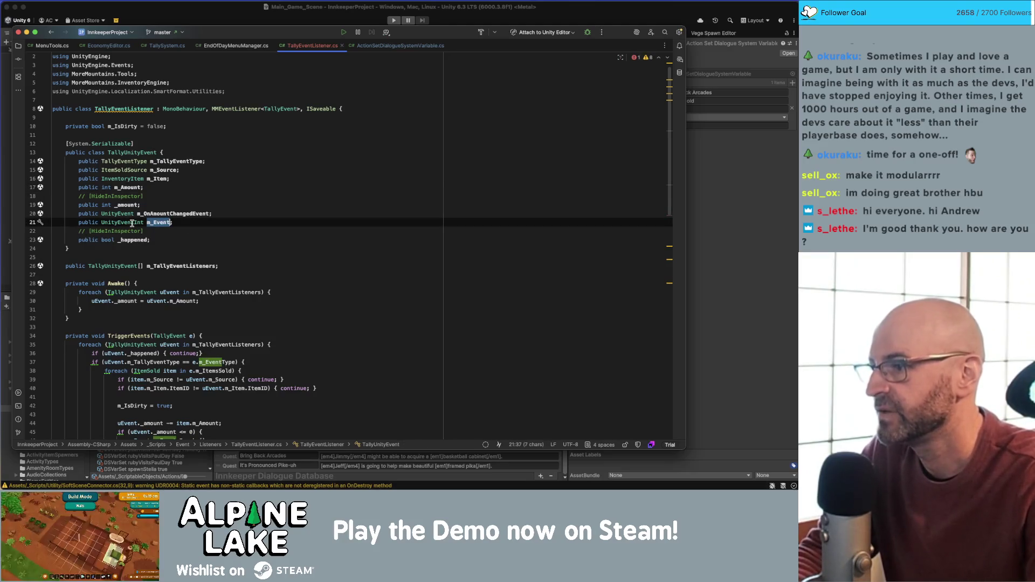
{"action": "key", "text": "super+z"}
{"action": "key", "text": "super+z"}
{"action": "key", "text": "super+z"}
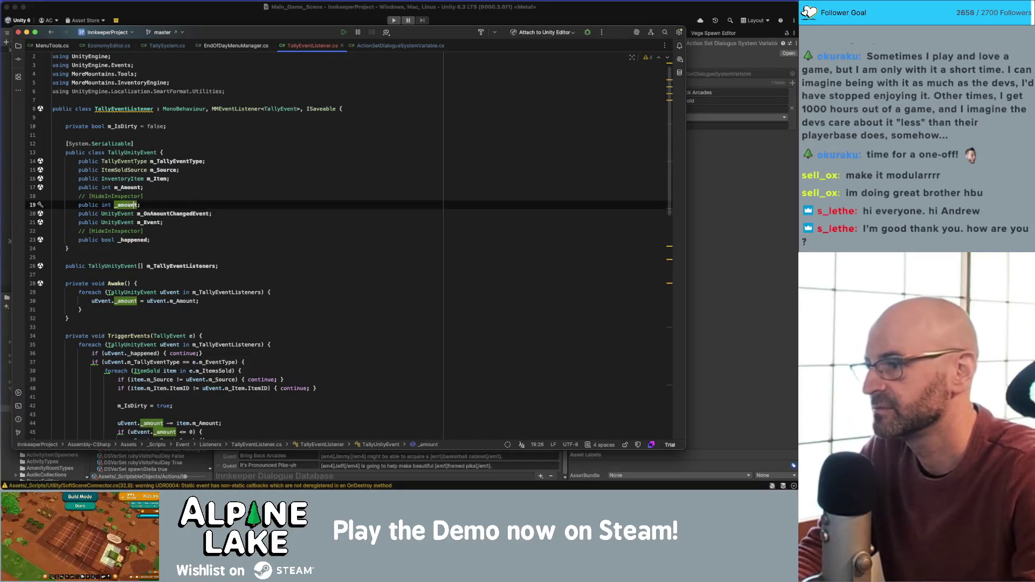
Change m_OnAmountChangedEvent's type to UnityEventInt and move down to the amount subtraction line
{"action": "key", "text": "Down"}
{"action": "type", "text": "Int"}
{"action": "key", "text": "Return"}
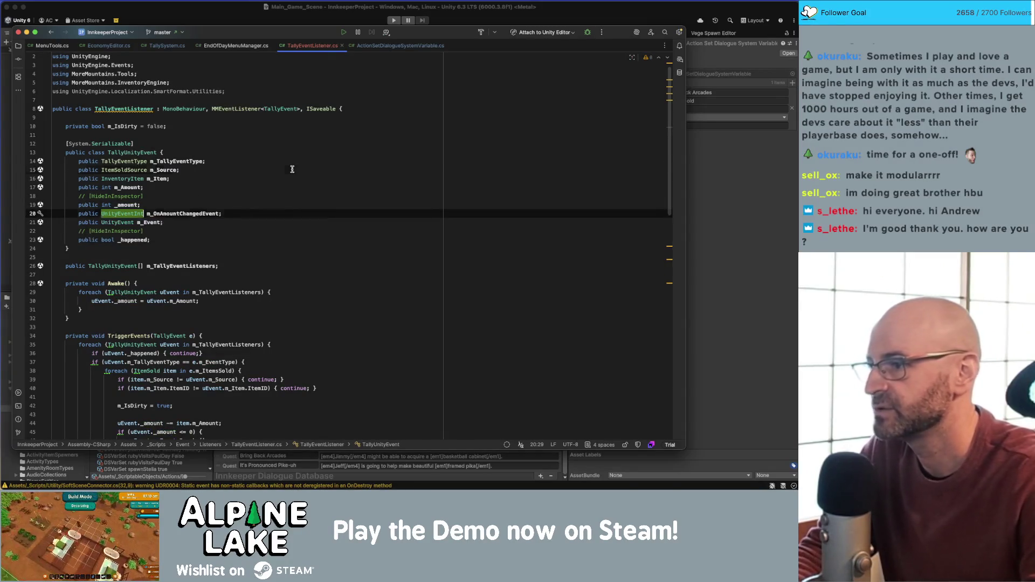
{"action": "left_click", "coordinate": [292, 169]}
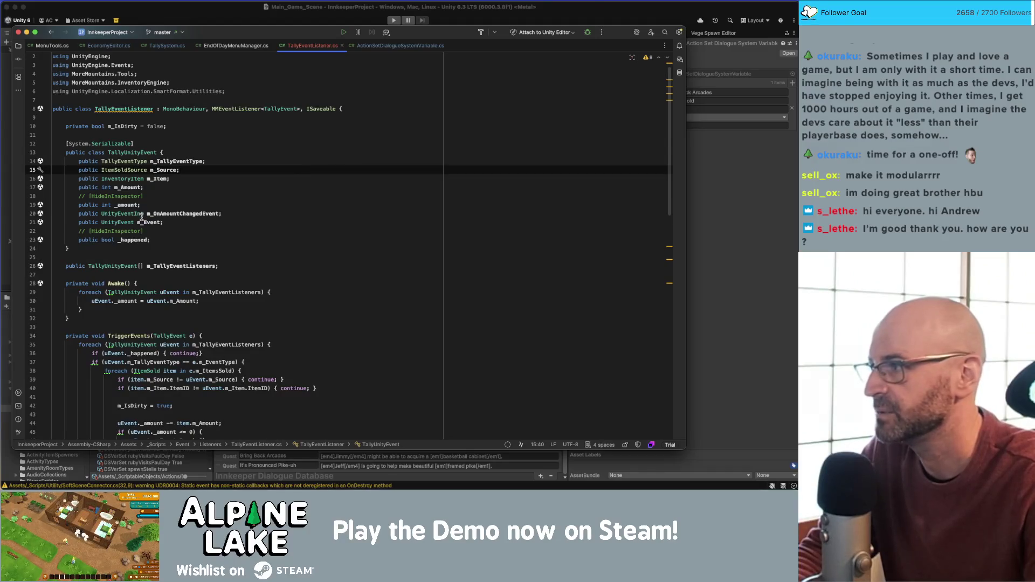
{"action": "double_click", "coordinate": [156, 214]}
{"action": "left_click", "coordinate": [189, 197]}
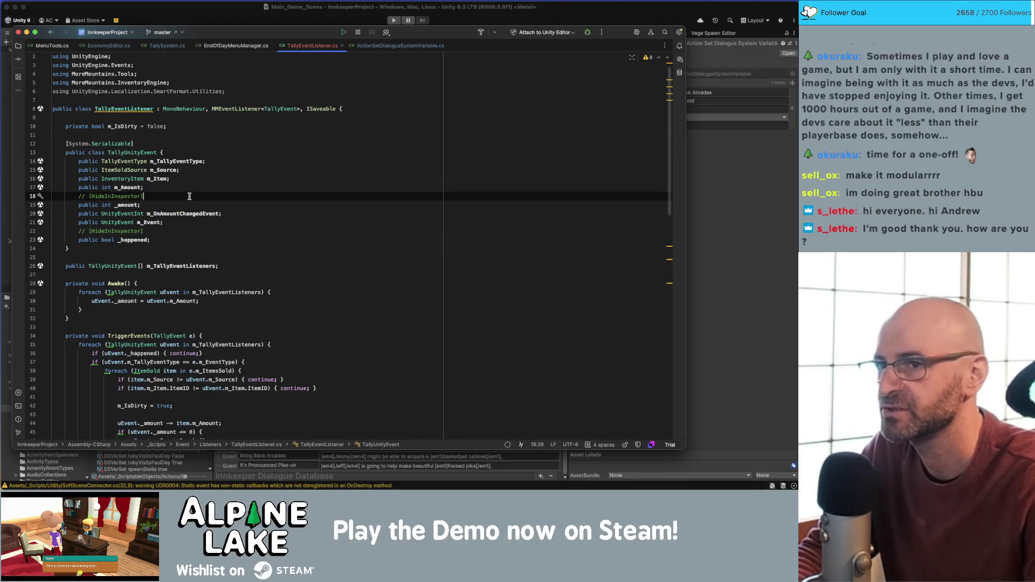
{"action": "left_click", "coordinate": [160, 205]}
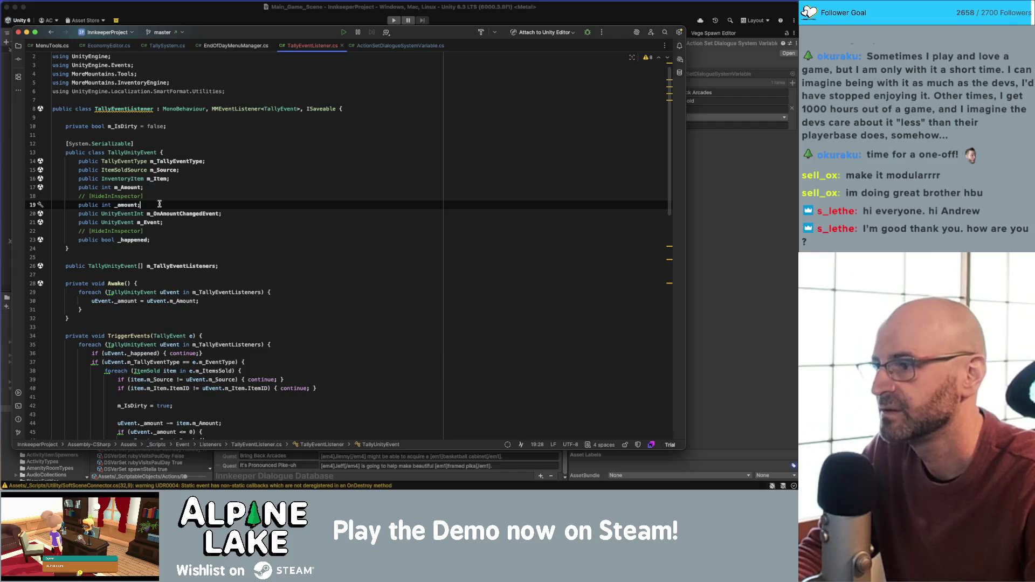
{"action": "double_click", "coordinate": [159, 214]}
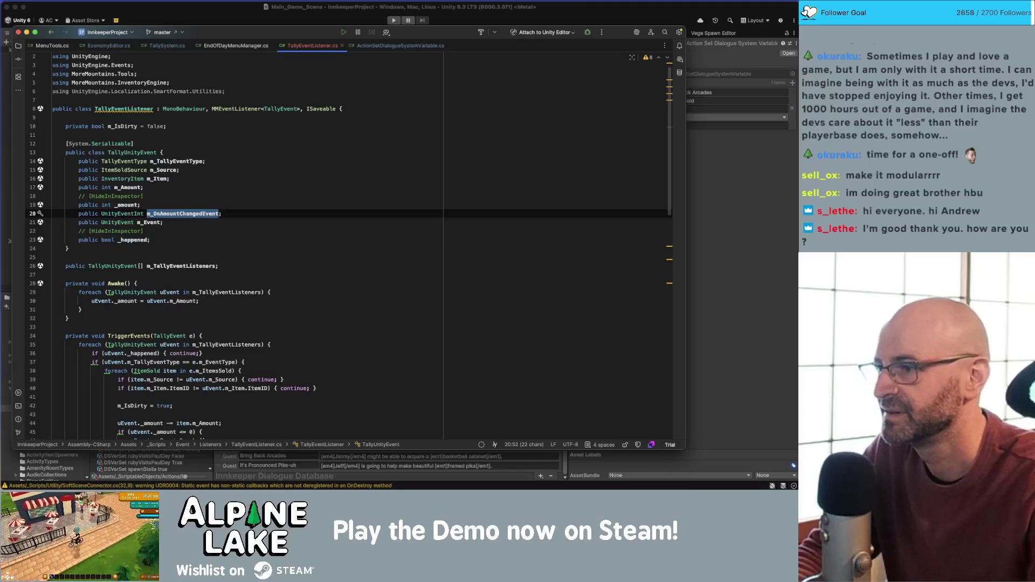
{"action": "scroll", "coordinate": [189, 214], "scroll_direction": "down", "scroll_amount": 2}
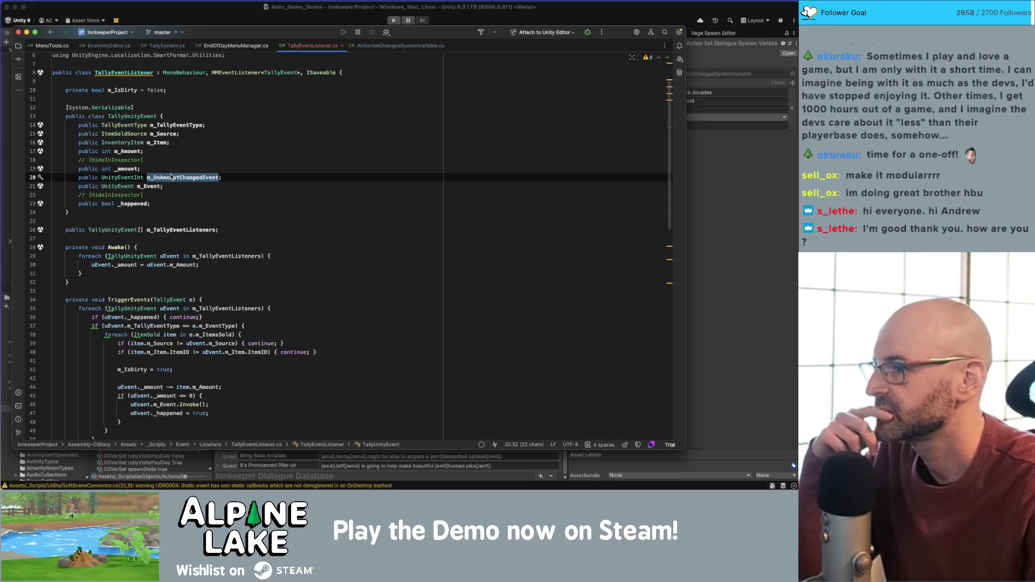
{"action": "scroll", "coordinate": [180, 215], "scroll_direction": "down", "scroll_amount": 5}
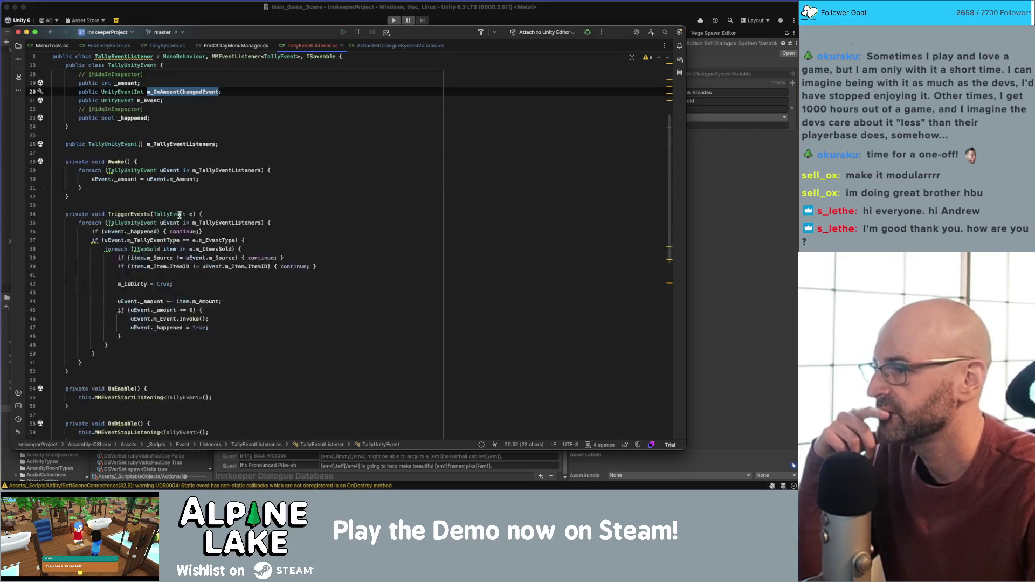
{"action": "left_click", "coordinate": [162, 298]}
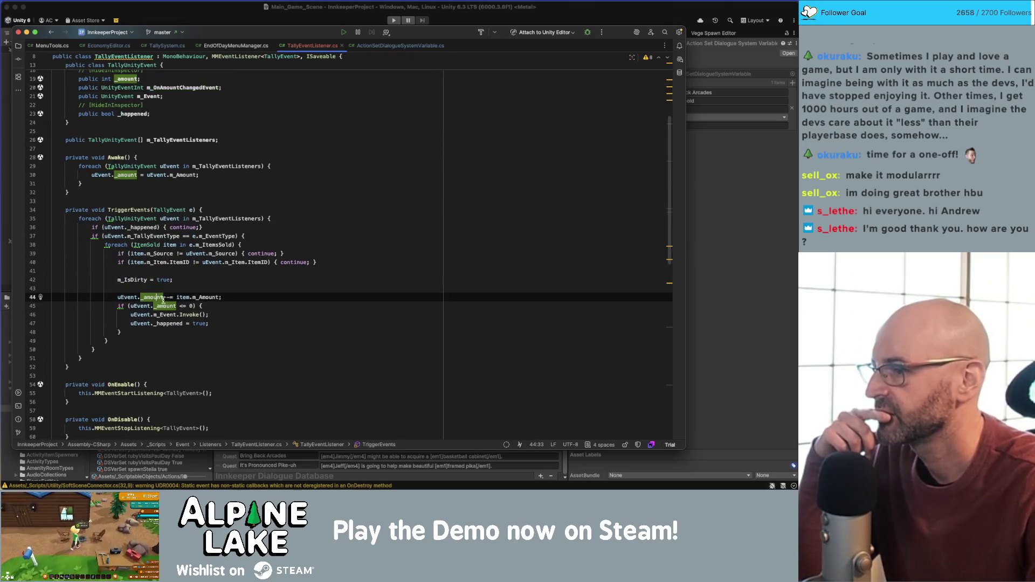
Add a line after the subtraction clamping uEvent._amount with Mathf.Clamp(uEvent._amount, 0, 9999)
{"action": "key", "text": "End"}
{"action": "key", "text": "Return"}
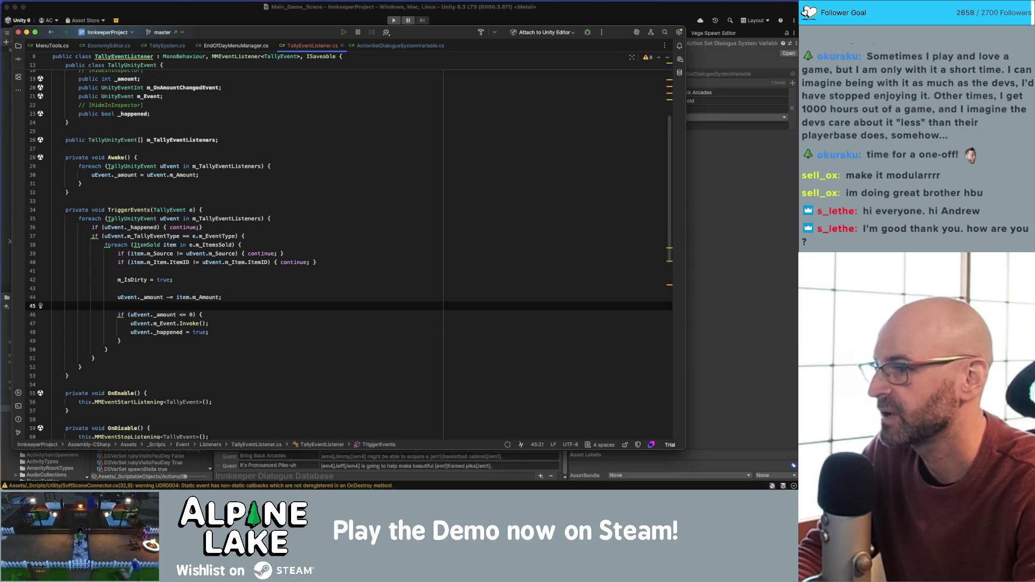
{"action": "type", "text": "uEvent"}
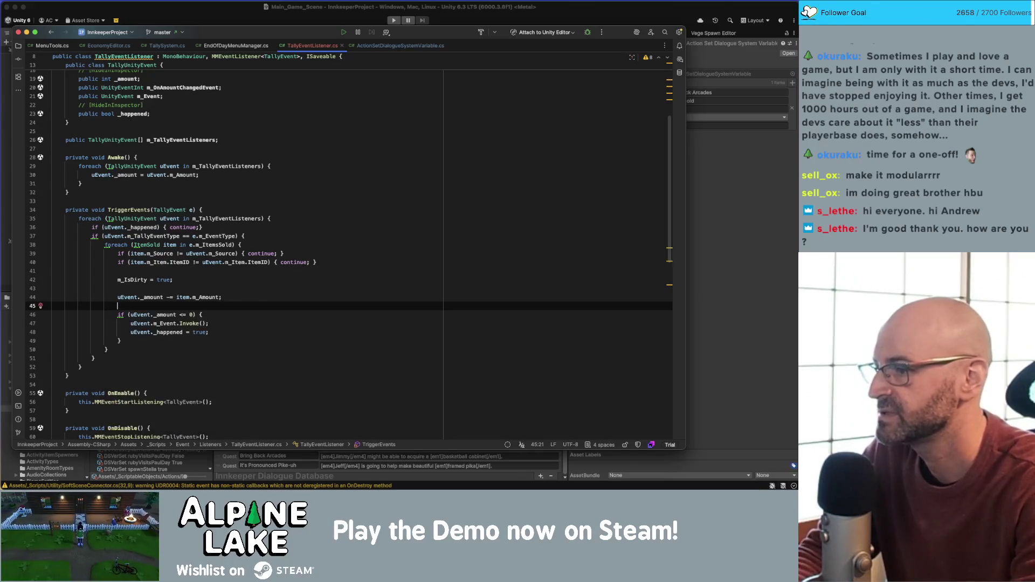
{"action": "type", "text": "."}
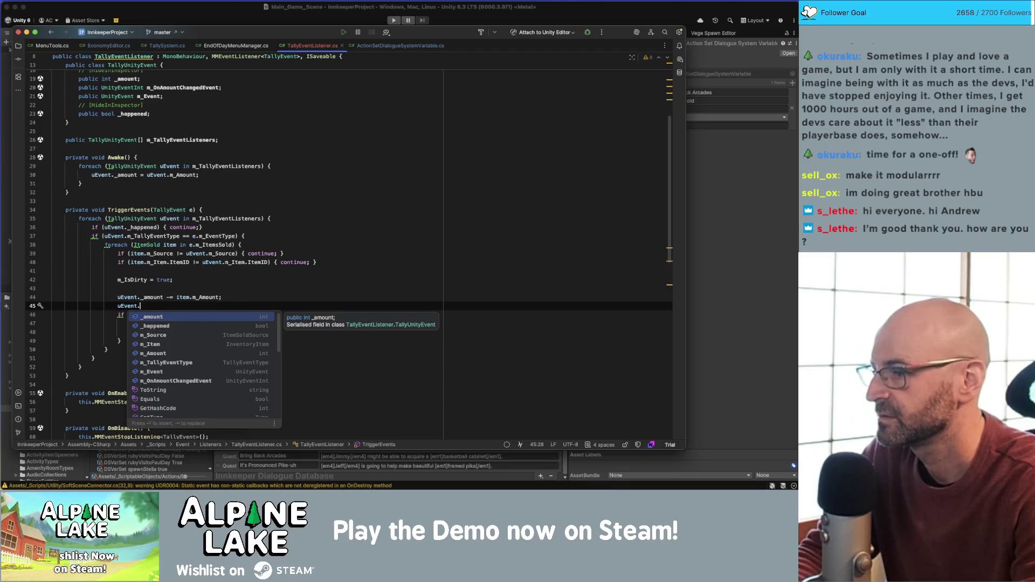
{"action": "type", "text": "-"}
{"action": "key", "text": "BackSpace"}
{"action": "key", "text": "BackSpace"}
{"action": "key", "text": "BackSpace"}
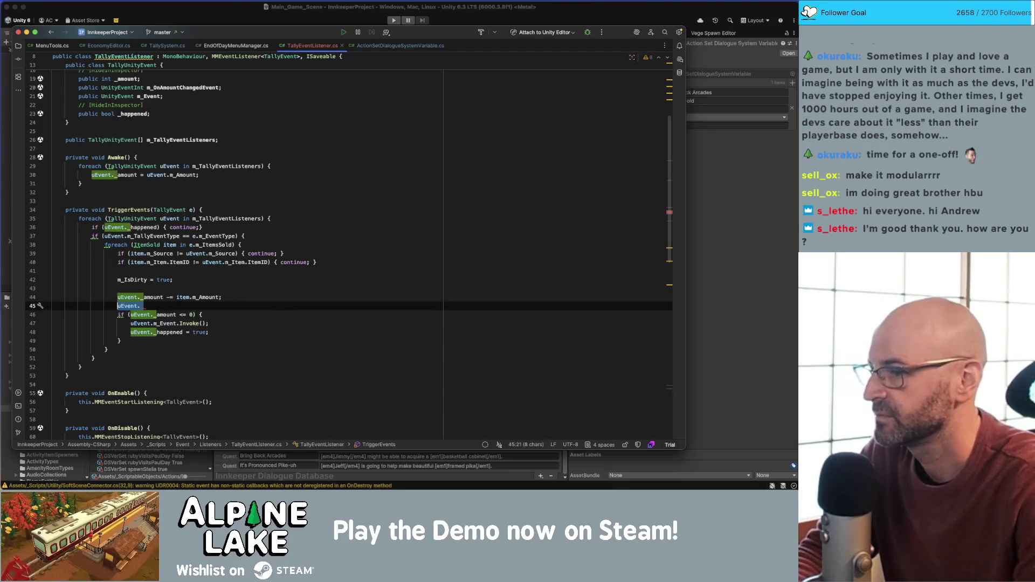
{"action": "key", "text": "Up"}
{"action": "key", "text": "Down"}
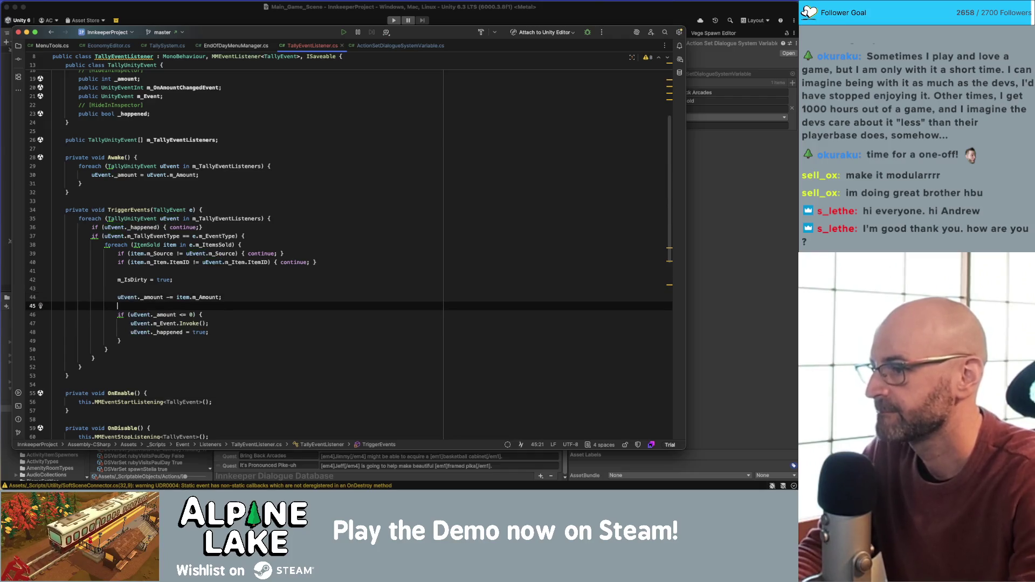
{"action": "type", "text": "uE"}
{"action": "key", "text": "Return"}
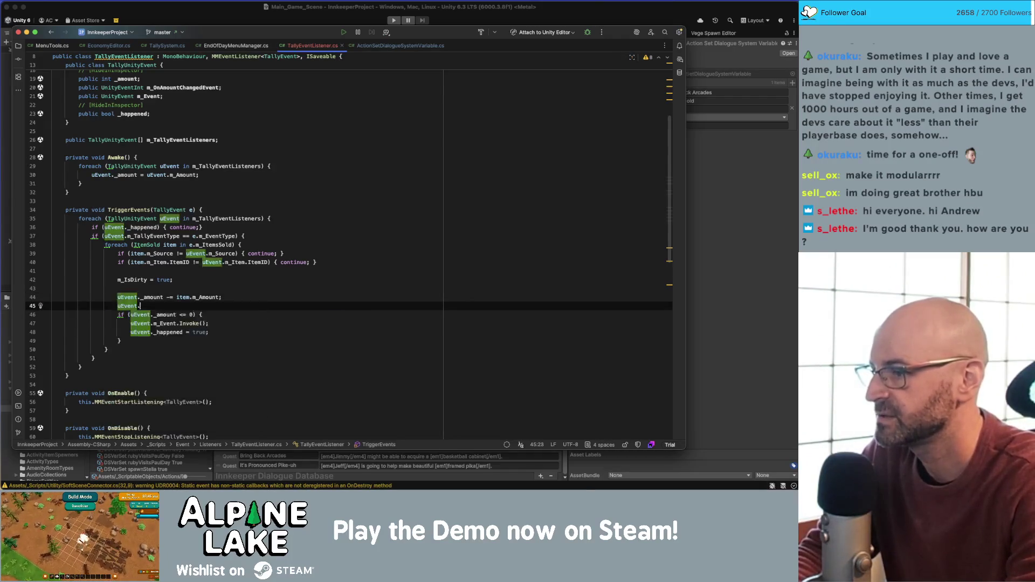
{"action": "type", "text": "._amount = Mathf.cl"}
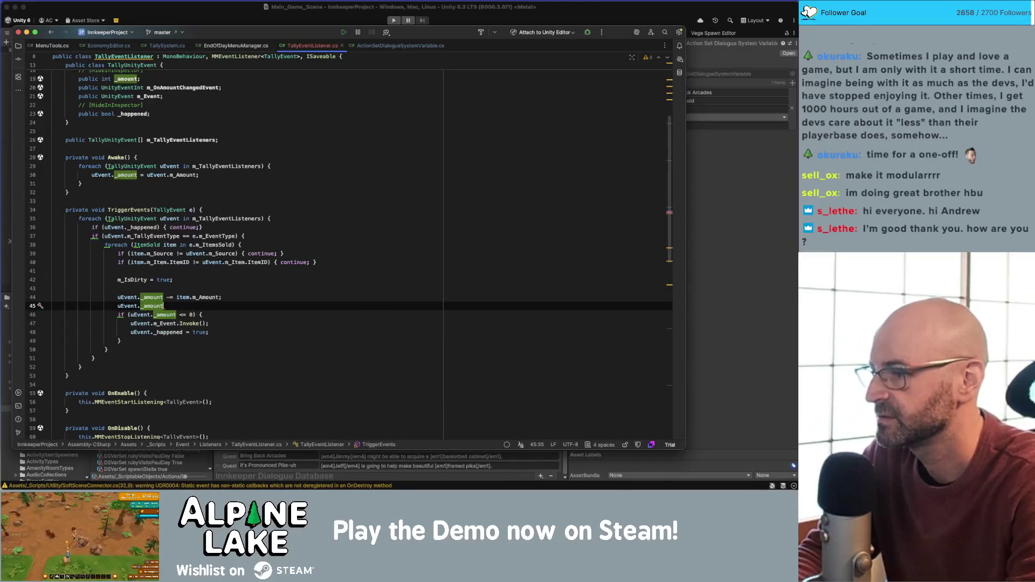
{"action": "type", "text": "a"}
{"action": "key", "text": "Return"}
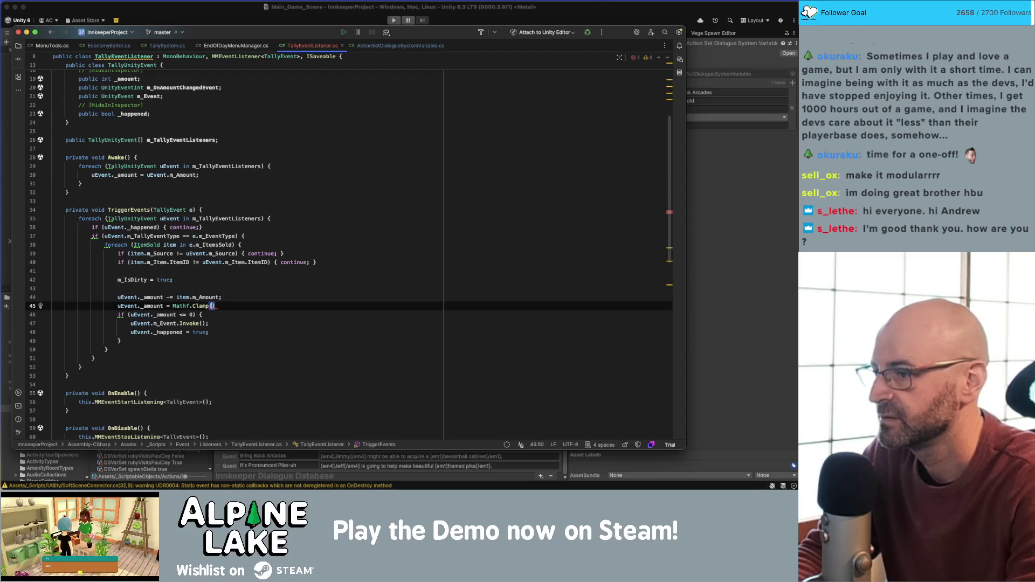
{"action": "type", "text": "uEvent"}
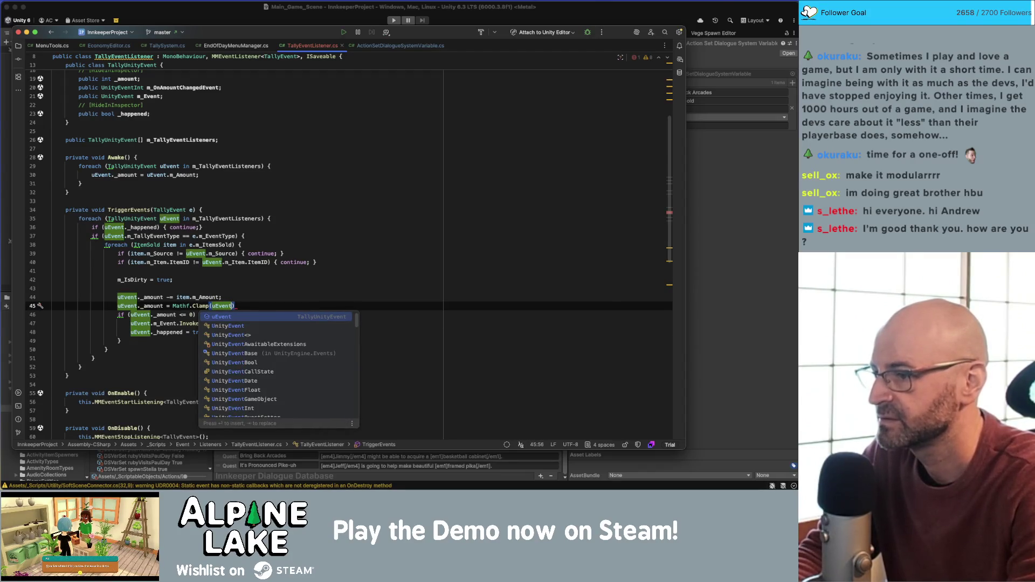
{"action": "type", "text": "._amount"}
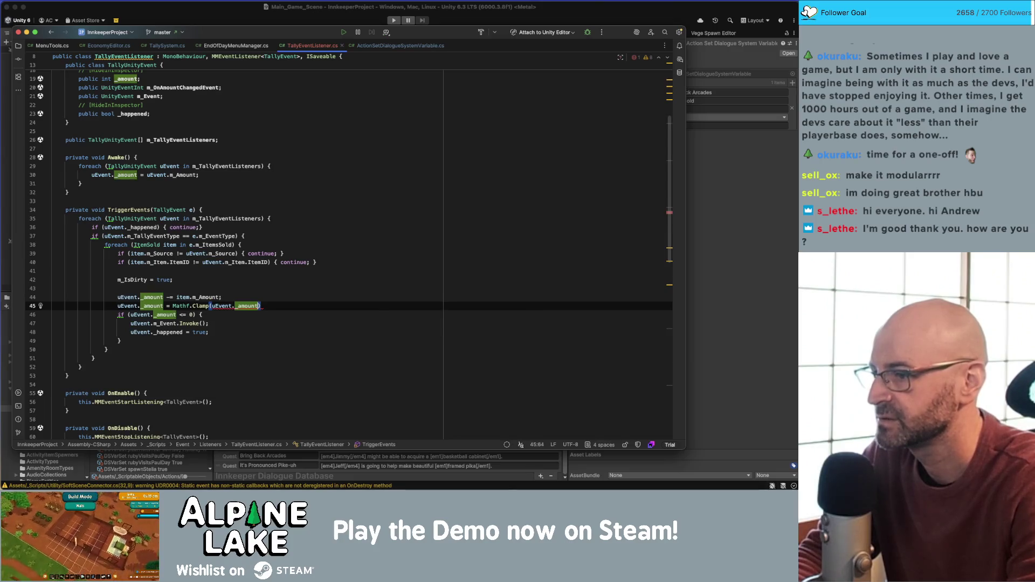
{"action": "type", "text": ", 0, "}
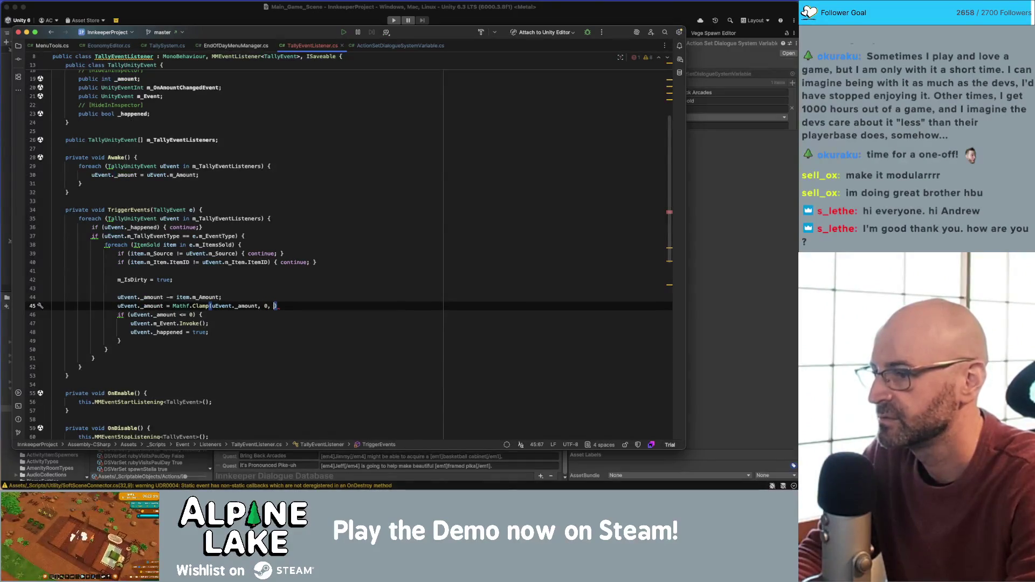
{"action": "type", "text": "9999);"}
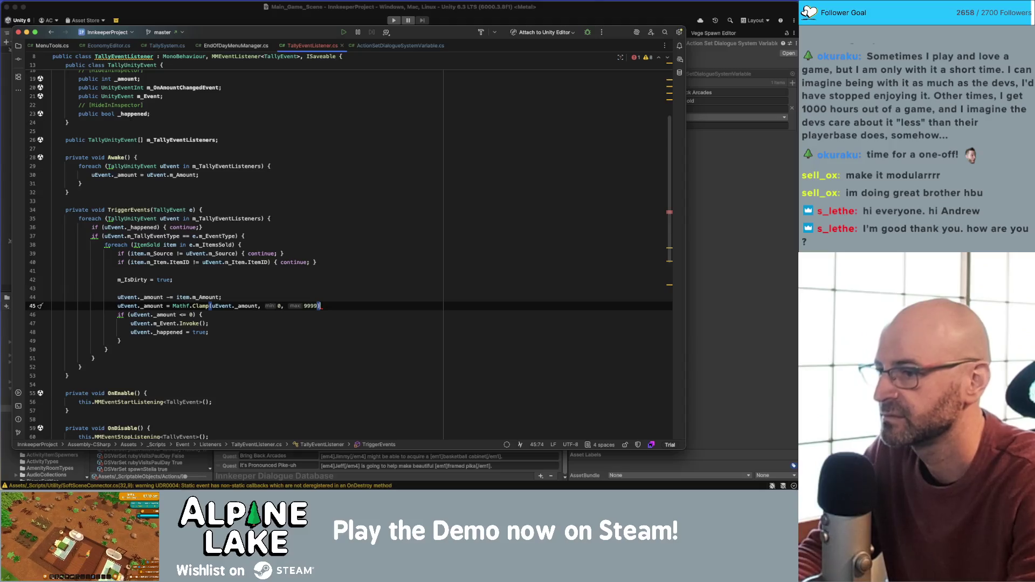
{"action": "type", "text": ";"}
{"action": "key", "text": "Left"}
{"action": "key", "text": "Left"}
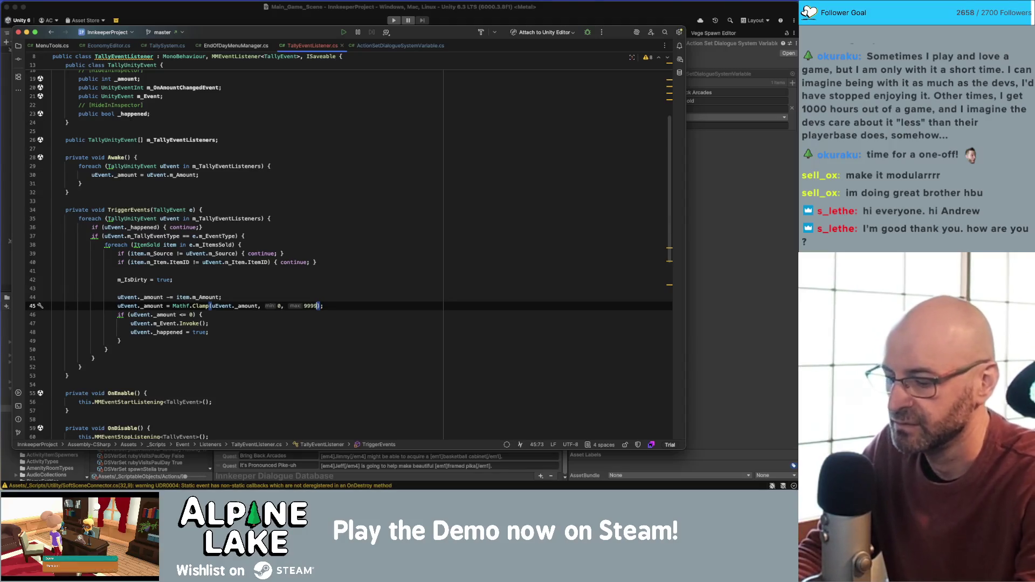
Change the clamp's upper limit to int.MaxValue
{"action": "type", "text": "99999"}
{"action": "key", "text": "End"}
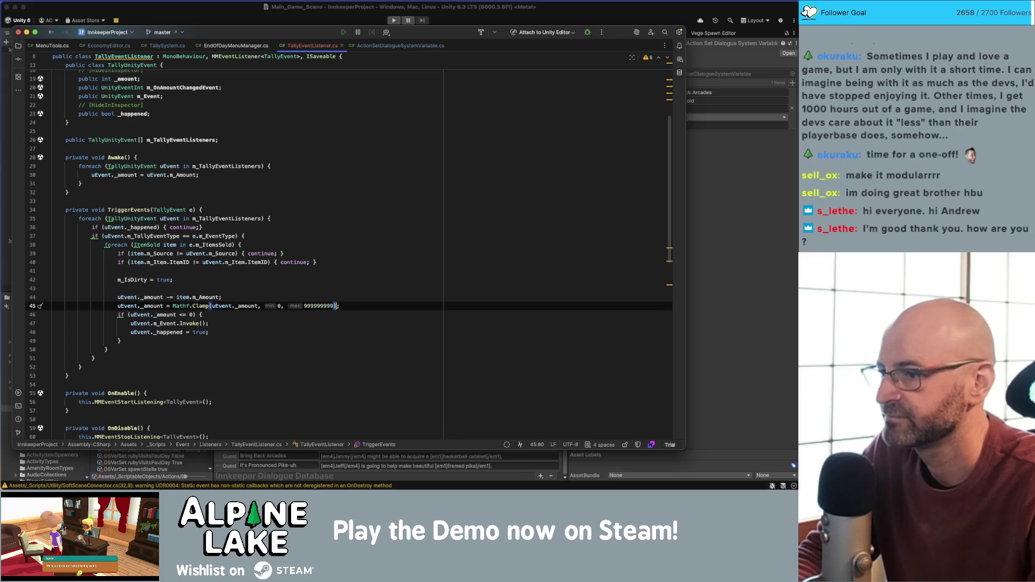
{"action": "key", "text": "Left"}
{"action": "key", "text": "Left"}
{"action": "key", "text": "alt+shift+Left"}
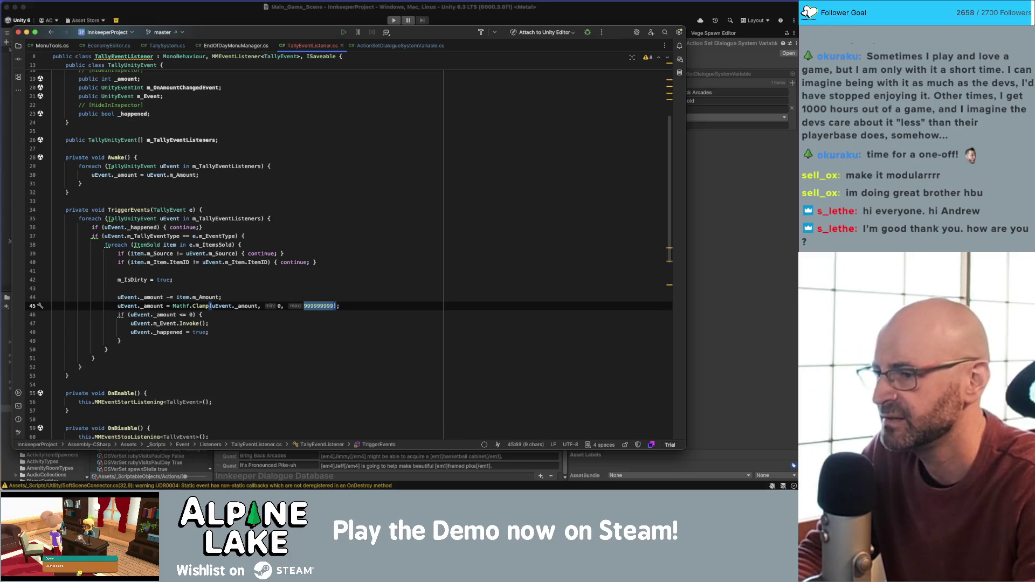
{"action": "type", "text": "int.in"}
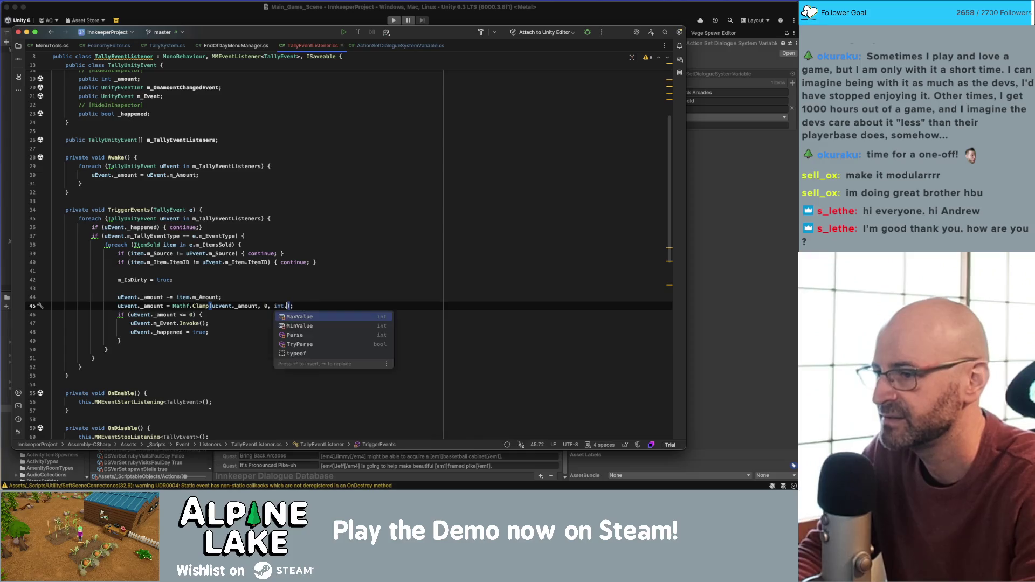
{"action": "key", "text": "BackSpace"}
{"action": "key", "text": "BackSpace"}
{"action": "type", "text": "MaxValue"}
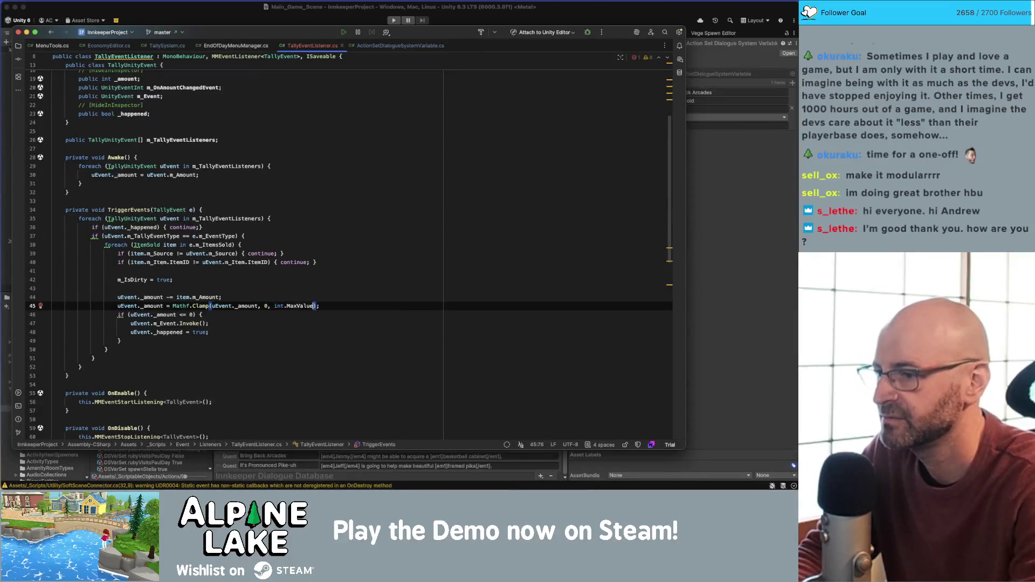
{"action": "key", "text": "Return"}
{"action": "key", "text": "End"}
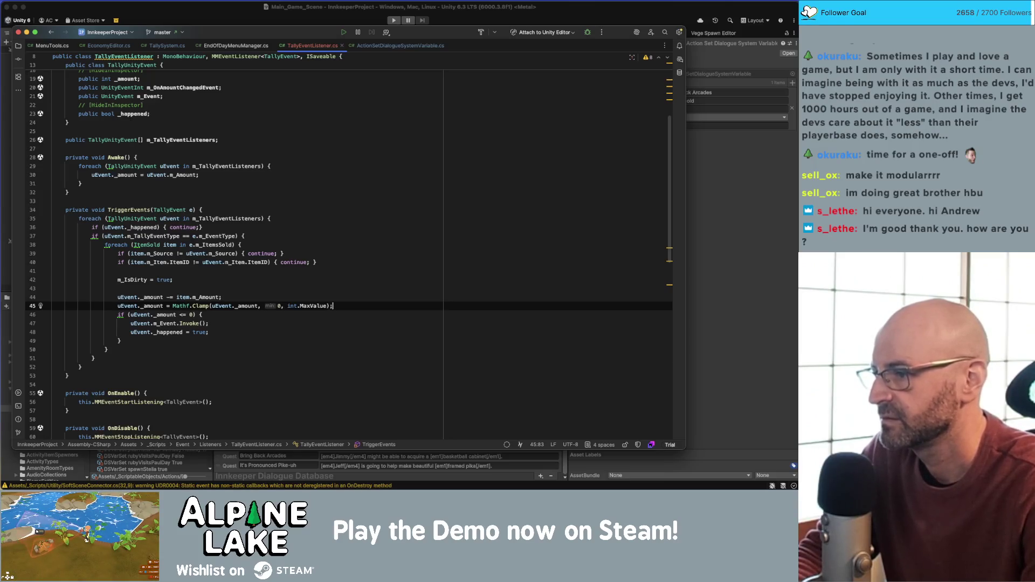
Add uEvent.m_OnAmountChangedEvent.Invoke(uEvent._amount); below the clamp, then switch to Unity
{"action": "key", "text": "Return"}
{"action": "type", "text": "uEvent."}
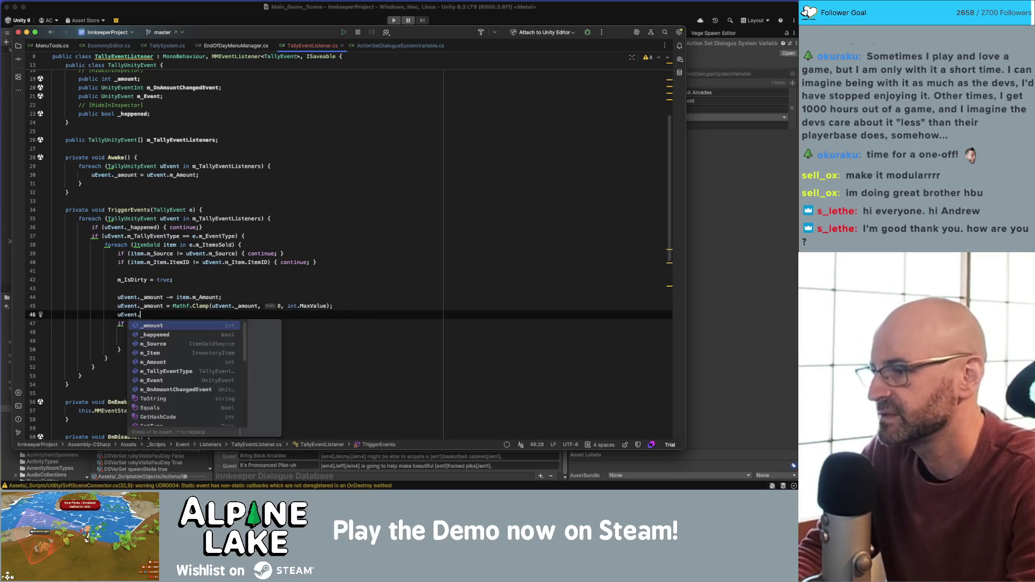
{"action": "type", "text": "m_OnAmountChangedEvent.Invoke();"}
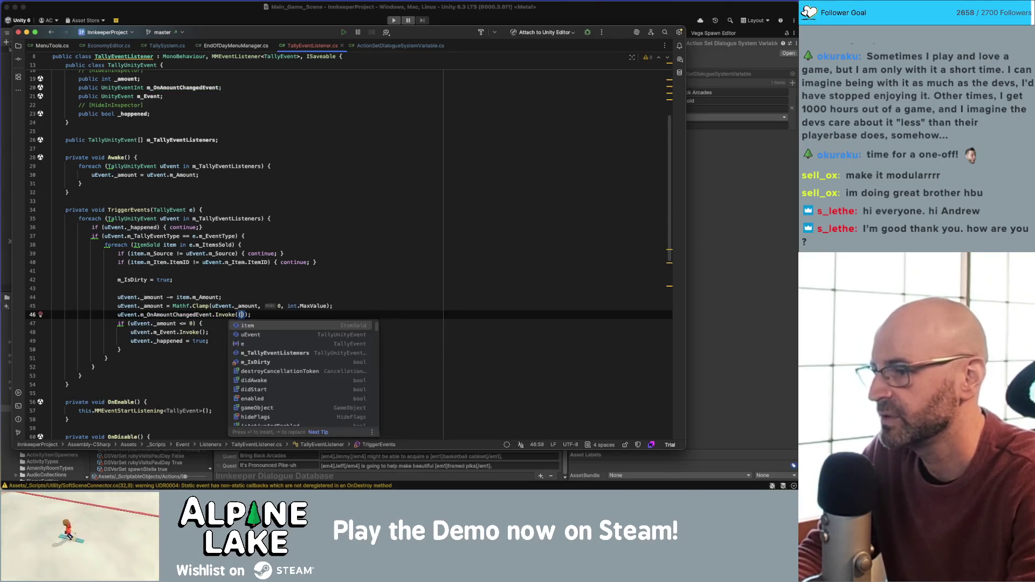
{"action": "key", "text": "Return"}
{"action": "type", "text": "uEvent._amo"}
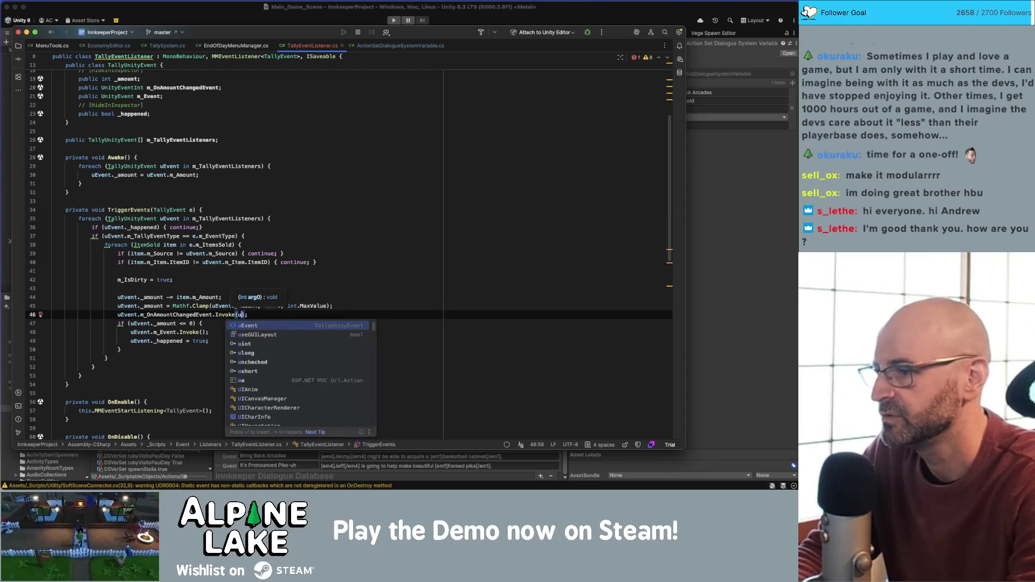
{"action": "key", "text": "Return"}
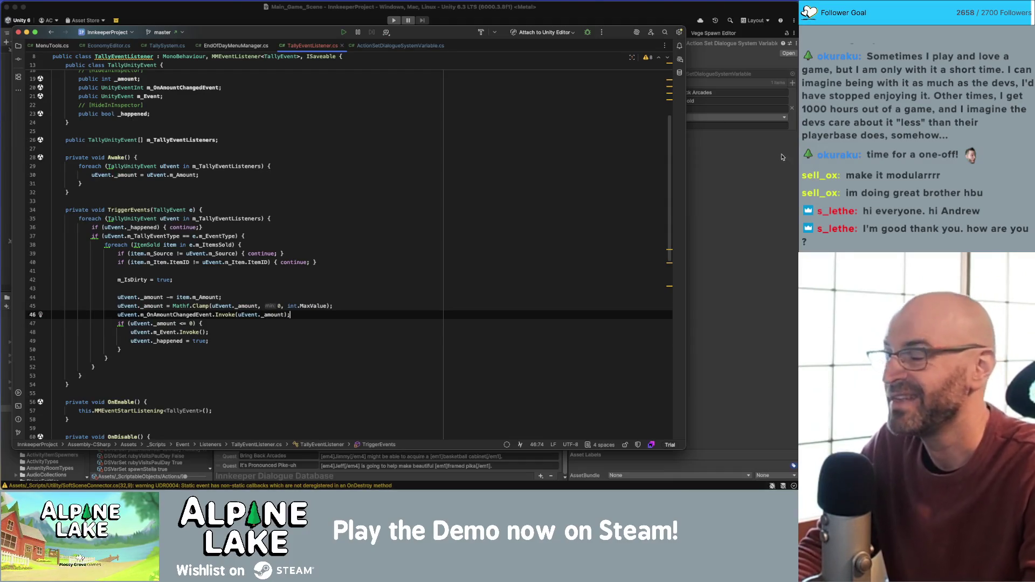
{"action": "left_click", "coordinate": [762, 159]}
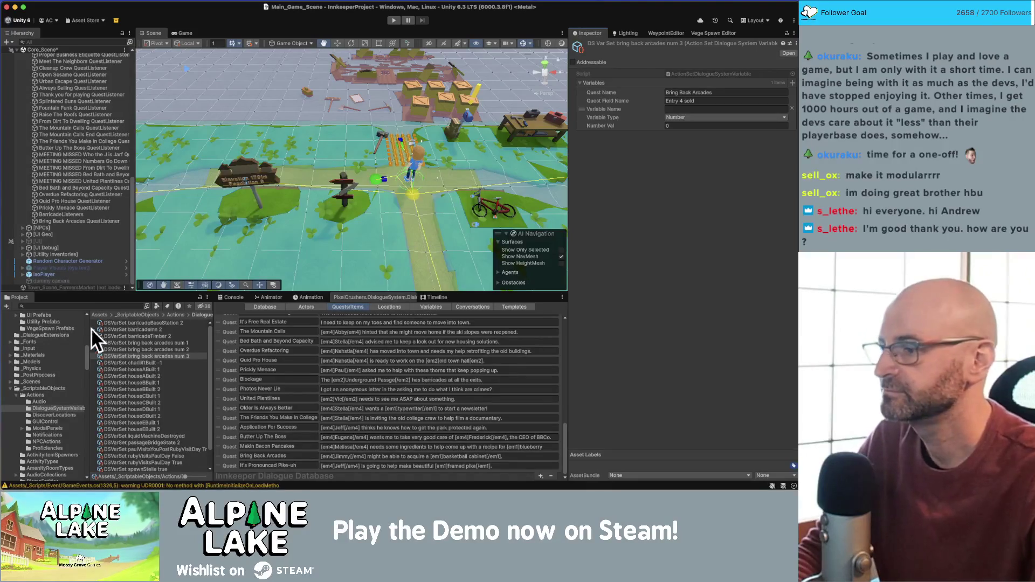
{"action": "left_click", "coordinate": [90, 221]}
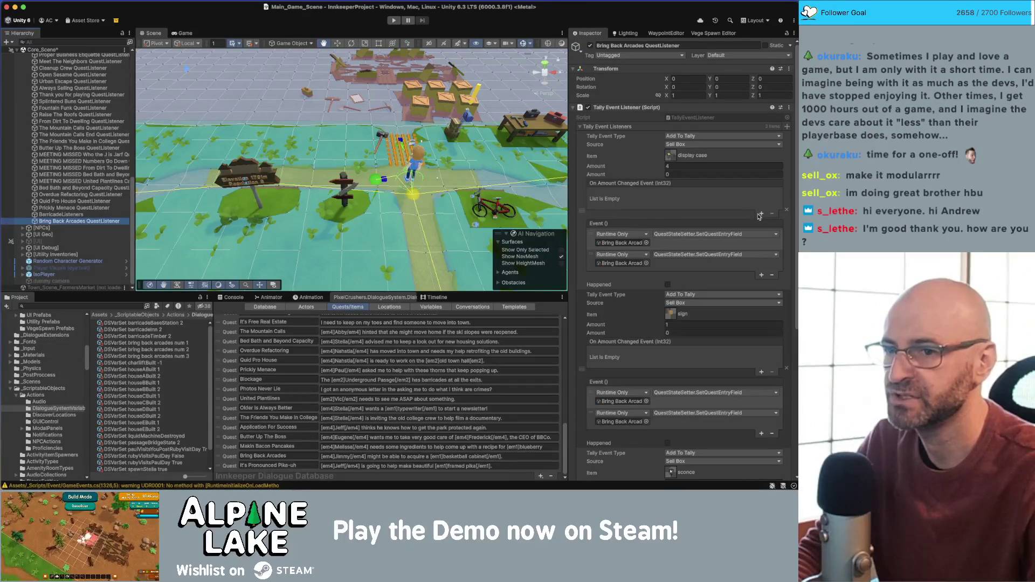
Add a display case On Amount Changed entry calling ExecuteDynamicInt on bring back arcades num 1
{"action": "left_click", "coordinate": [759, 216]}
{"action": "mouse_move", "coordinate": [178, 343]}
{"action": "left_mouse_down"}
{"action": "mouse_move", "coordinate": [364, 308]}
{"action": "mouse_move", "coordinate": [609, 227]}
{"action": "mouse_move", "coordinate": [611, 205]}
{"action": "left_mouse_up"}
{"action": "left_click", "coordinate": [666, 195]}
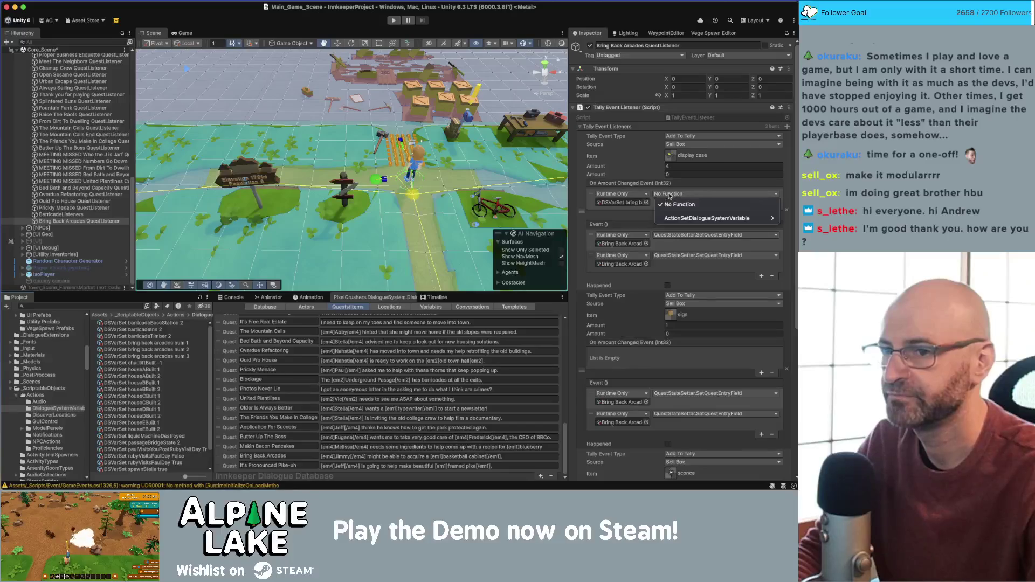
{"action": "mouse_move", "coordinate": [669, 218]}
{"action": "left_click", "coordinate": [633, 227]}
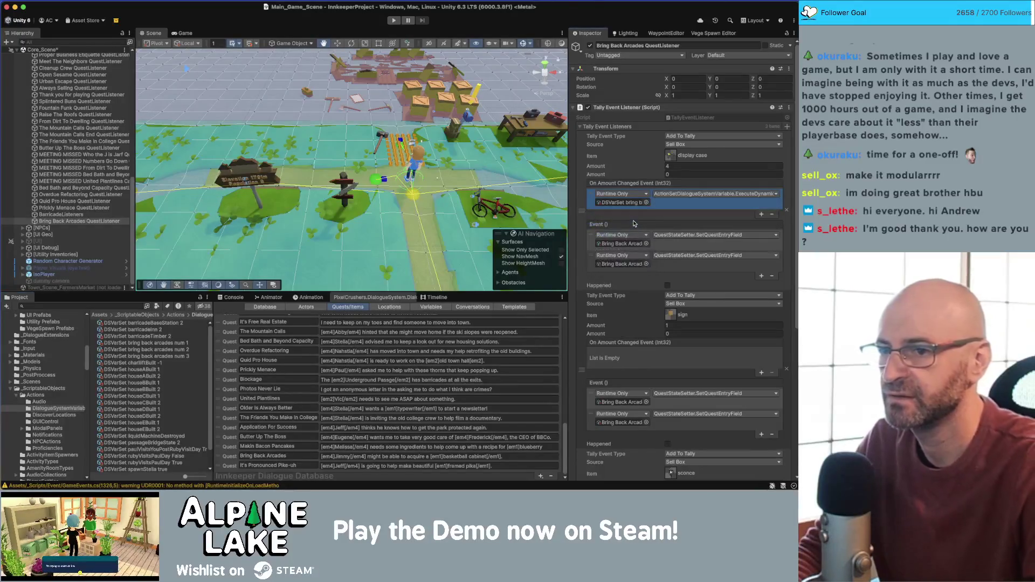
{"action": "scroll", "coordinate": [755, 302], "scroll_direction": "down", "scroll_amount": 3}
Add ExecuteDynamicInt entries for the sign and sconce tallies, using the num 3 asset for the sconce
{"action": "left_click", "coordinate": [762, 299]}
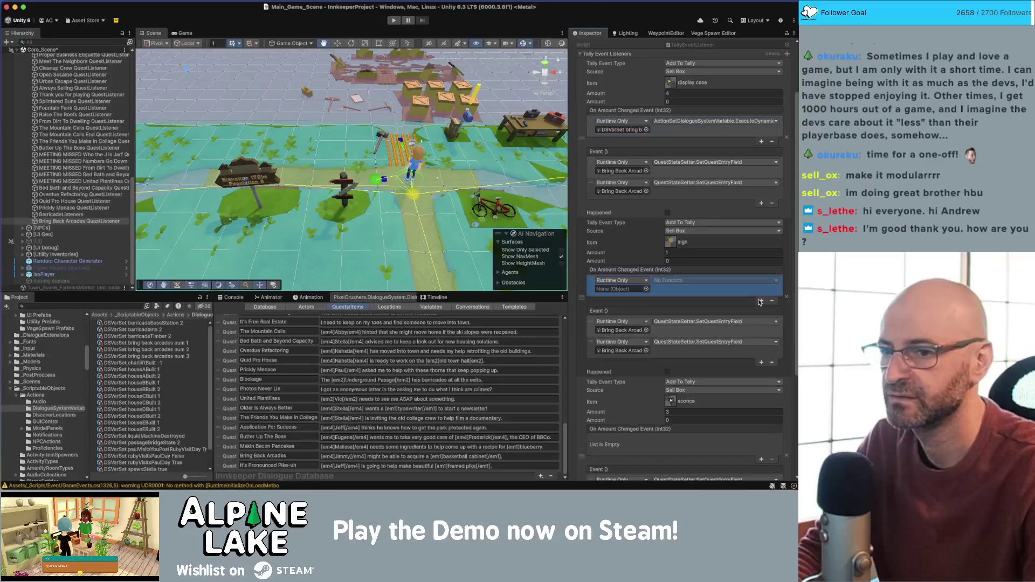
{"action": "left_click_drag", "start_coordinate": [646, 290], "coordinate": [646, 289]}
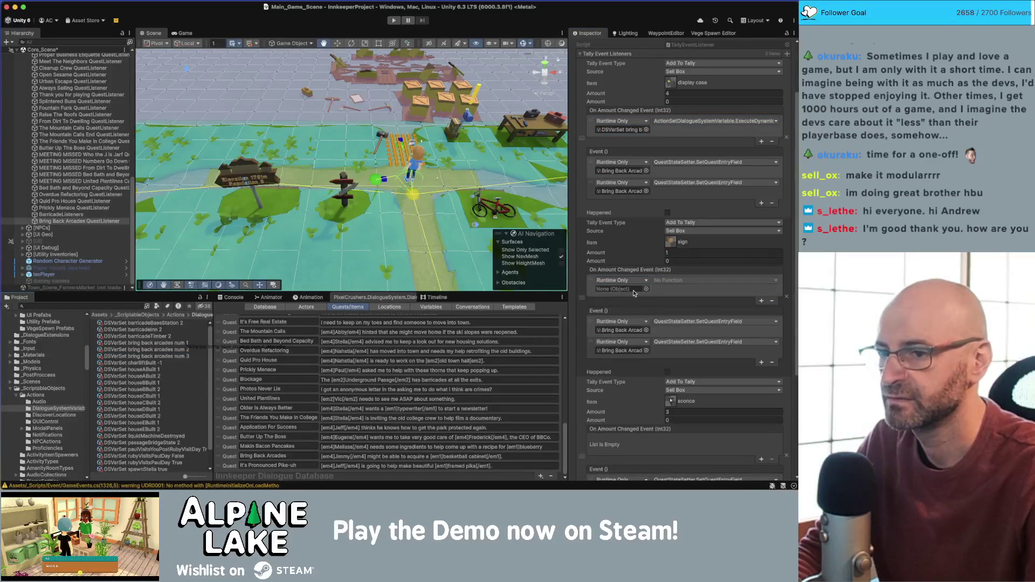
{"action": "left_click", "coordinate": [660, 281]}
{"action": "mouse_move", "coordinate": [665, 305]}
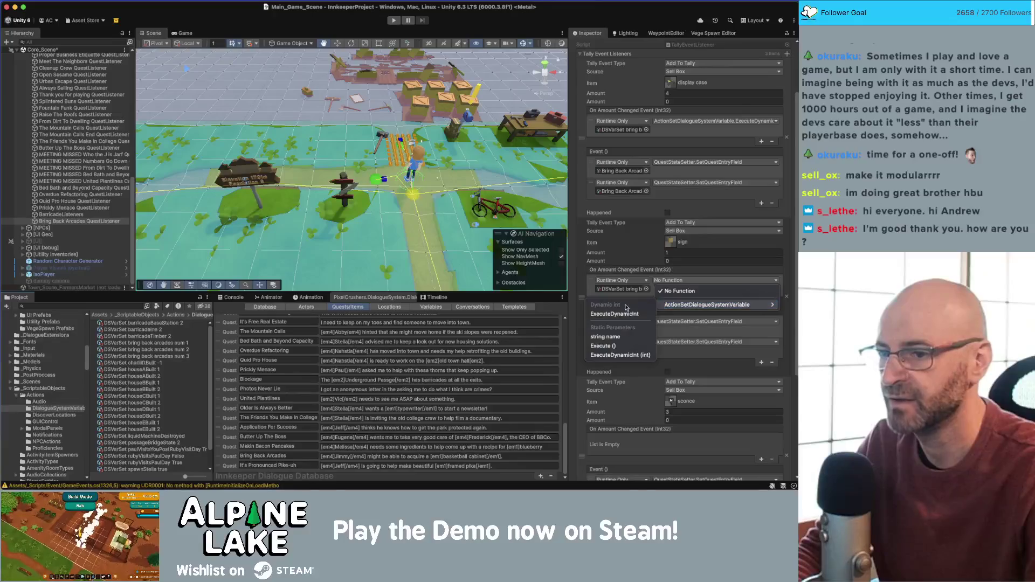
{"action": "left_click", "coordinate": [620, 311]}
{"action": "scroll", "coordinate": [620, 314], "scroll_direction": "down", "scroll_amount": 6}
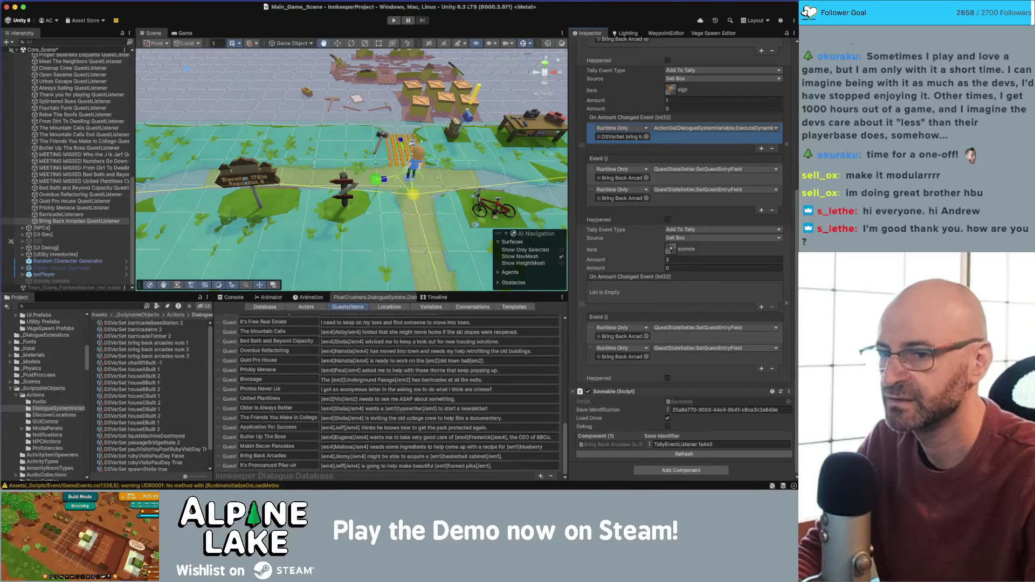
{"action": "left_click", "coordinate": [761, 307]}
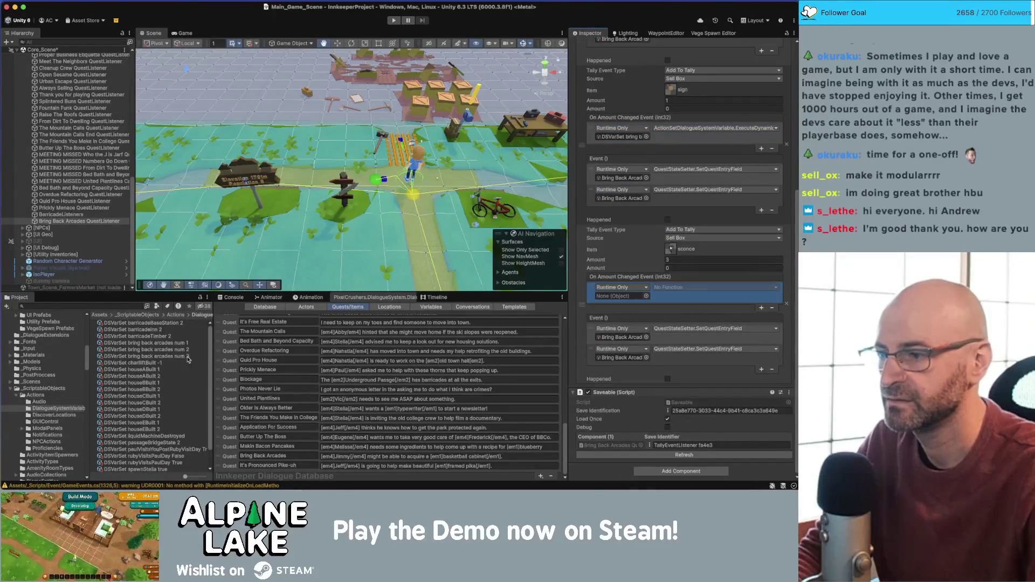
{"action": "left_click_drag", "start_coordinate": [189, 356], "coordinate": [620, 296]}
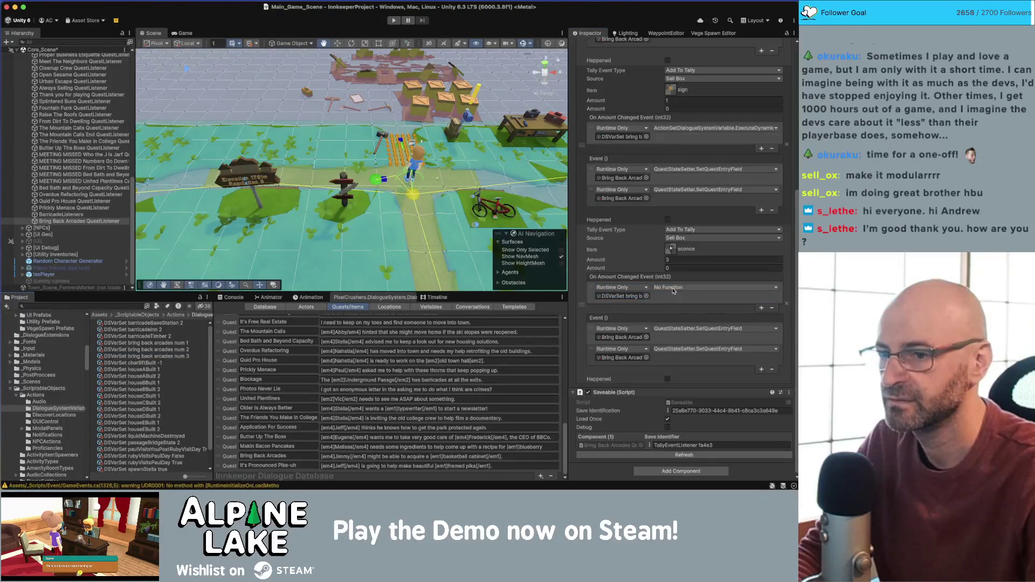
{"action": "left_click", "coordinate": [669, 287]}
{"action": "mouse_move", "coordinate": [671, 316]}
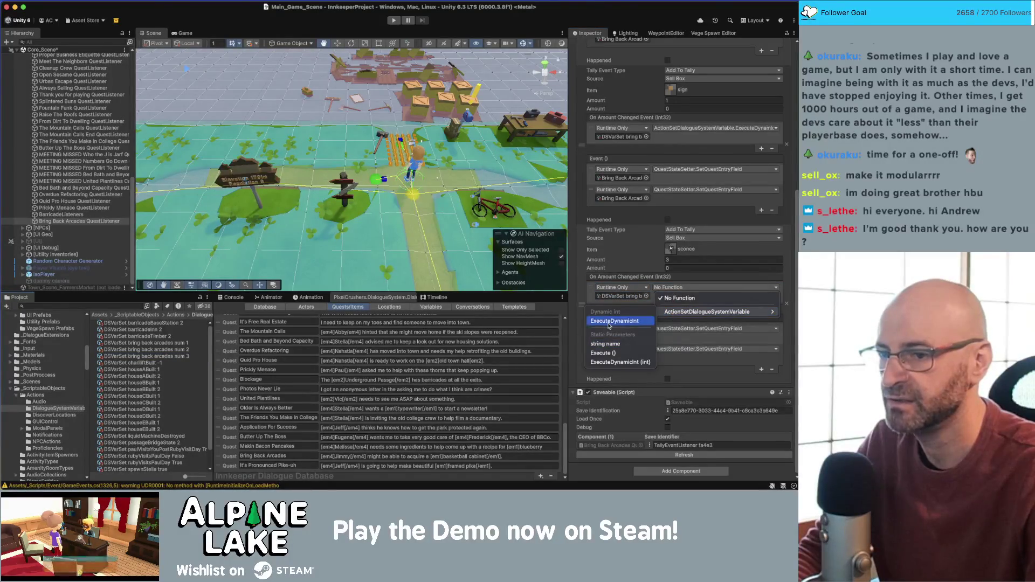
{"action": "left_click", "coordinate": [609, 322]}
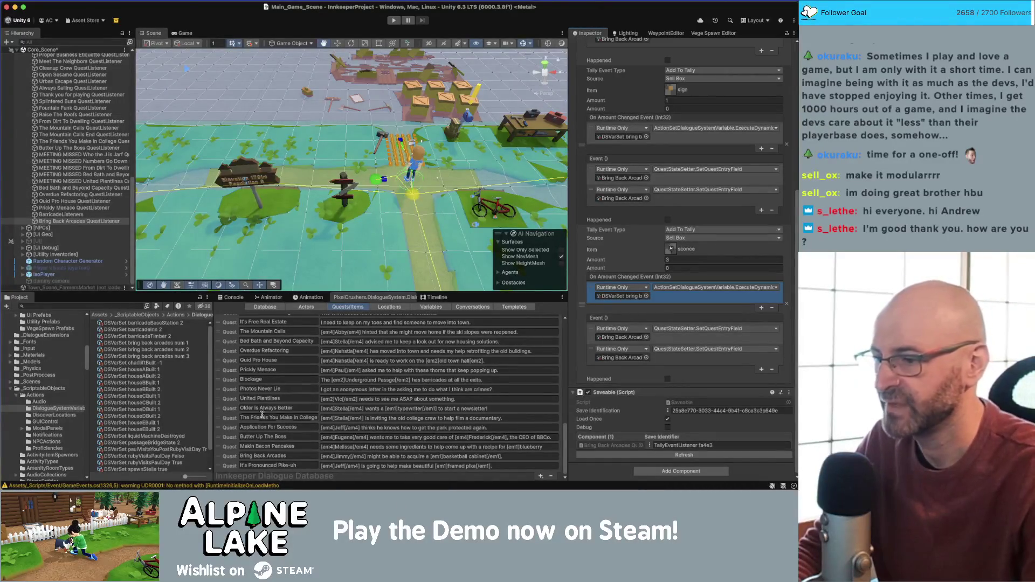
{"action": "left_click", "coordinate": [227, 457]}
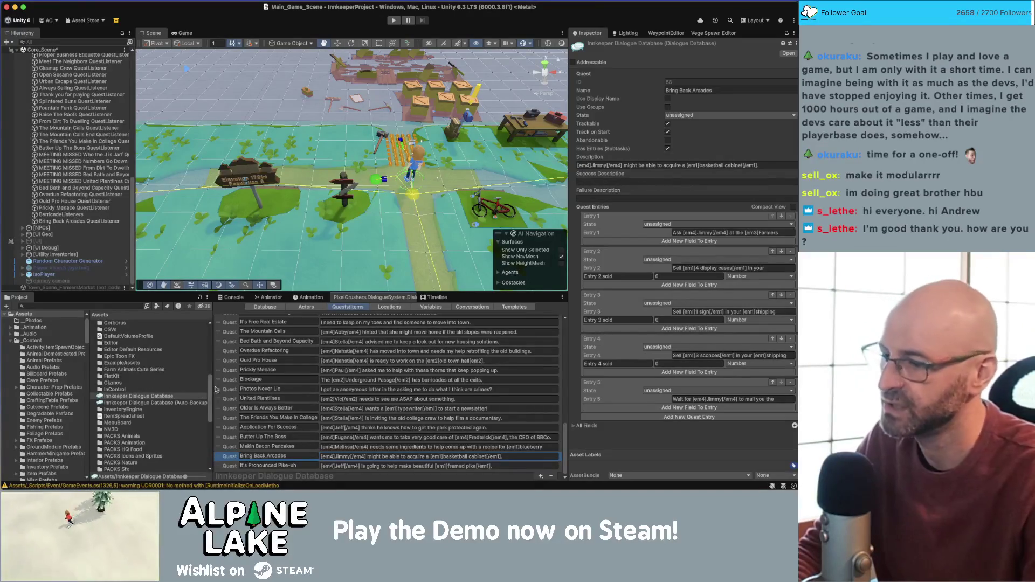
Widen the Inspector and open Older Is Always Better's Entry 2 text with its Entry_2_total expression
{"action": "left_click", "coordinate": [225, 429]}
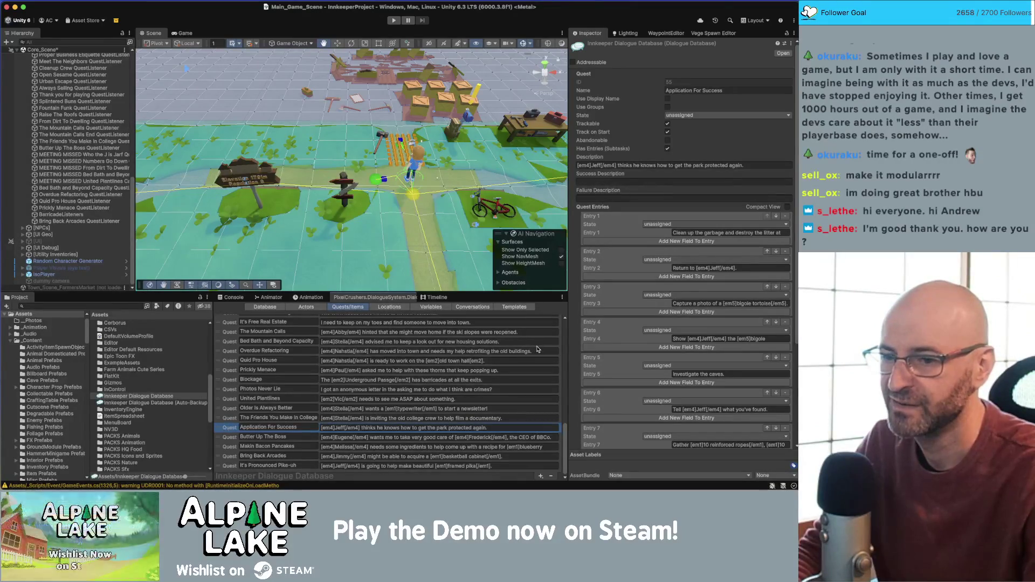
{"action": "left_click_drag", "start_coordinate": [569, 309], "coordinate": [344, 336]}
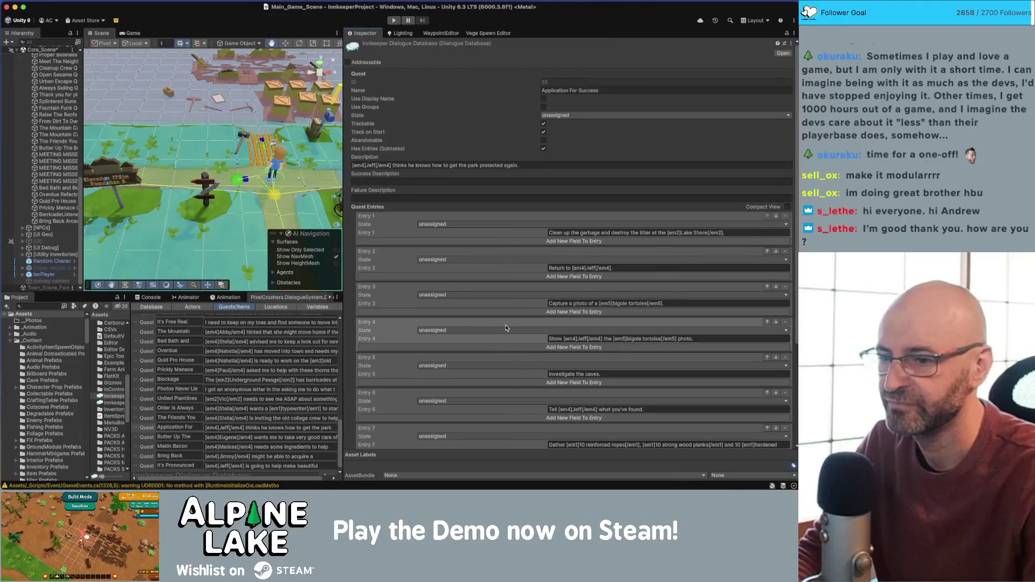
{"action": "scroll", "coordinate": [507, 328], "scroll_direction": "down", "scroll_amount": 5}
{"action": "scroll", "coordinate": [505, 330], "scroll_direction": "down", "scroll_amount": 5}
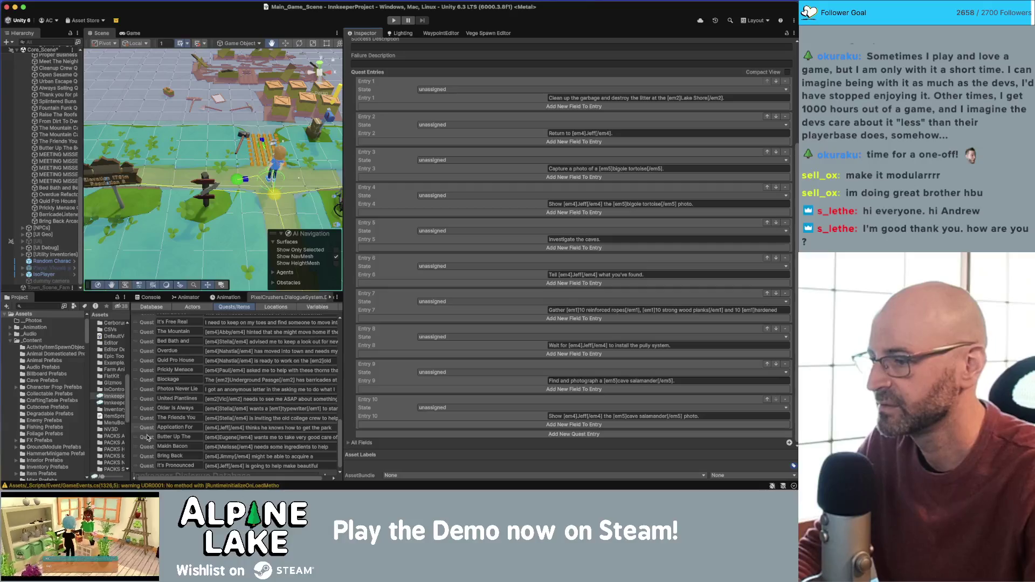
{"action": "left_click", "coordinate": [145, 419]}
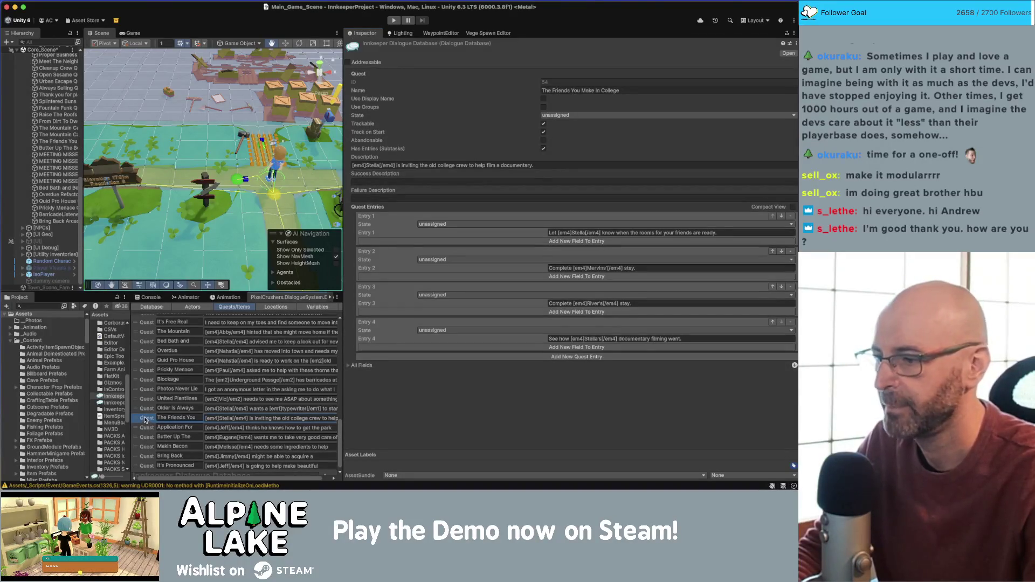
{"action": "left_click", "coordinate": [145, 411]}
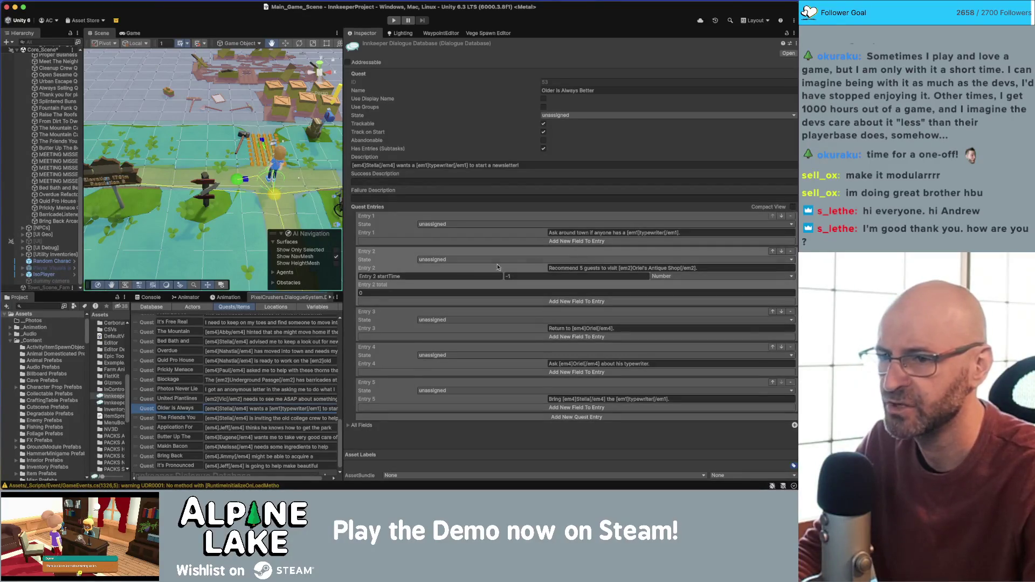
{"action": "left_click", "coordinate": [585, 268]}
{"action": "type", "text": "[lua(Quest[\"Older_Is_Always_Better\"].Entry_2_total)]/5)"}
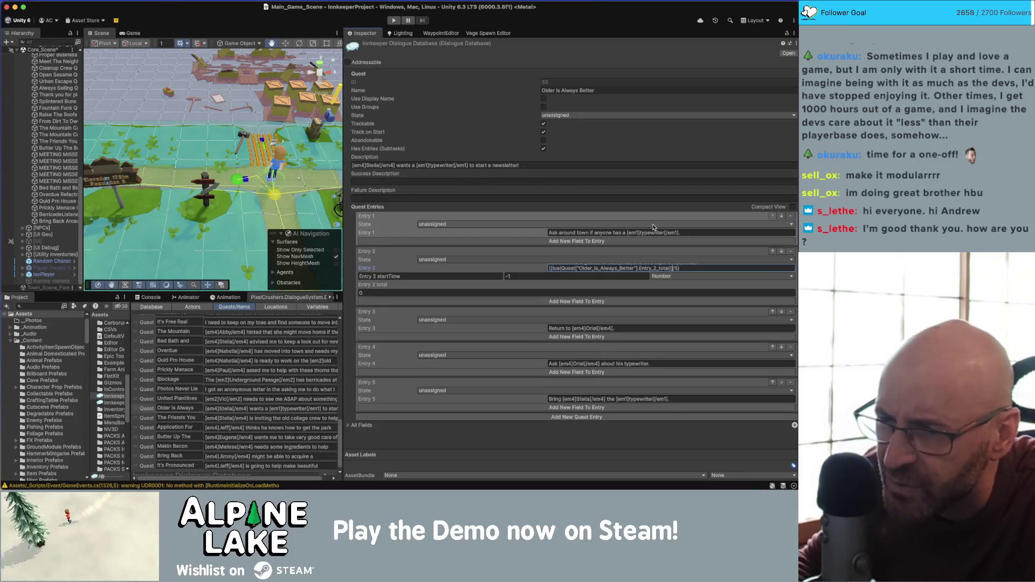
Copy Older Is Always Better's Entry 2 Lua expression and switch to the Bring Back Arcades quest
{"action": "key", "text": "super+a"}
{"action": "key", "text": "super+c"}
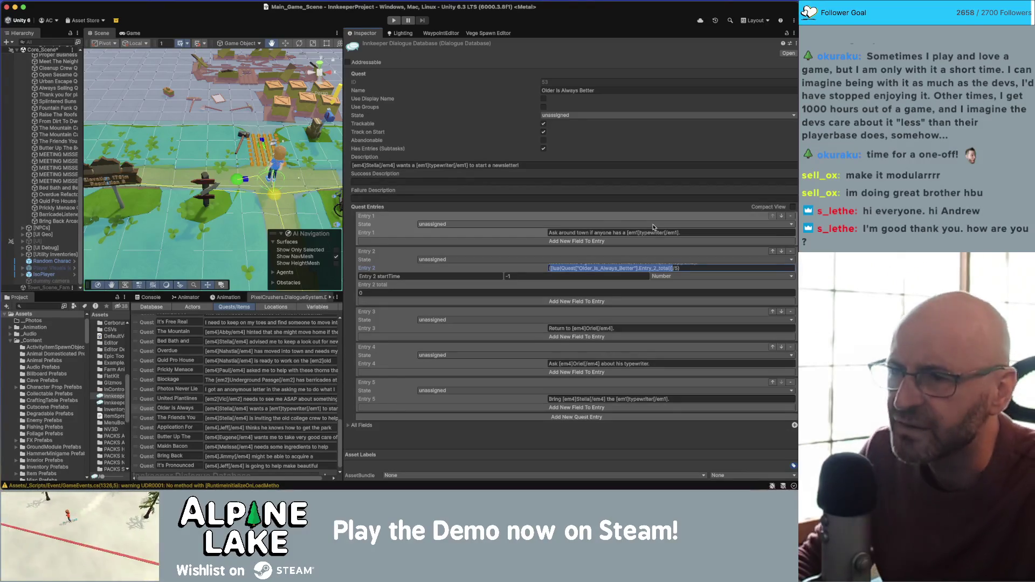
{"action": "scroll", "coordinate": [143, 454], "scroll_direction": "down", "scroll_amount": 1}
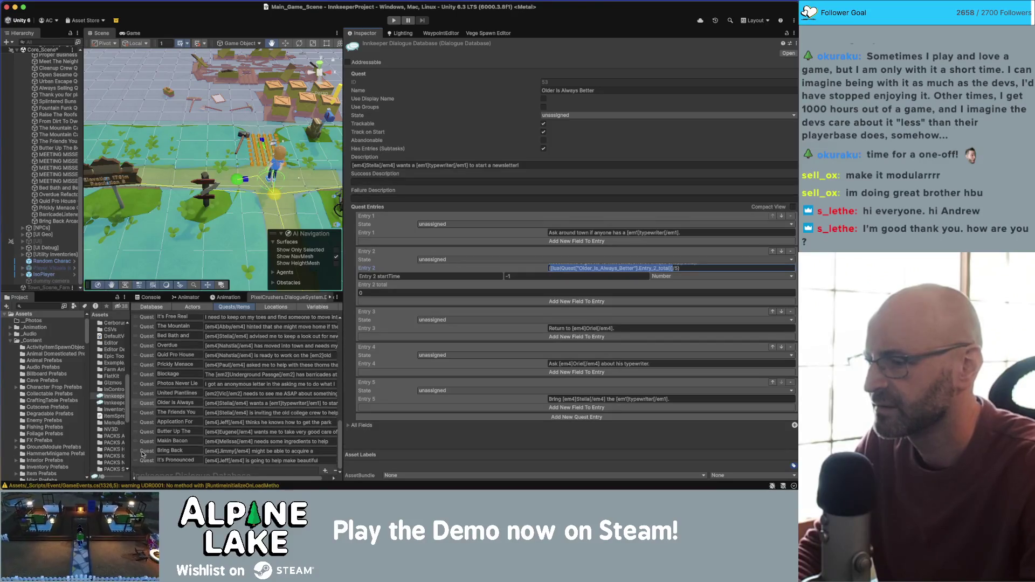
{"action": "left_click", "coordinate": [143, 462]}
{"action": "left_click", "coordinate": [143, 452]}
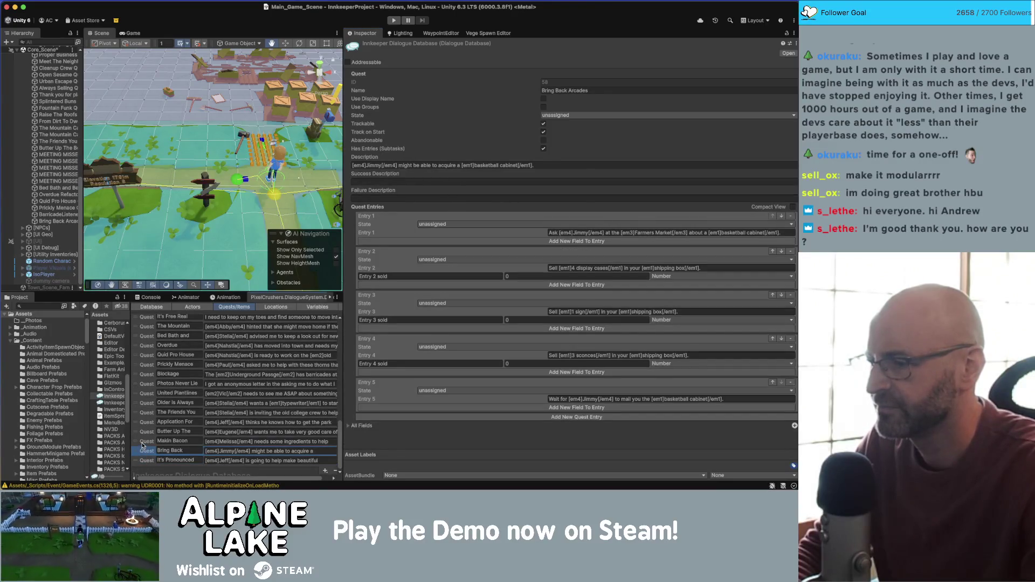
{"action": "left_click", "coordinate": [143, 434]}
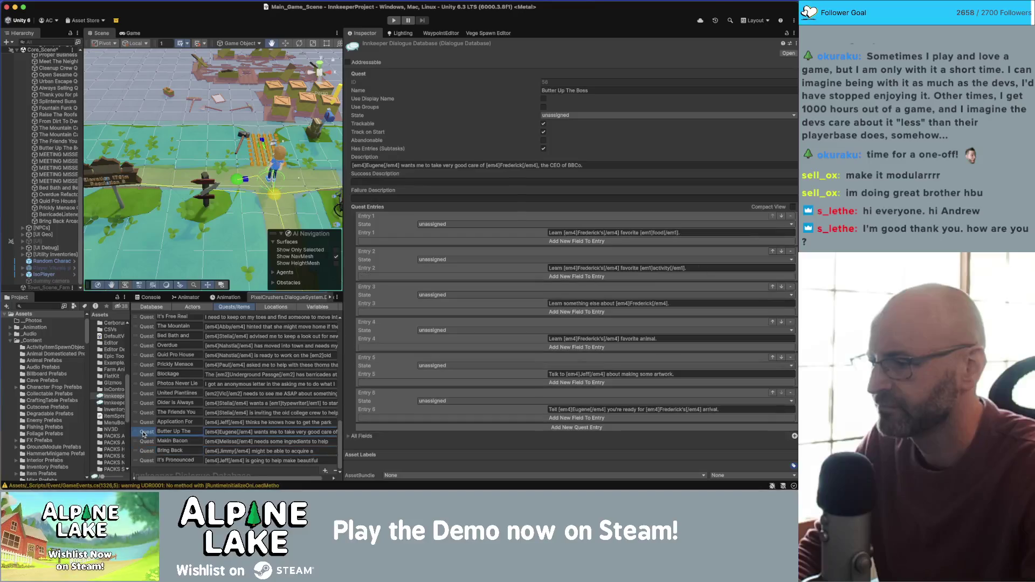
{"action": "left_click", "coordinate": [145, 450]}
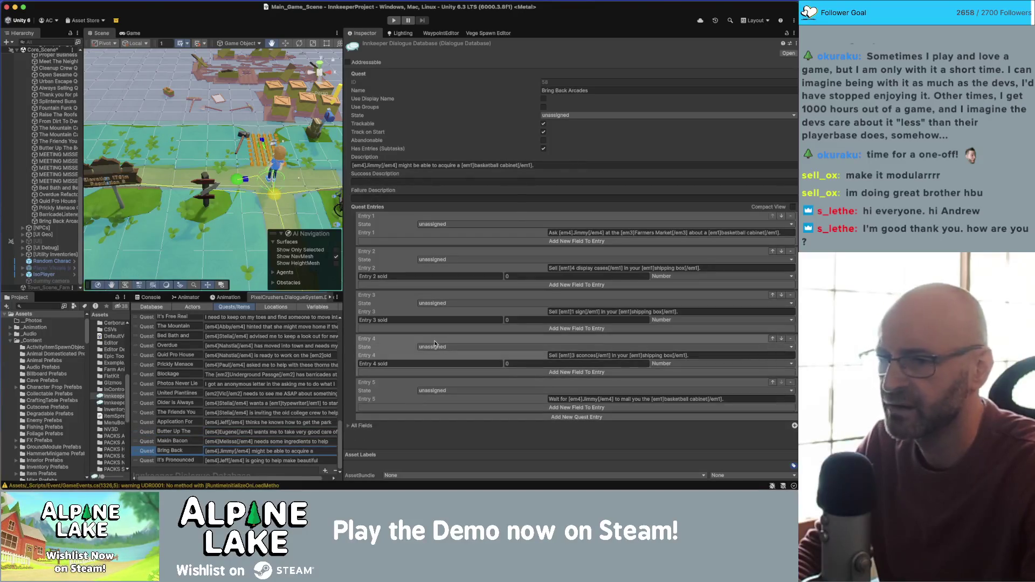
Replace Entry 2's hard-coded 4 with the Lua expression, adapted to Bring_Back_Arcades and Entry_2_sold
{"action": "left_click", "coordinate": [575, 267]}
{"action": "left_click", "coordinate": [574, 268]}
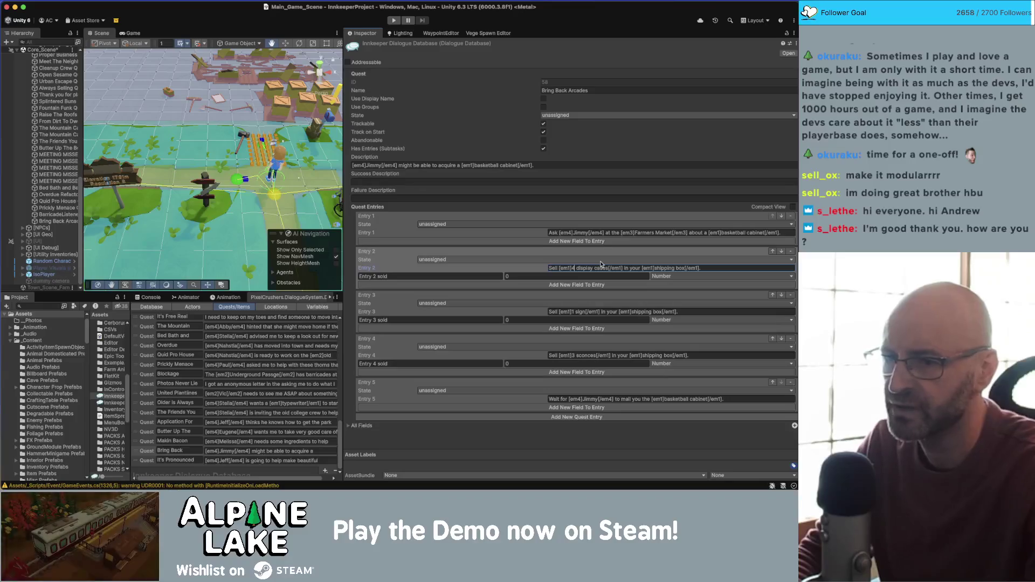
{"action": "key", "text": "BackSpace"}
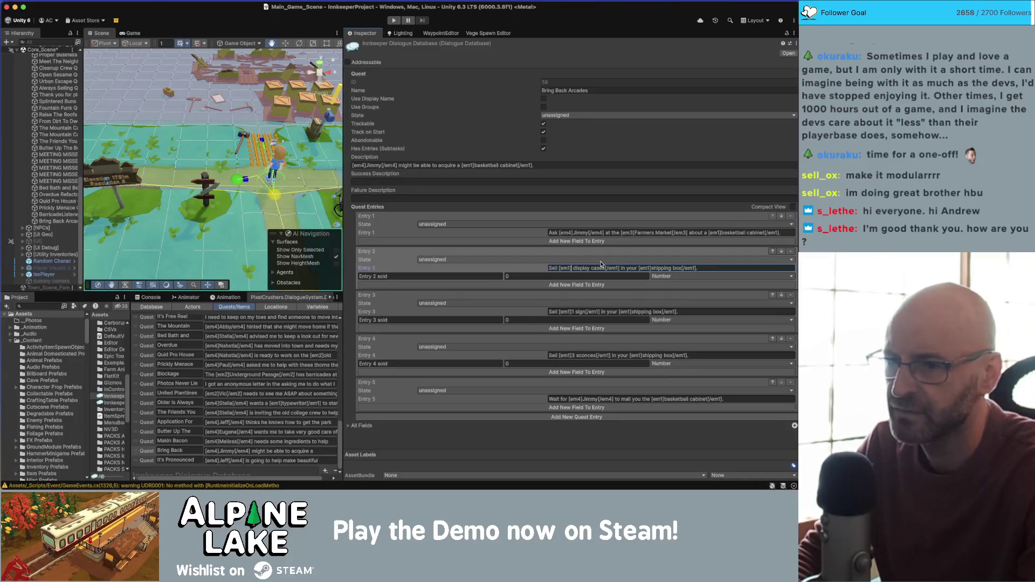
{"action": "key", "text": "Delete"}
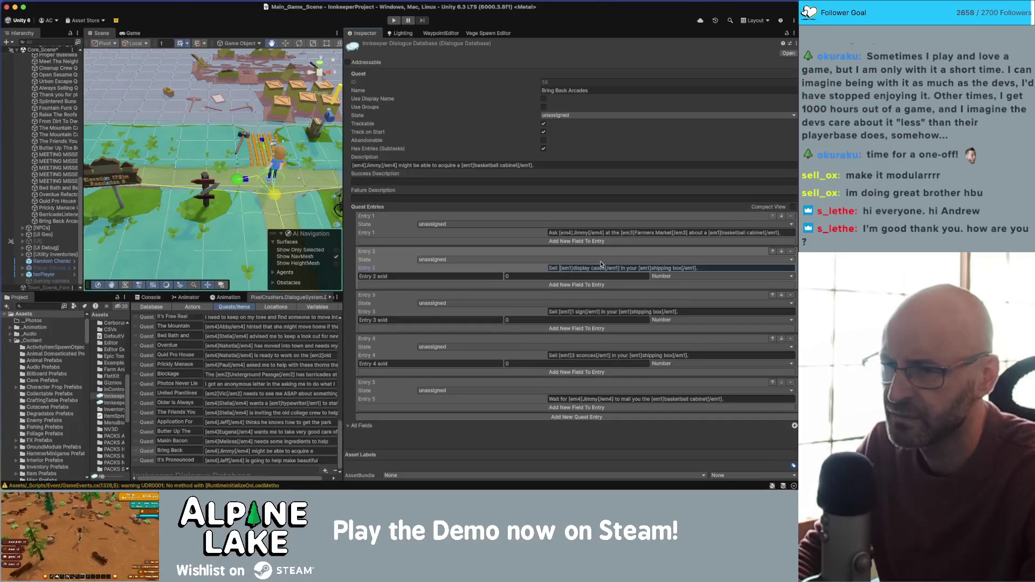
{"action": "key", "text": "super+v"}
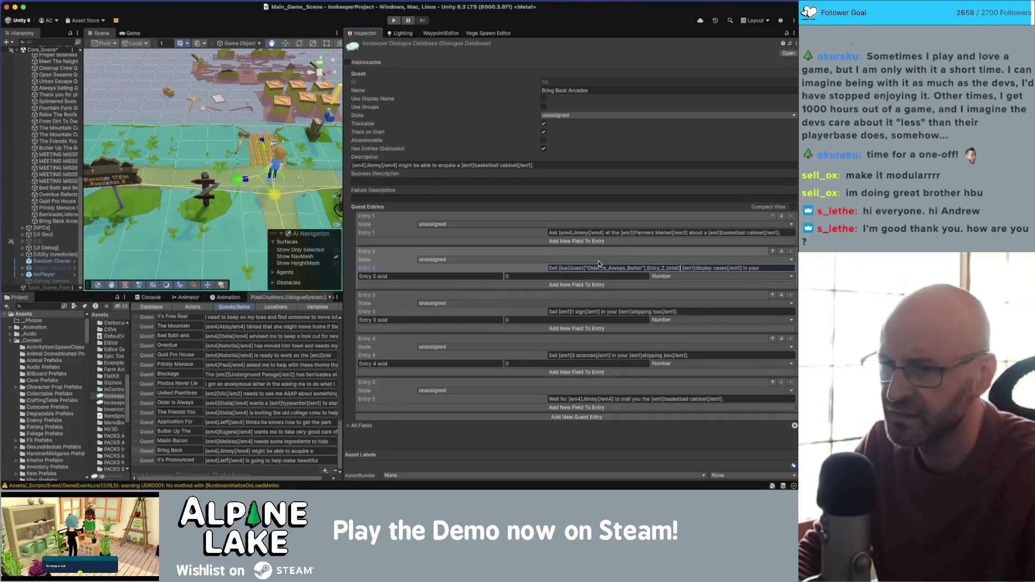
{"action": "double_click", "coordinate": [602, 268]}
{"action": "type", "text": "Brin"}
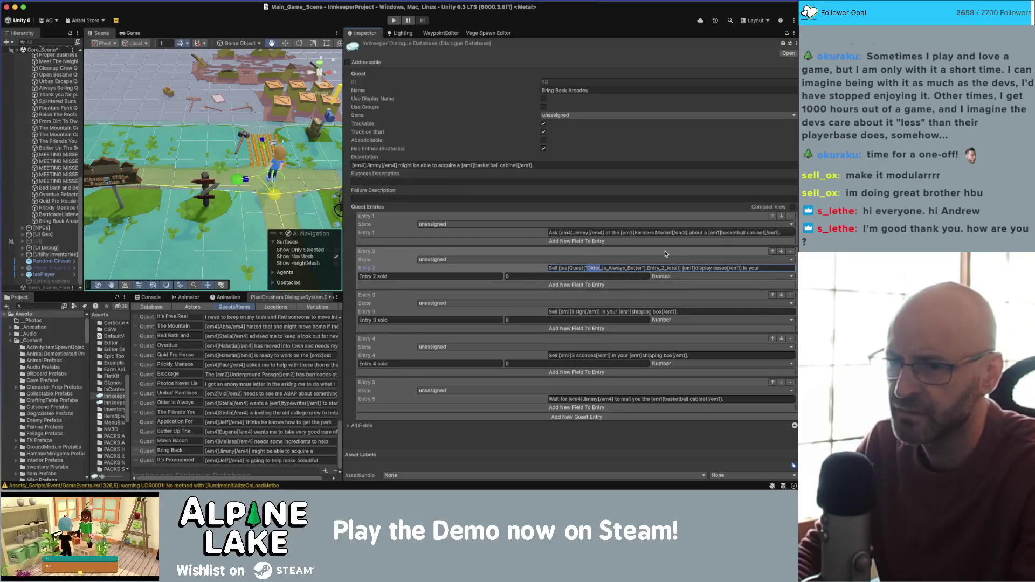
{"action": "type", "text": "g_Bac"}
{"action": "key", "text": "Delete"}
{"action": "key", "text": "Delete"}
{"action": "key", "text": "Delete"}
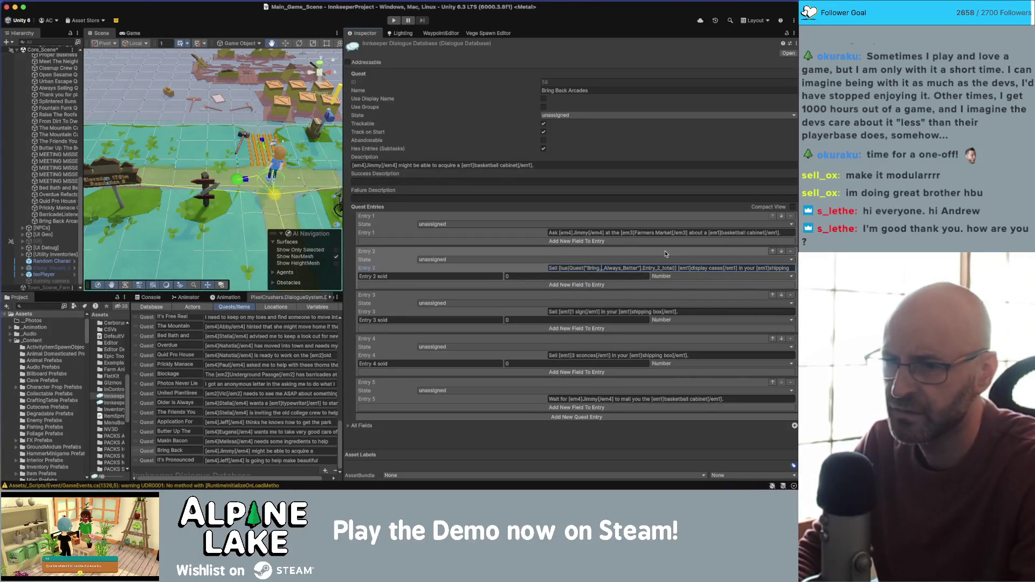
{"action": "type", "text": "k_A"}
{"action": "type", "text": "rcad"}
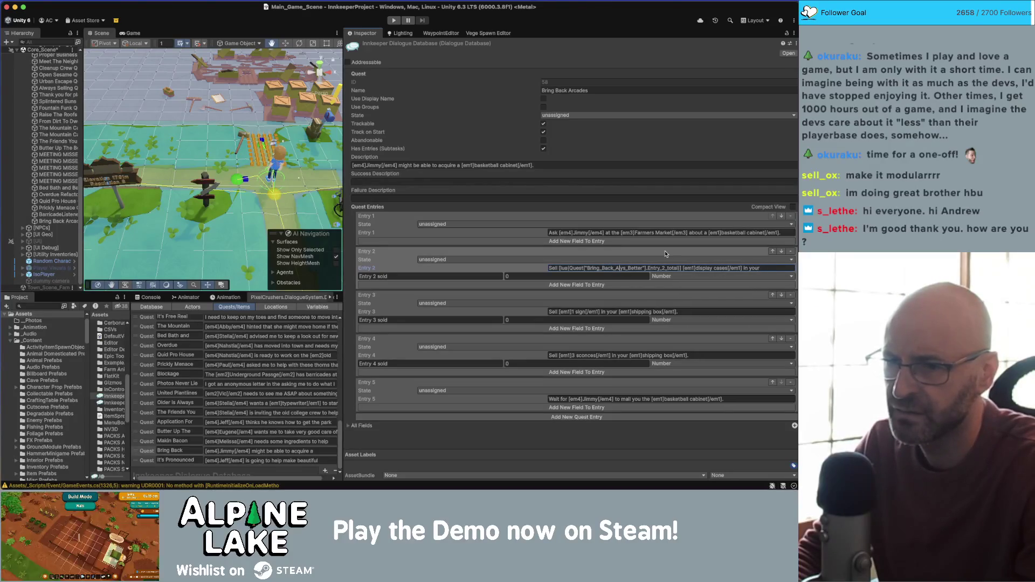
{"action": "key", "text": "Delete"}
{"action": "key", "text": "Delete"}
{"action": "key", "text": "Delete"}
{"action": "type", "text": "es"}
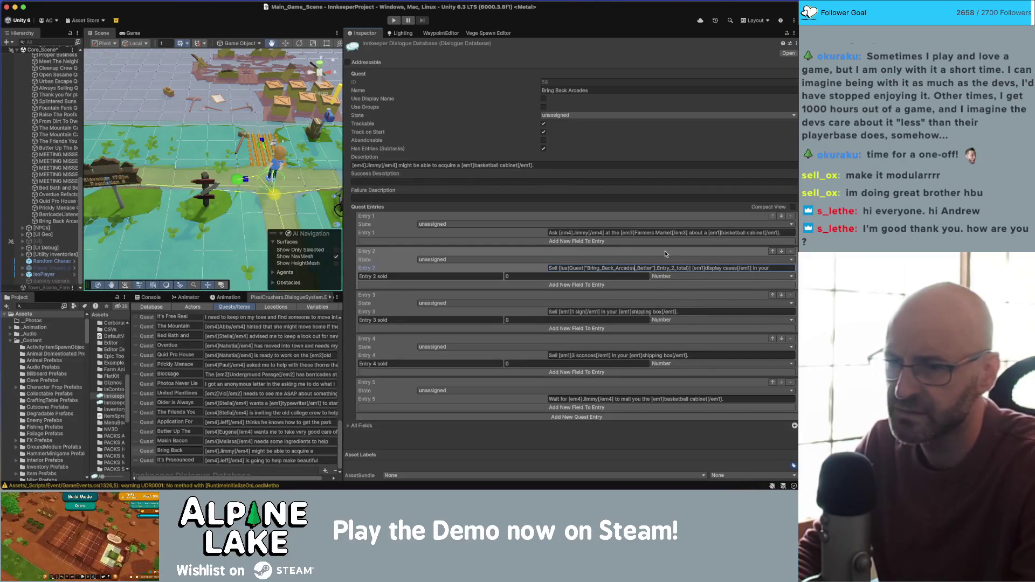
{"action": "key", "text": "Delete"}
{"action": "key", "text": "Delete"}
{"action": "key", "text": "Delete"}
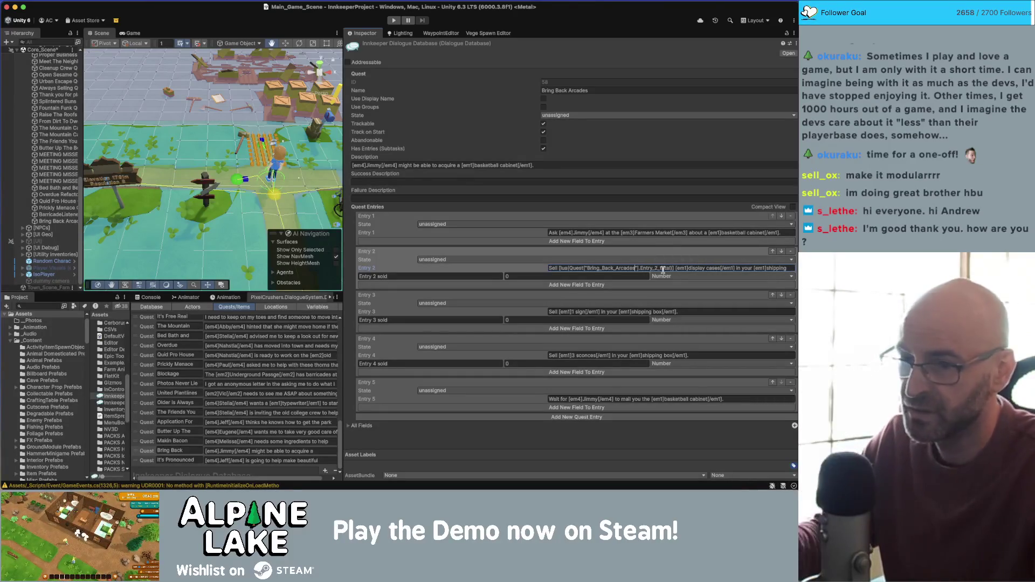
{"action": "left_click", "coordinate": [660, 268]}
{"action": "key", "text": "Delete"}
{"action": "key", "text": "Delete"}
{"action": "key", "text": "Delete"}
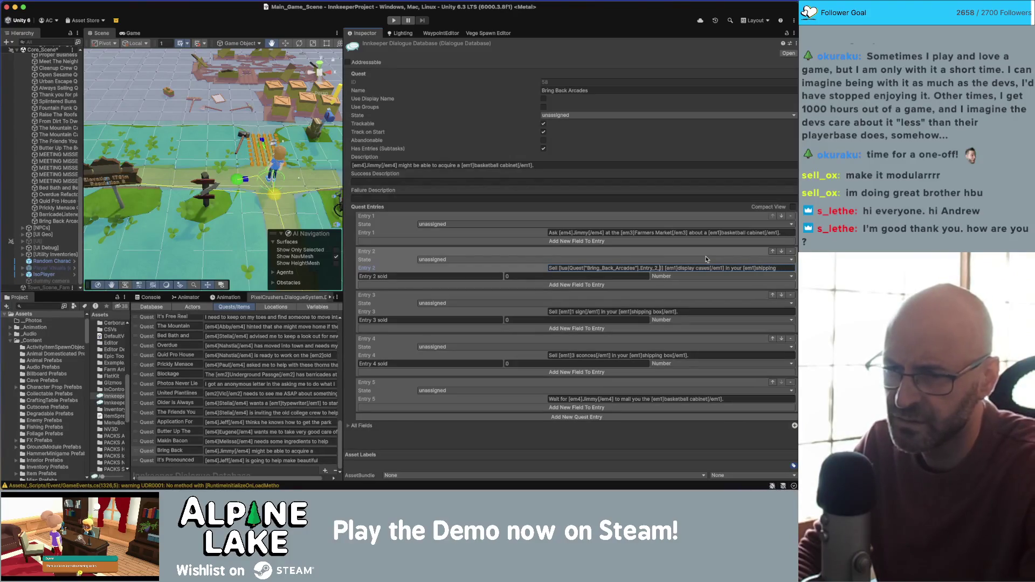
{"action": "type", "text": "sold"}
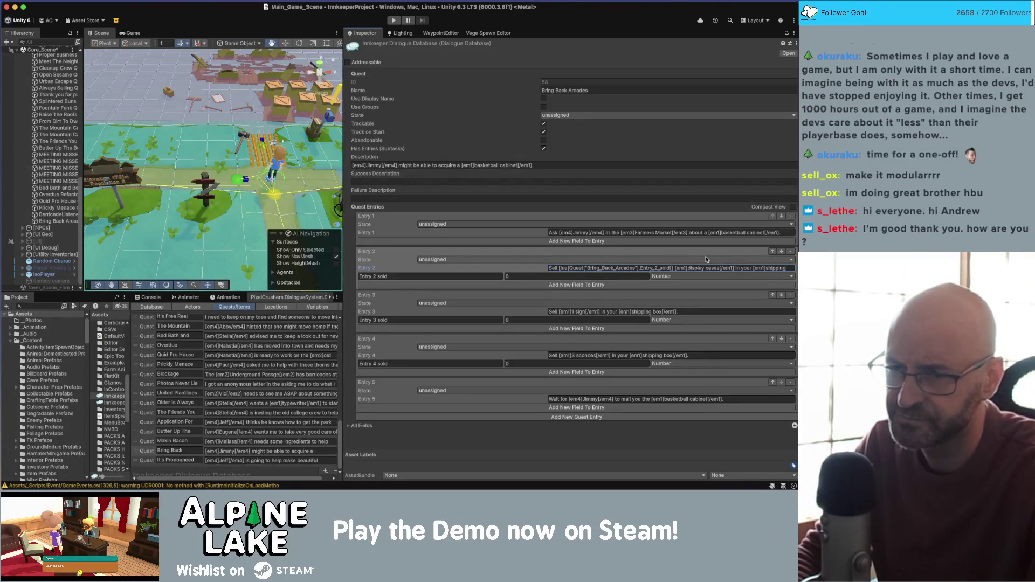
{"action": "key", "text": "super+shift+Left"}
{"action": "key", "text": "super+c"}
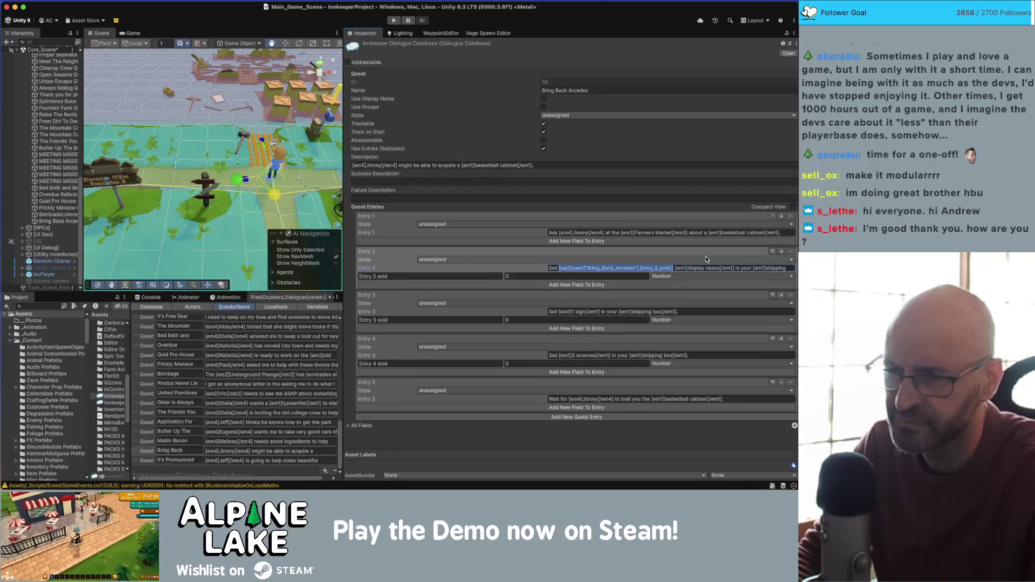
Replace Entry 3's hard-coded 1 with the Lua expression using Entry_3_sold
{"action": "left_click", "coordinate": [618, 312]}
{"action": "key", "text": "Left"}
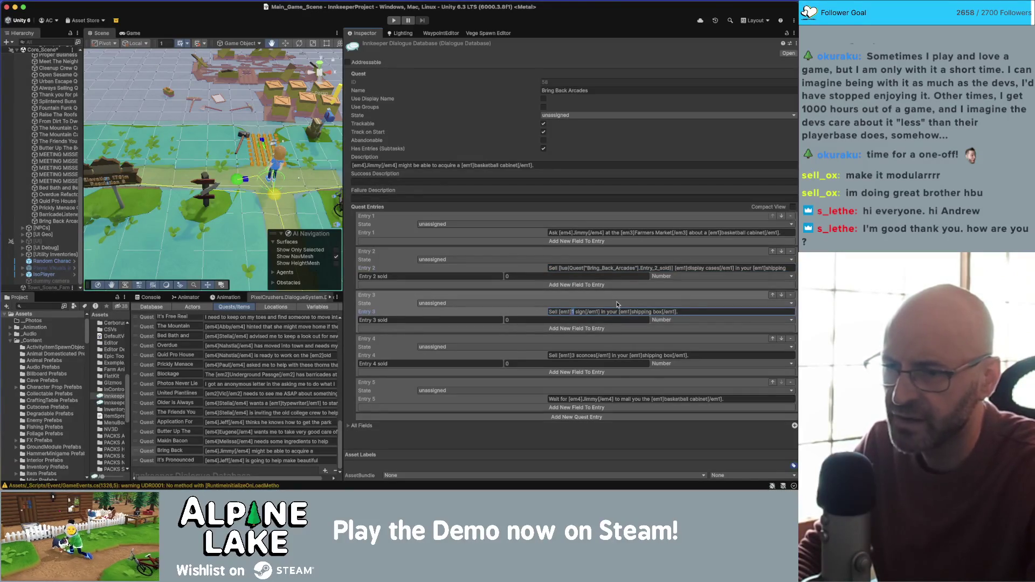
{"action": "key", "text": "shift+Right"}
{"action": "key", "text": "super+v"}
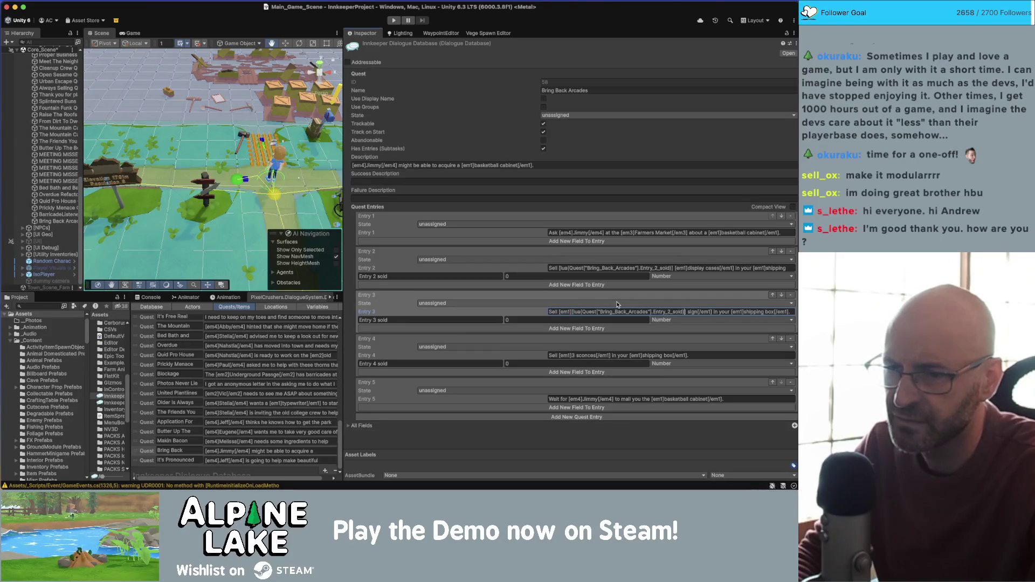
{"action": "key", "text": "BackSpace"}
{"action": "type", "text": "3"}
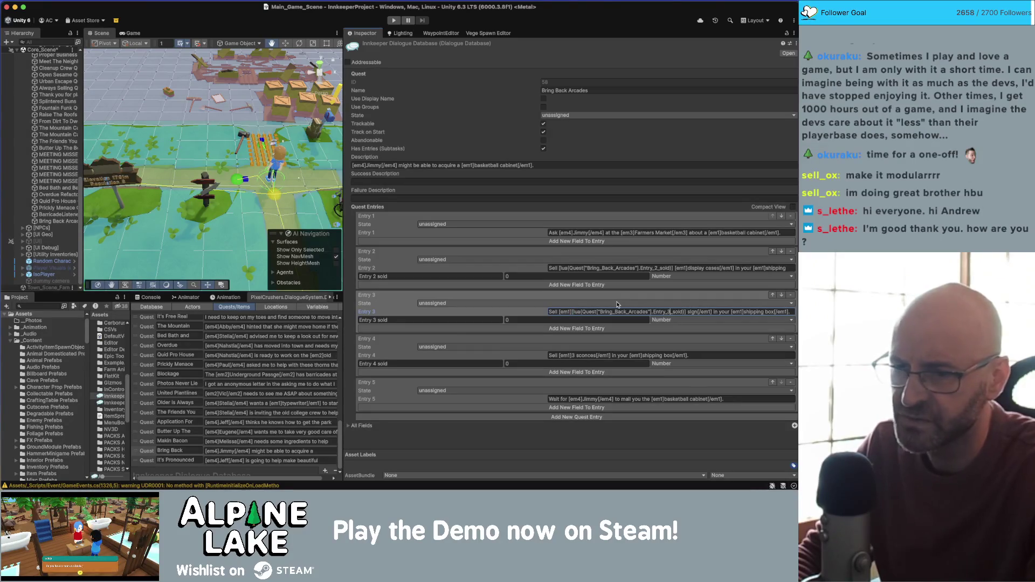
Recopy Entry 2's expression and paste it into Entry 4's text as Entry_4_sold
{"action": "left_click", "coordinate": [559, 268]}
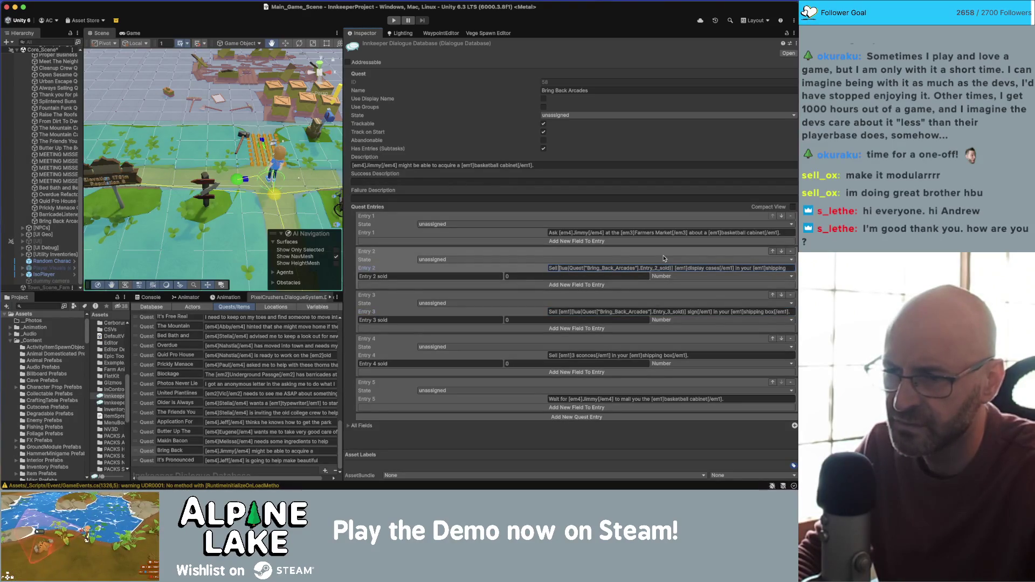
{"action": "key", "text": "shift+Right"}
{"action": "key", "text": "shift+Right"}
{"action": "key", "text": "shift+Right"}
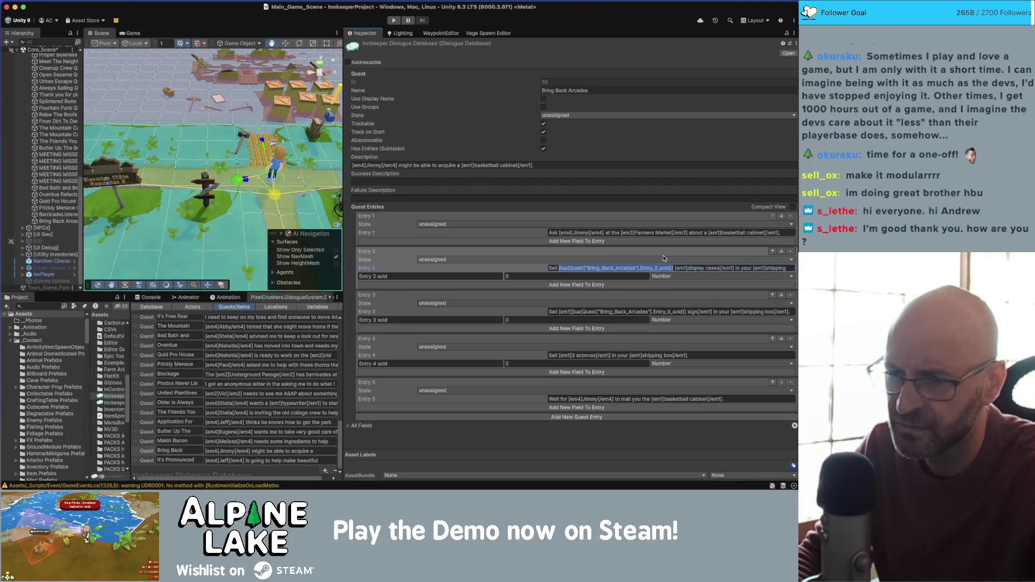
{"action": "key", "text": "BackSpace"}
{"action": "key", "text": "super+v"}
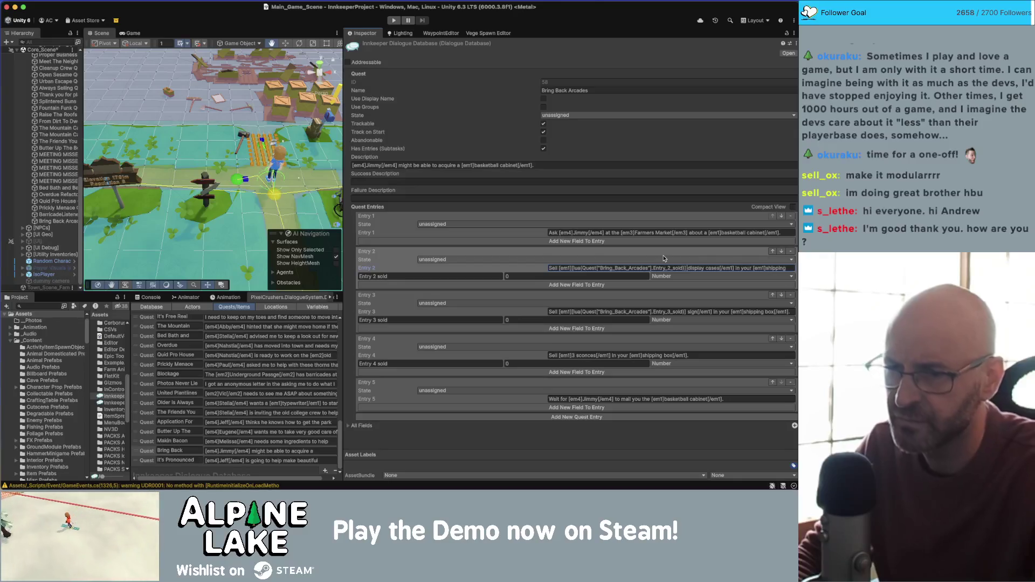
{"action": "left_click", "coordinate": [586, 355]}
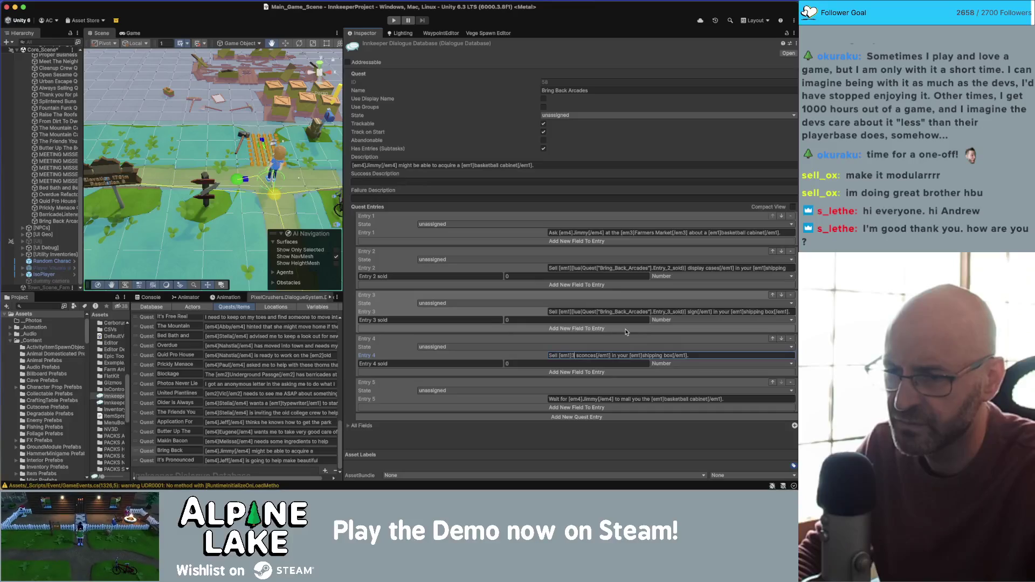
{"action": "key", "text": "super+v"}
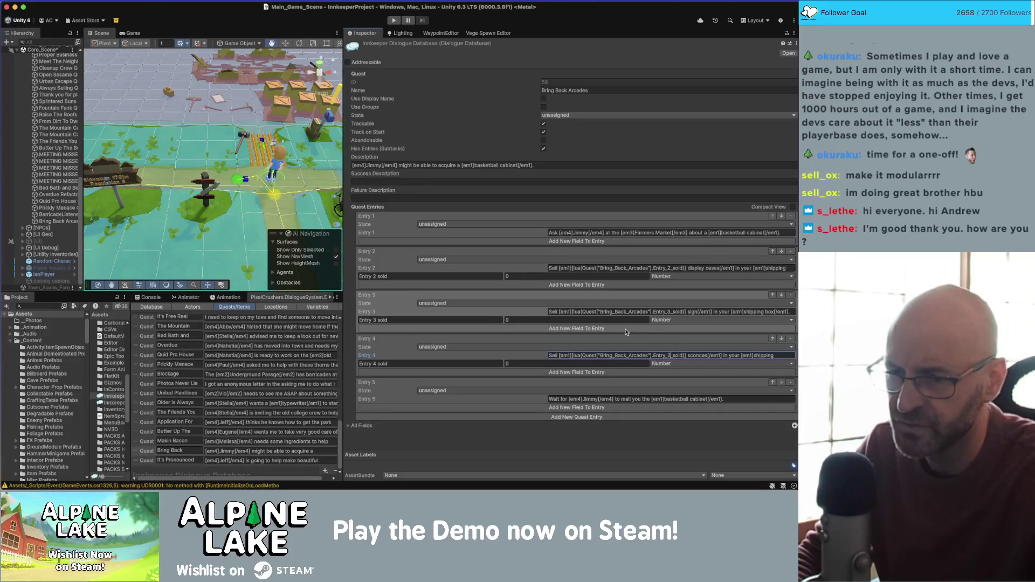
{"action": "key", "text": "BackSpace"}
{"action": "type", "text": "4"}
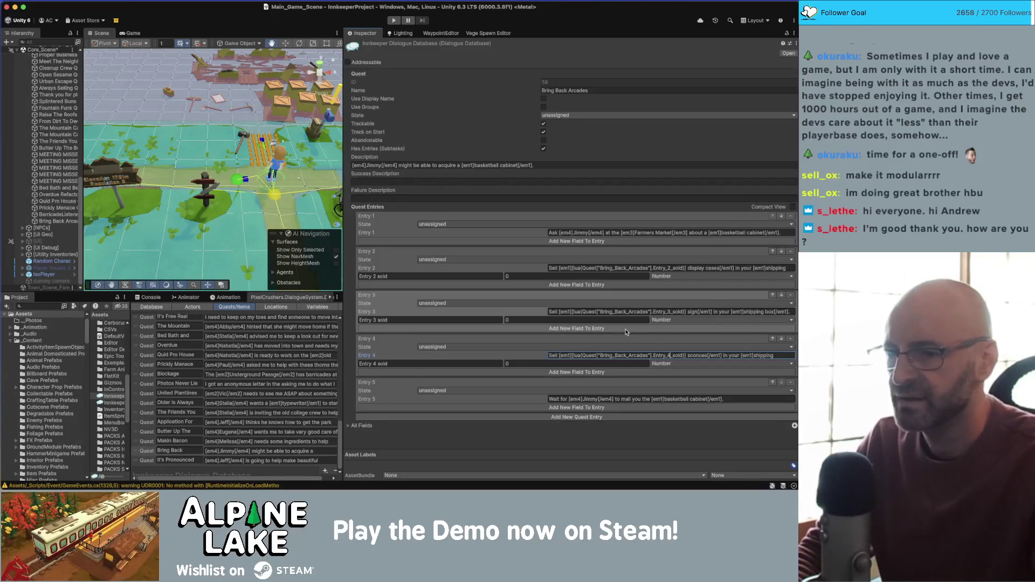
Enter sold values 4, 1 and 2 for Entries 2, 3 and 4, and narrow the quest panel
{"action": "left_click", "coordinate": [528, 277]}
{"action": "type", "text": "4"}
{"action": "left_click", "coordinate": [524, 321]}
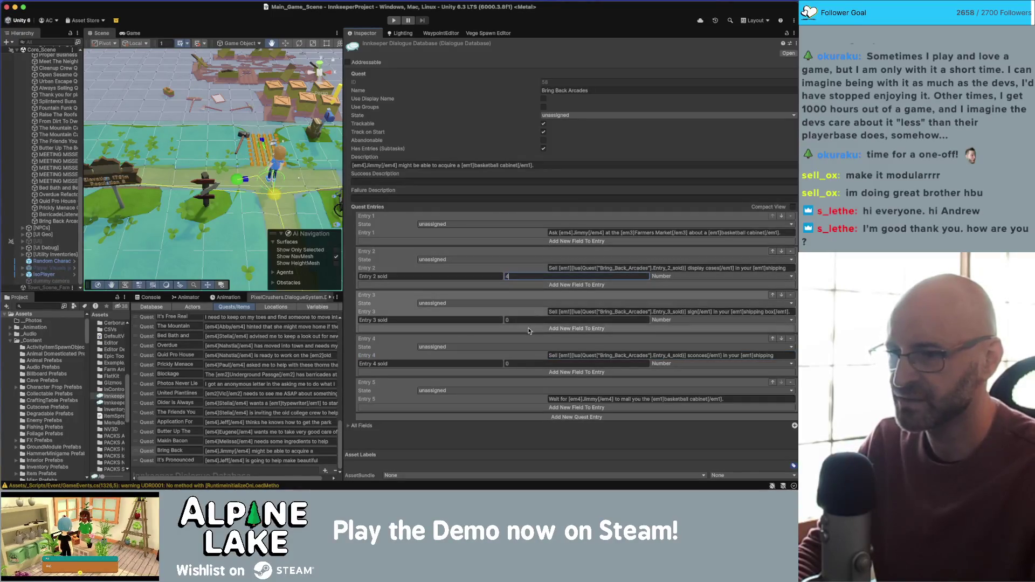
{"action": "type", "text": "1"}
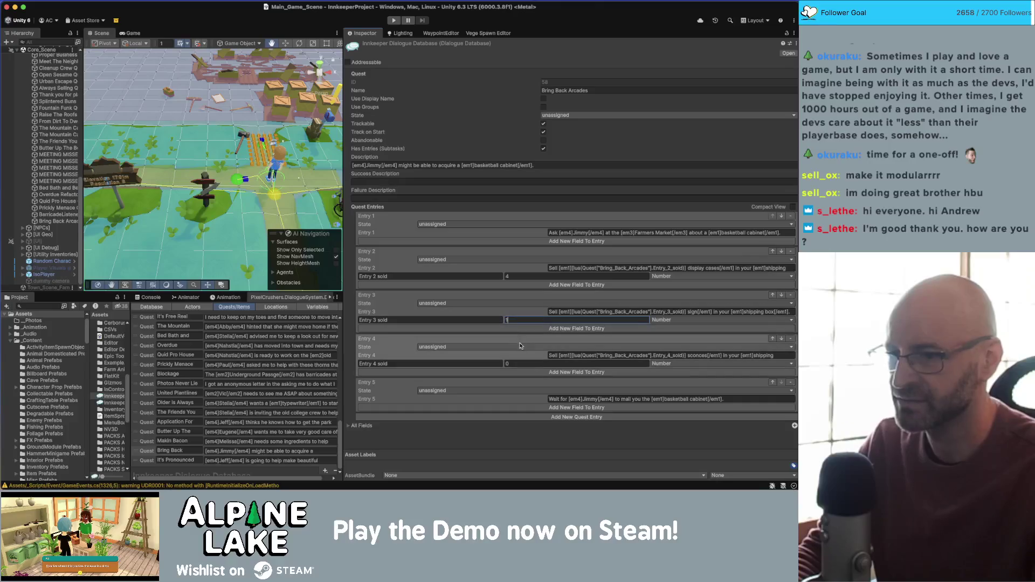
{"action": "left_click", "coordinate": [523, 360]}
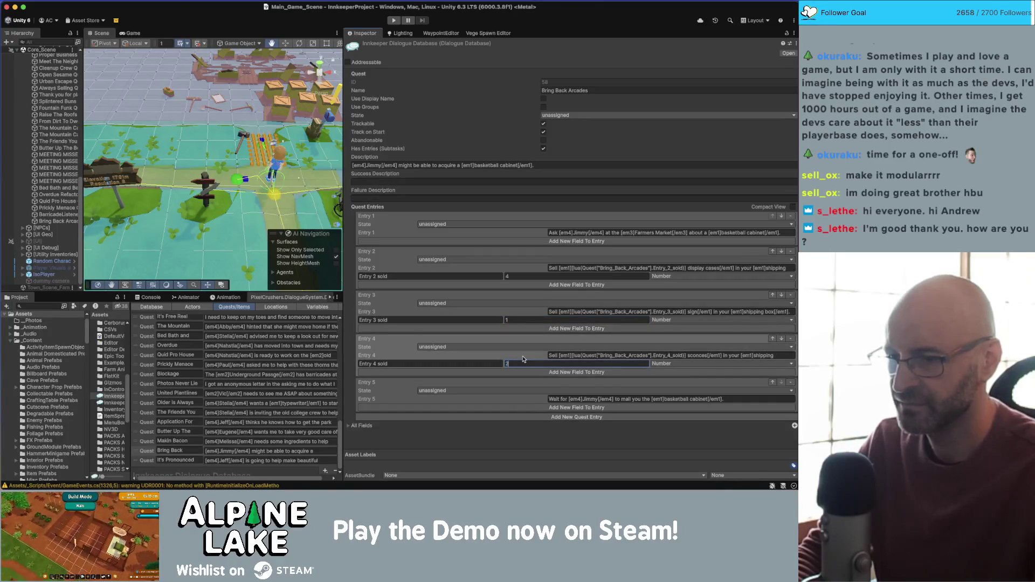
{"action": "left_click", "coordinate": [498, 434]}
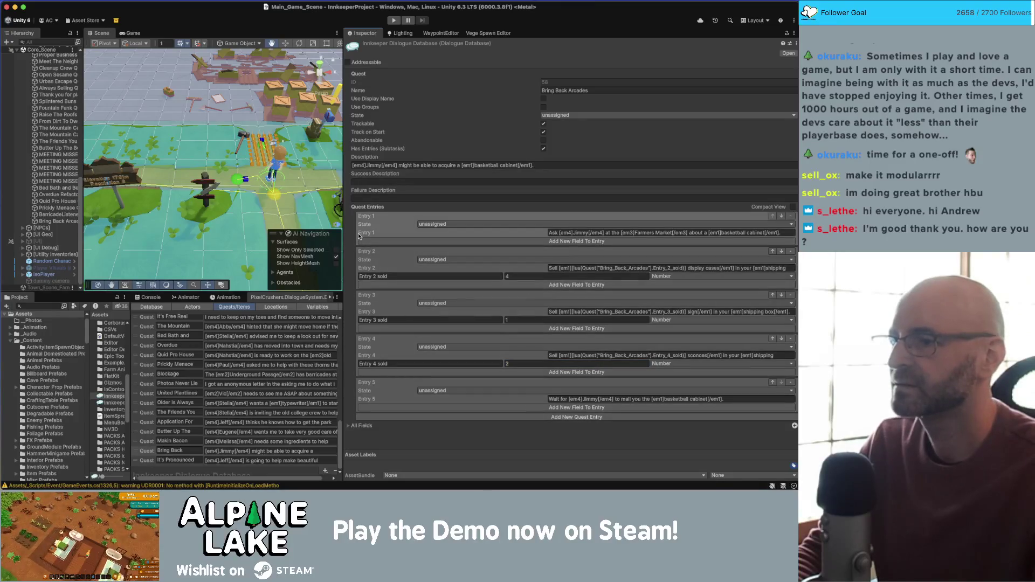
{"action": "left_click_drag", "start_coordinate": [345, 220], "coordinate": [520, 211]}
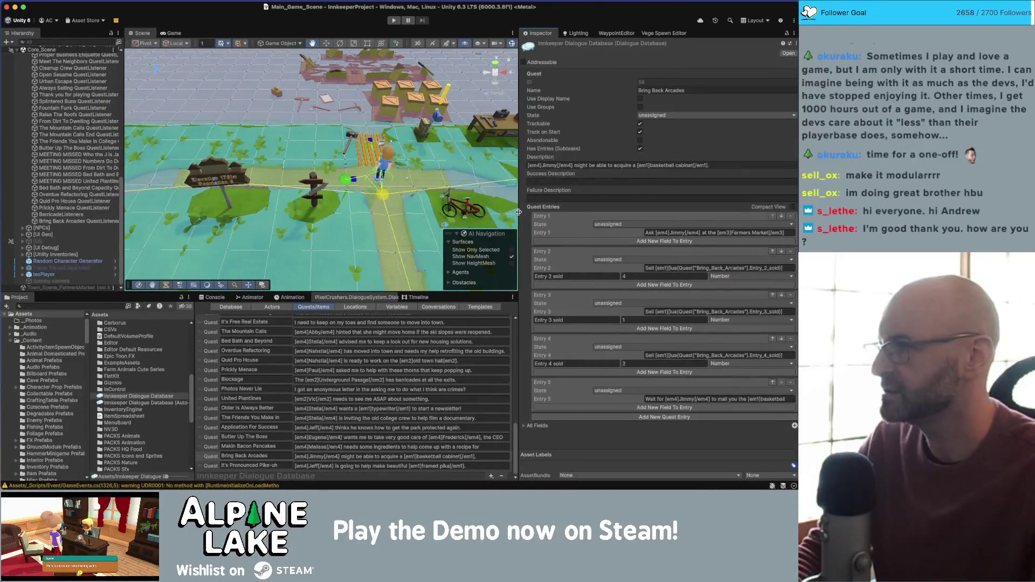
Back in Rider, add a blank line after the _amount assignment in TallyEventListener's OnLoad
{"action": "key", "text": "super+Tab"}
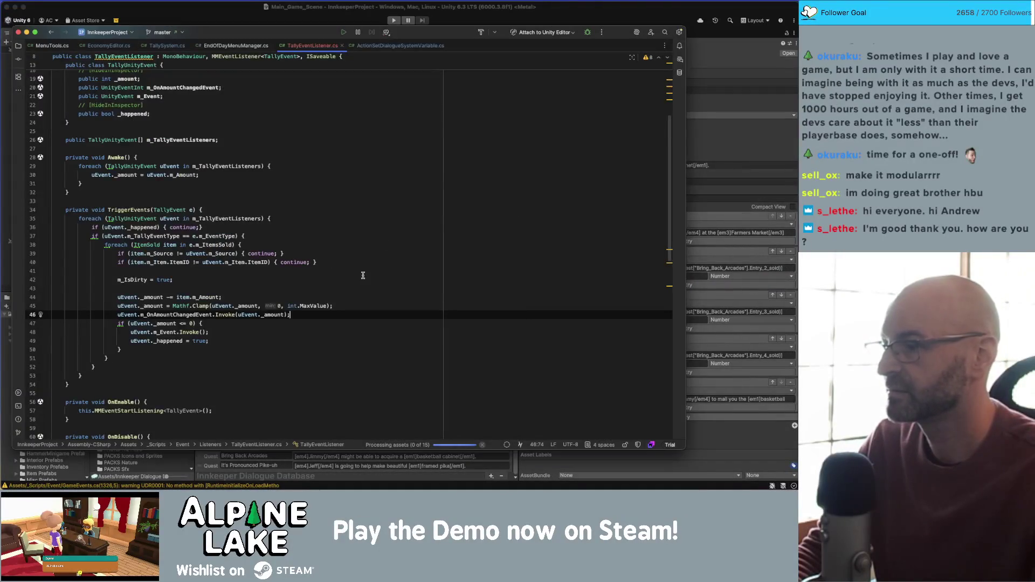
{"action": "scroll", "coordinate": [319, 291], "scroll_direction": "down", "scroll_amount": 2}
{"action": "scroll", "coordinate": [319, 292], "scroll_direction": "down", "scroll_amount": 5}
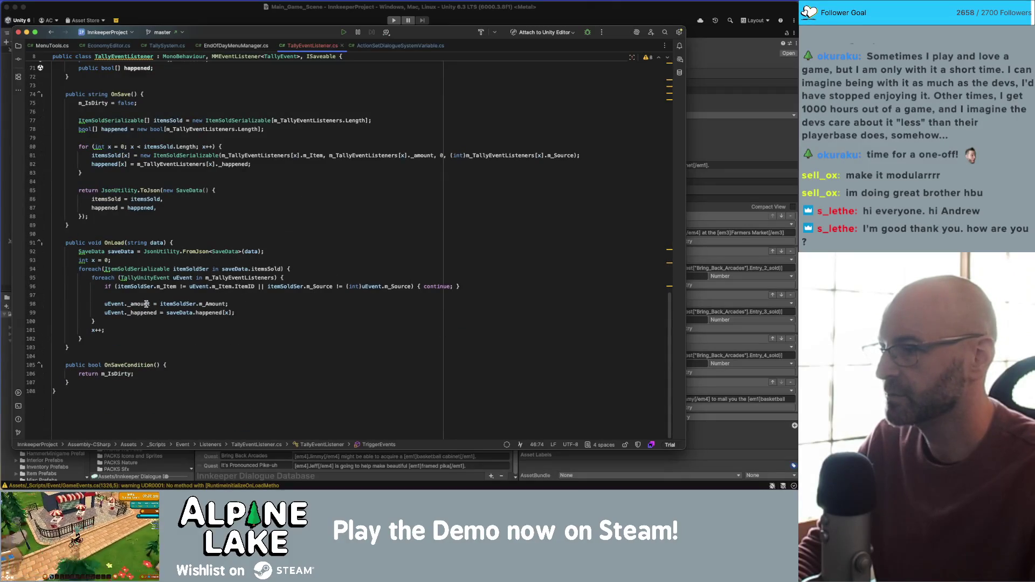
{"action": "mouse_move", "coordinate": [140, 304]}
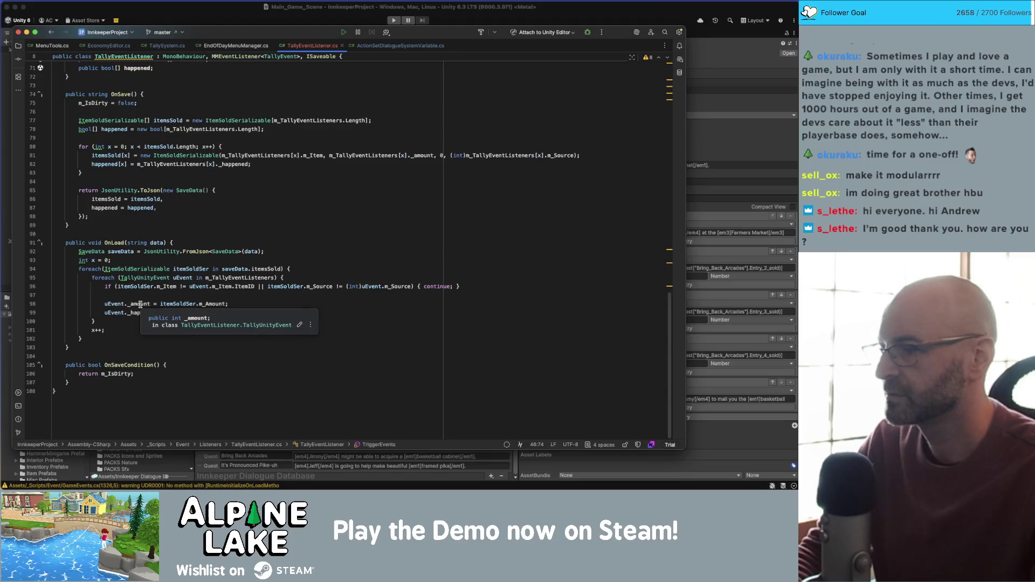
{"action": "left_click", "coordinate": [241, 304]}
{"action": "key", "text": "Return"}
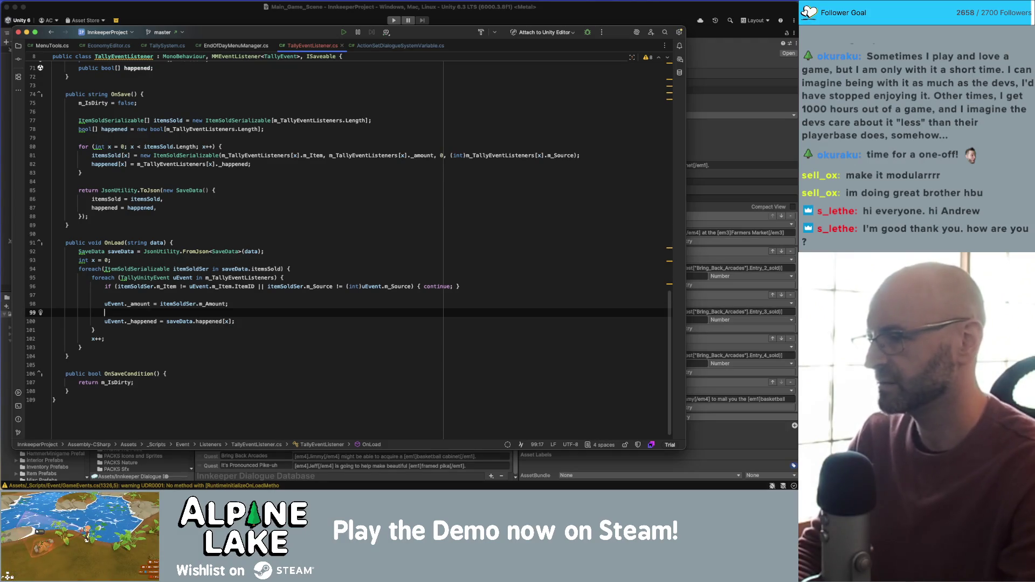
Add empty lines after OnLoad's closing brace, then return to the top of the file
{"action": "left_click", "coordinate": [220, 242]}
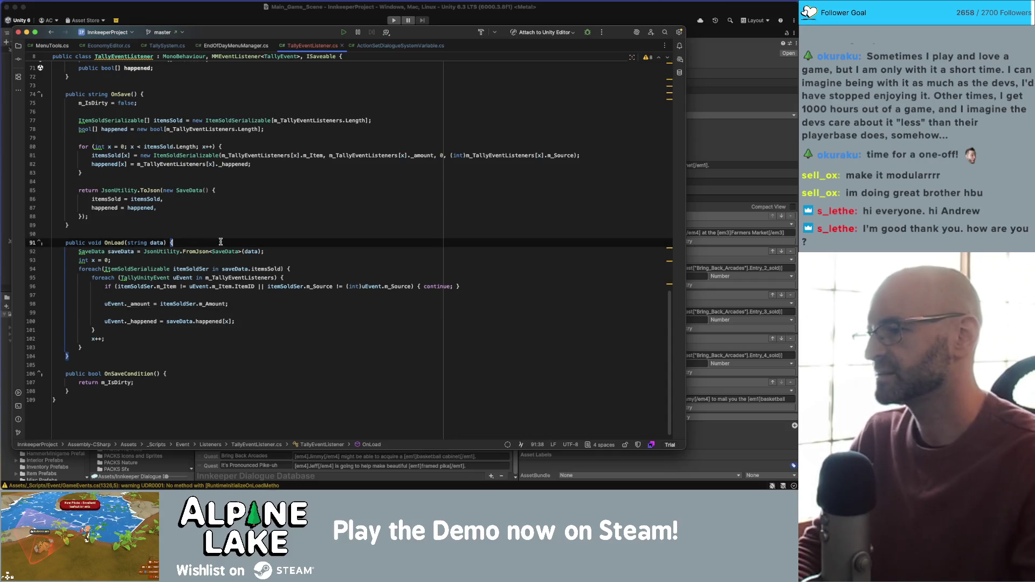
{"action": "left_click", "coordinate": [170, 351]}
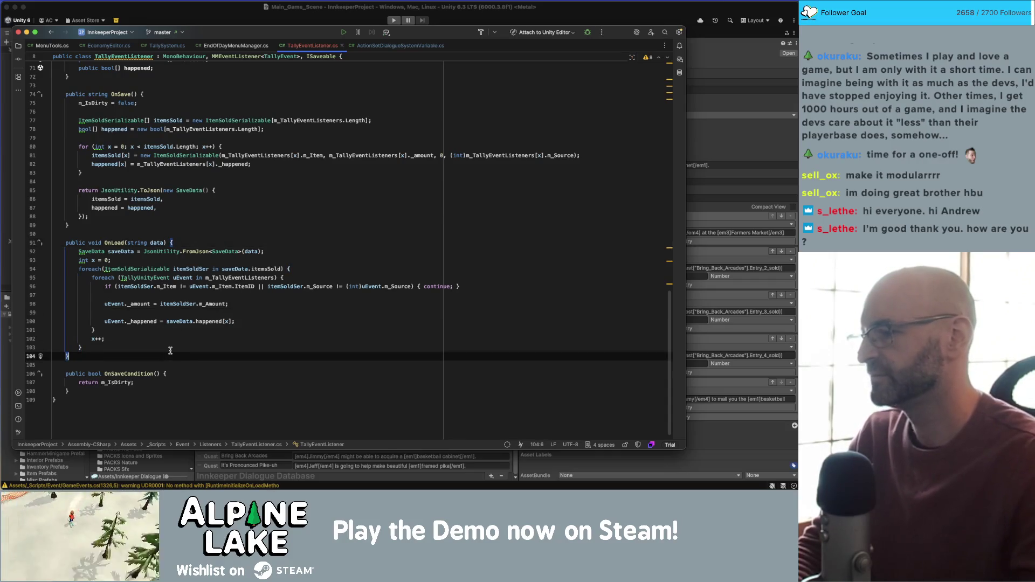
{"action": "key", "text": "Return"}
{"action": "key", "text": "Return"}
{"action": "type", "text": "pub"}
{"action": "key", "text": "BackSpace"}
{"action": "key", "text": "BackSpace"}
{"action": "key", "text": "BackSpace"}
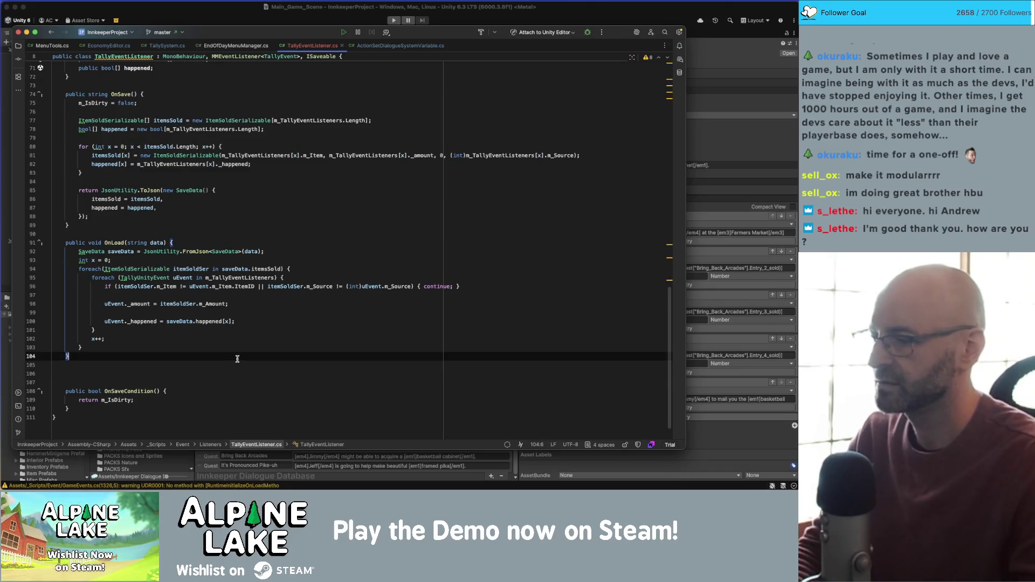
{"action": "key", "text": "ctrl+Home"}
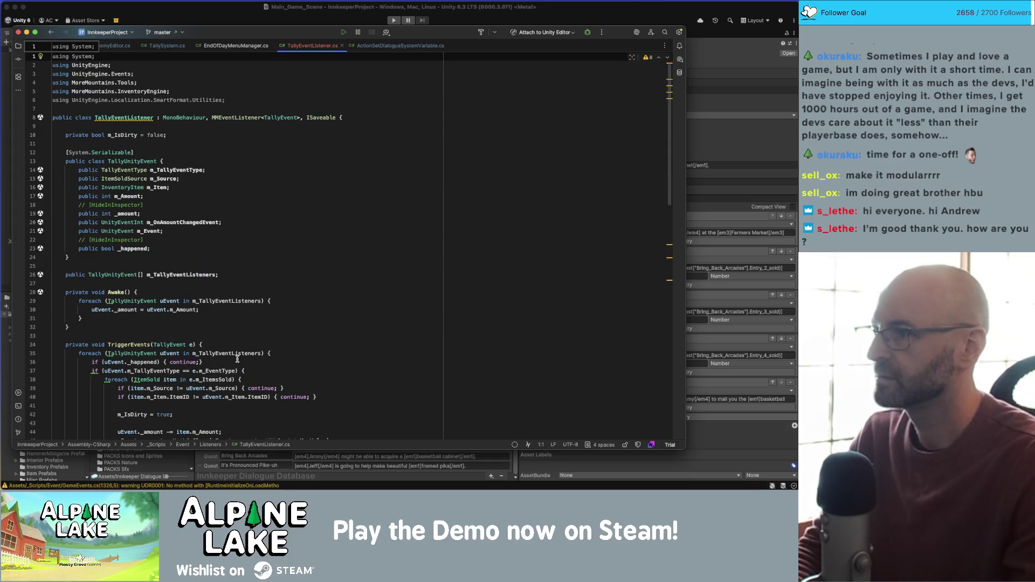
Add a using System.Collections directive and declare a public IEnumerator DelayedLoad() coroutine after OnLoad
{"action": "key", "text": "End"}
{"action": "key", "text": "Return"}
{"action": "type", "text": "using "}
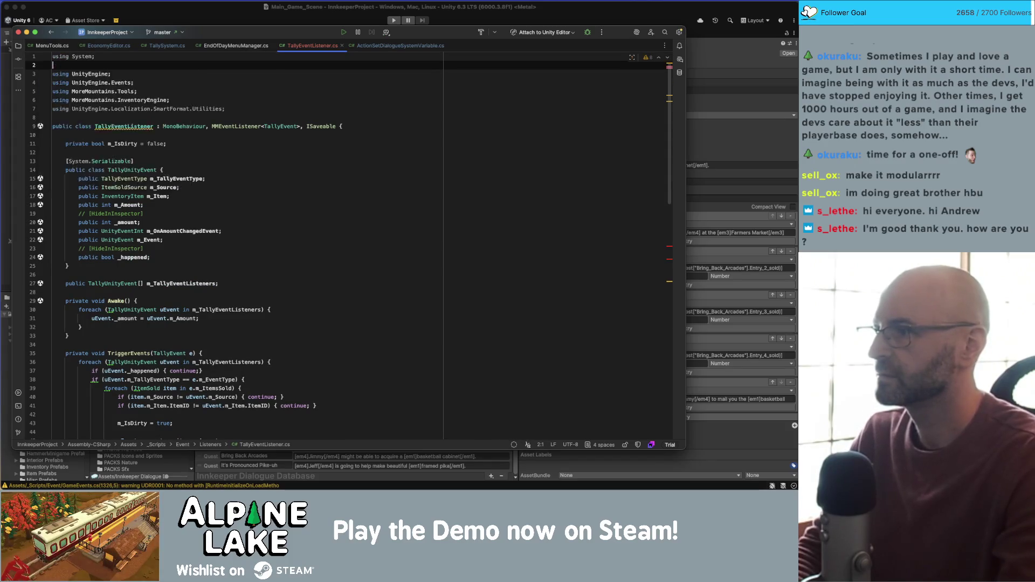
{"action": "type", "text": "System.Col"}
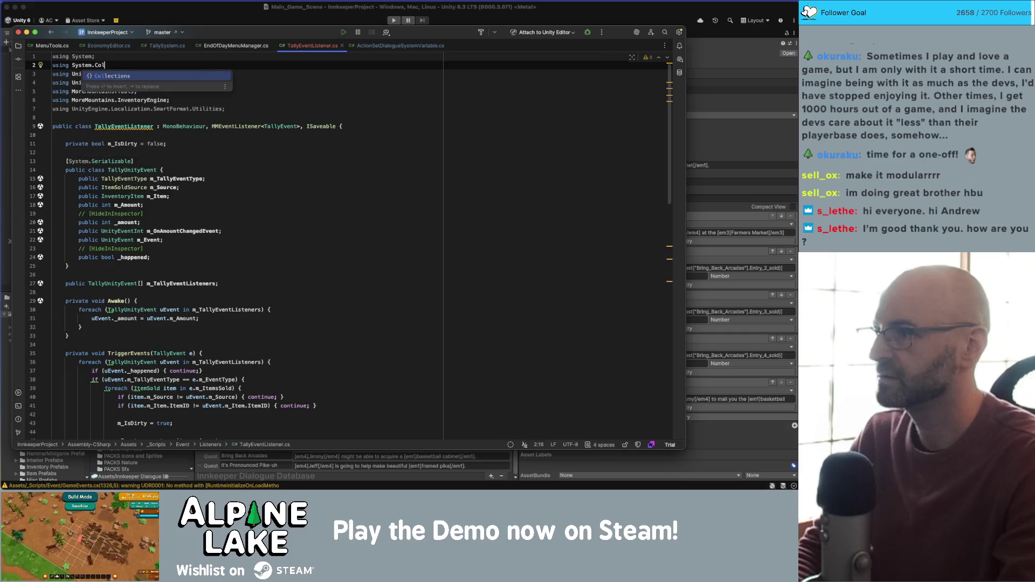
{"action": "type", "text": "ections;"}
{"action": "key", "text": "ctrl+End"}
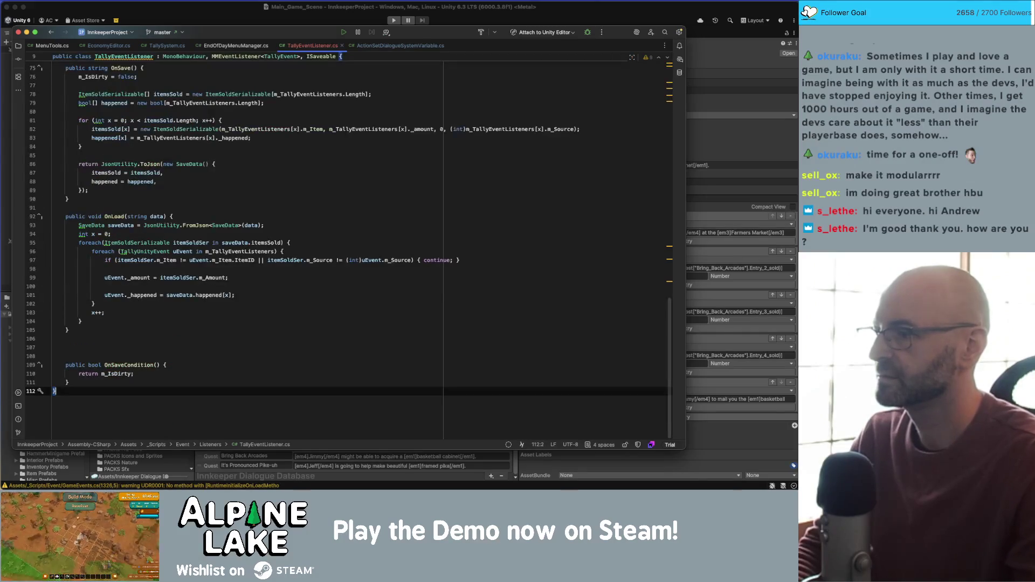
{"action": "key", "text": "Up"}
{"action": "key", "text": "Up"}
{"action": "key", "text": "Up"}
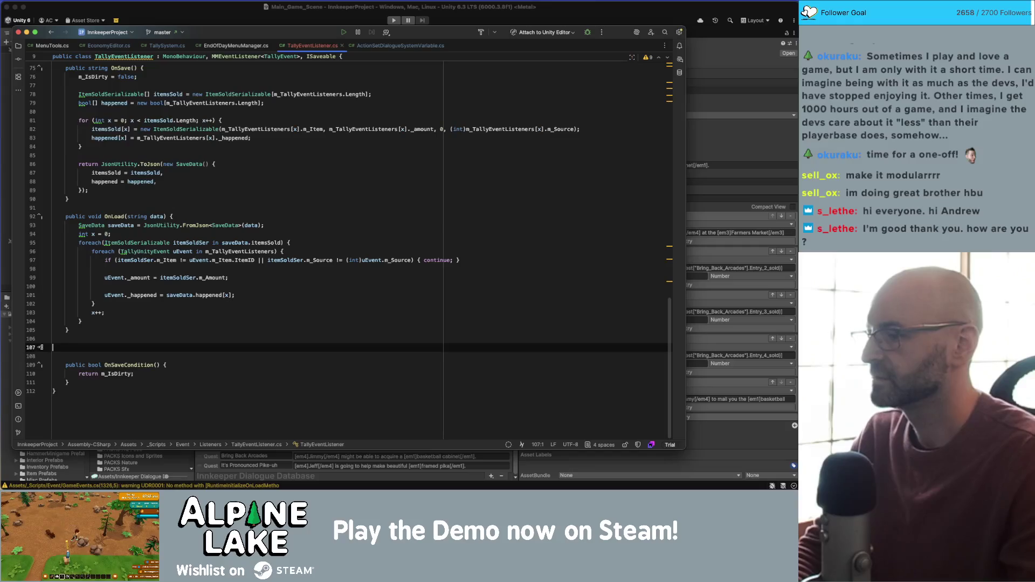
{"action": "type", "text": "public I"}
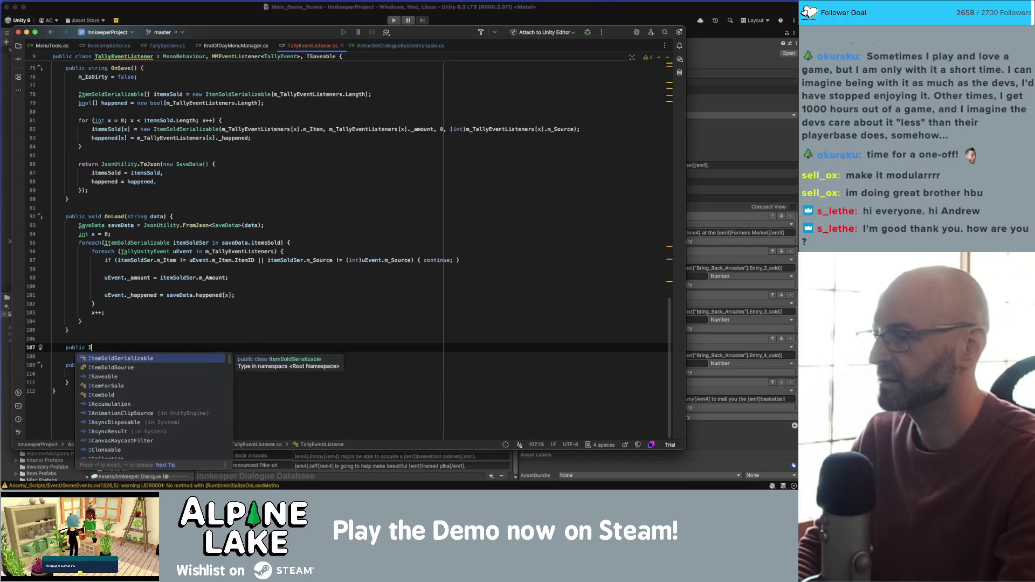
{"action": "type", "text": "Enumerator "}
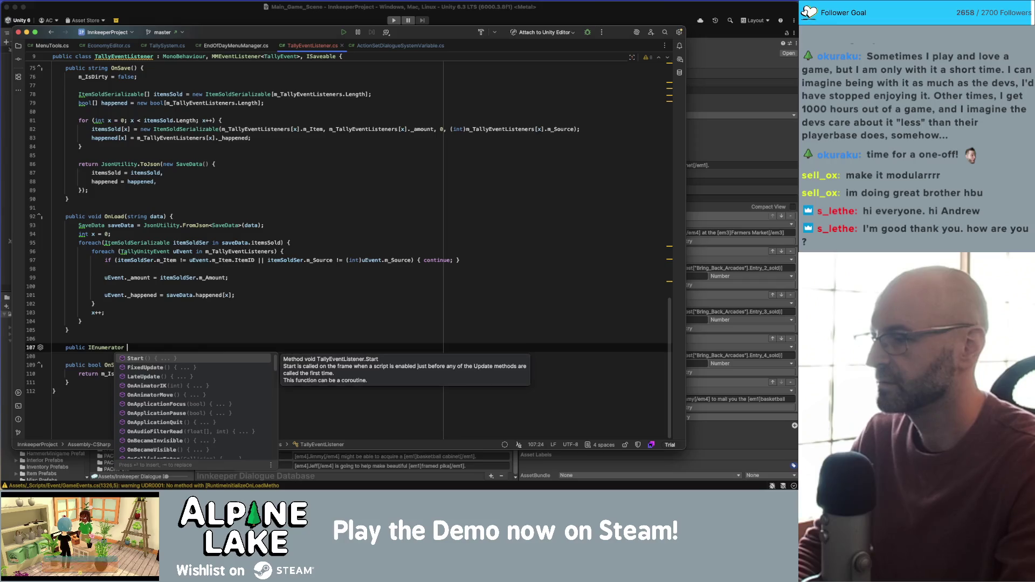
{"action": "type", "text": "DelayedLoad"}
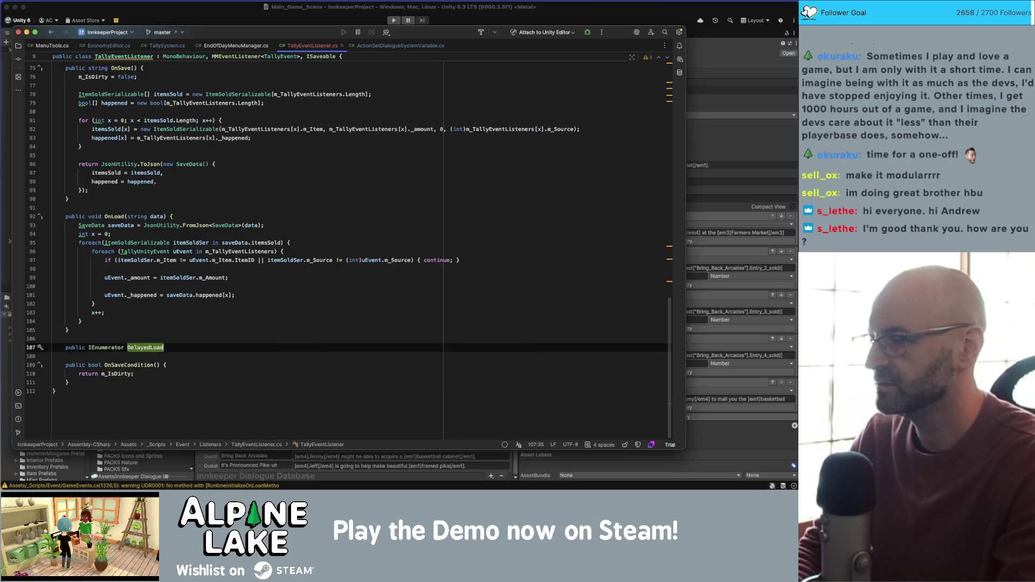
{"action": "type", "text": "() {"}
{"action": "key", "text": "Return"}
Give DelayedLoad a SaveData parameter named saveData
{"action": "key", "text": "Up"}
{"action": "key", "text": "Up"}
{"action": "key", "text": "Up"}
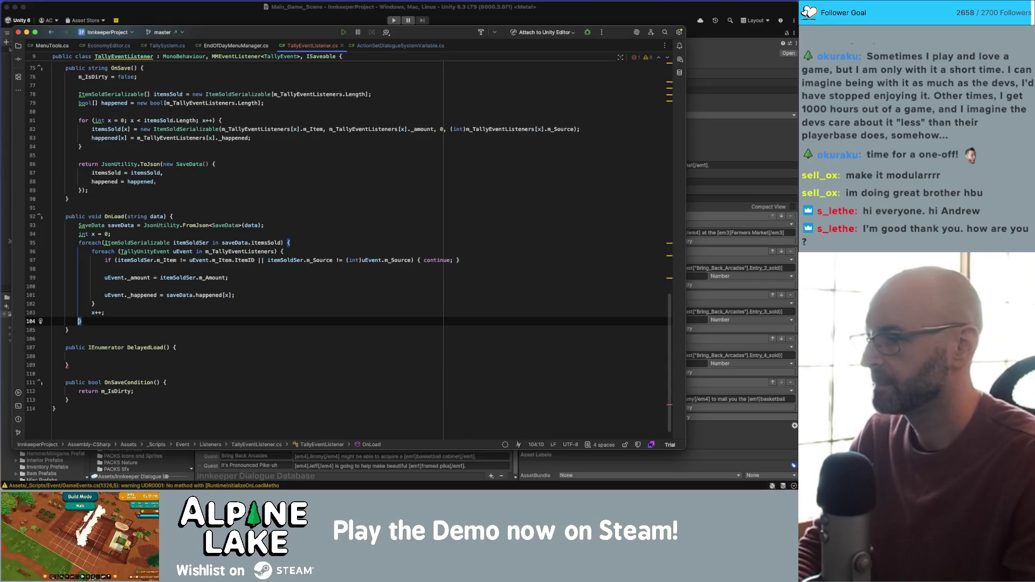
{"action": "key", "text": "shift+Up"}
{"action": "key", "text": "shift+Up"}
{"action": "key", "text": "shift+Up"}
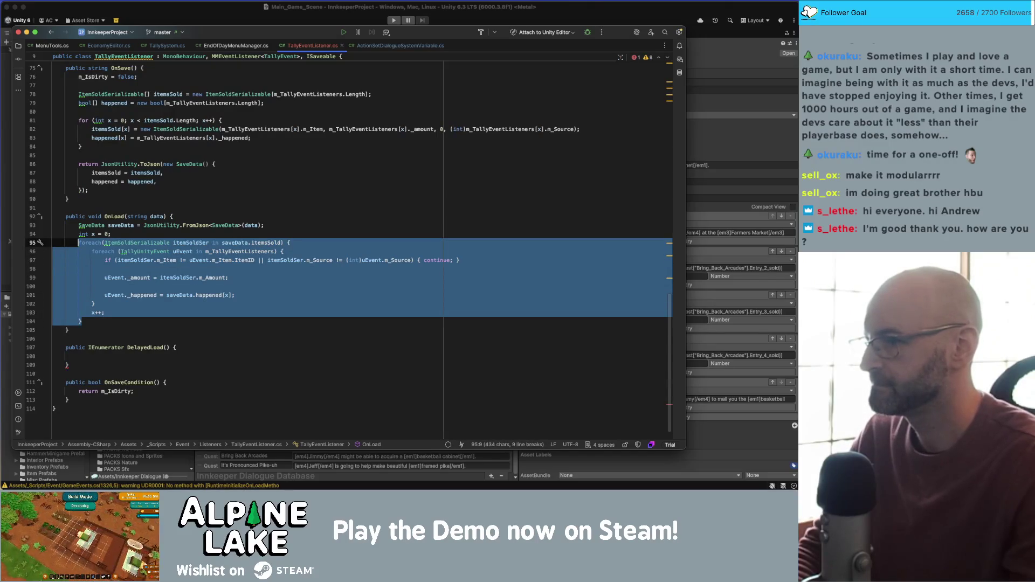
{"action": "left_click", "coordinate": [168, 348]}
{"action": "type", "text": "sav"}
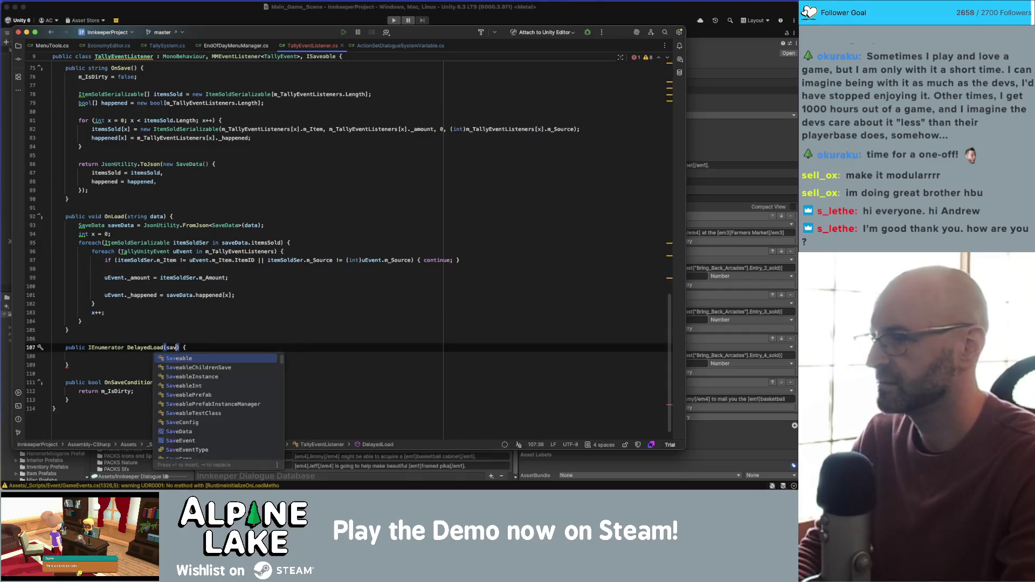
{"action": "type", "text": "eD"}
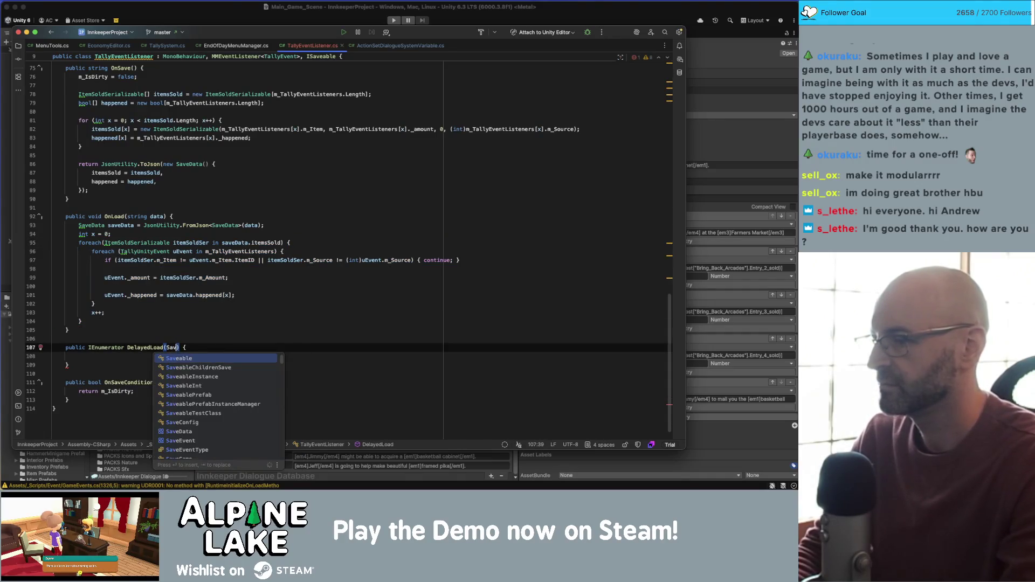
{"action": "key", "text": "Return"}
{"action": "type", "text": "saveData"}
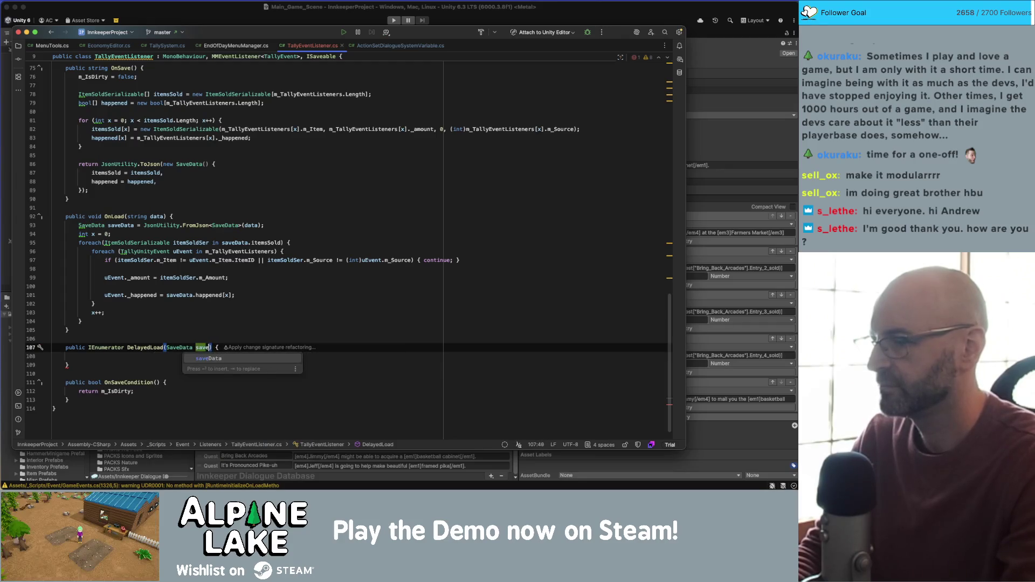
{"action": "key", "text": "BackSpace"}
{"action": "key", "text": "BackSpace"}
{"action": "key", "text": "BackSpace"}
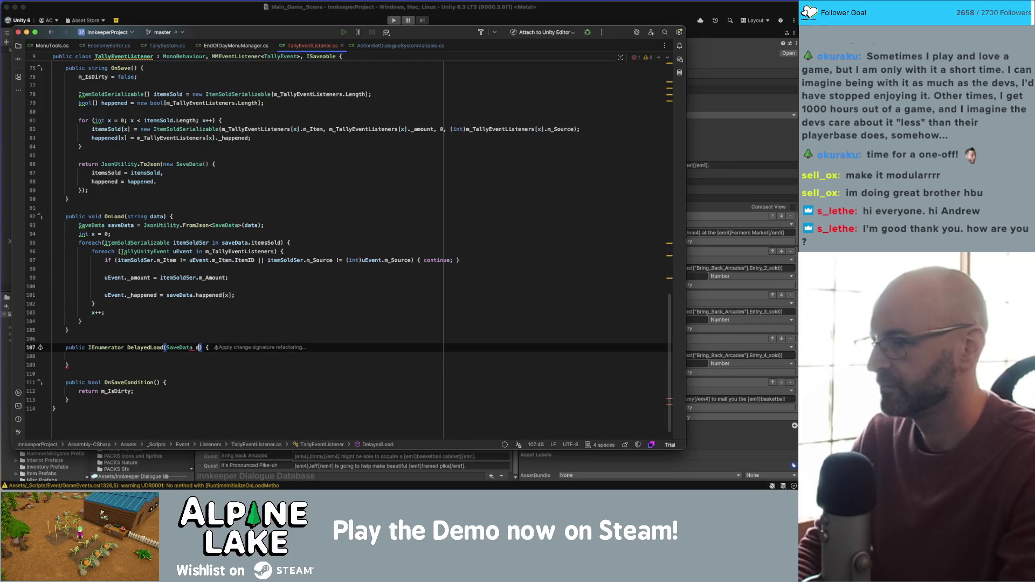
{"action": "type", "text": "data"}
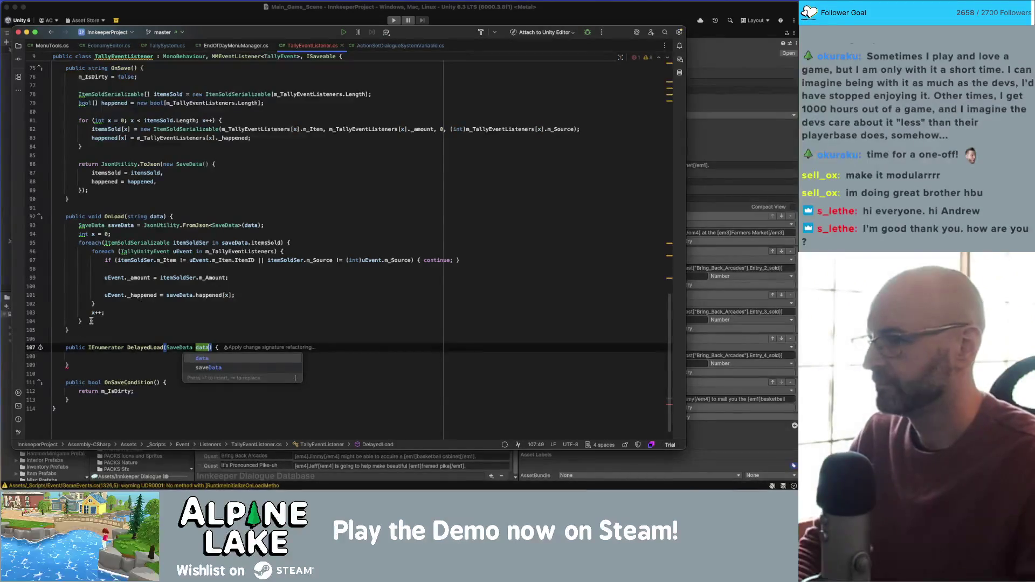
{"action": "left_click_drag", "start_coordinate": [82, 322], "coordinate": [77, 224]}
{"action": "left_click", "coordinate": [123, 227]}
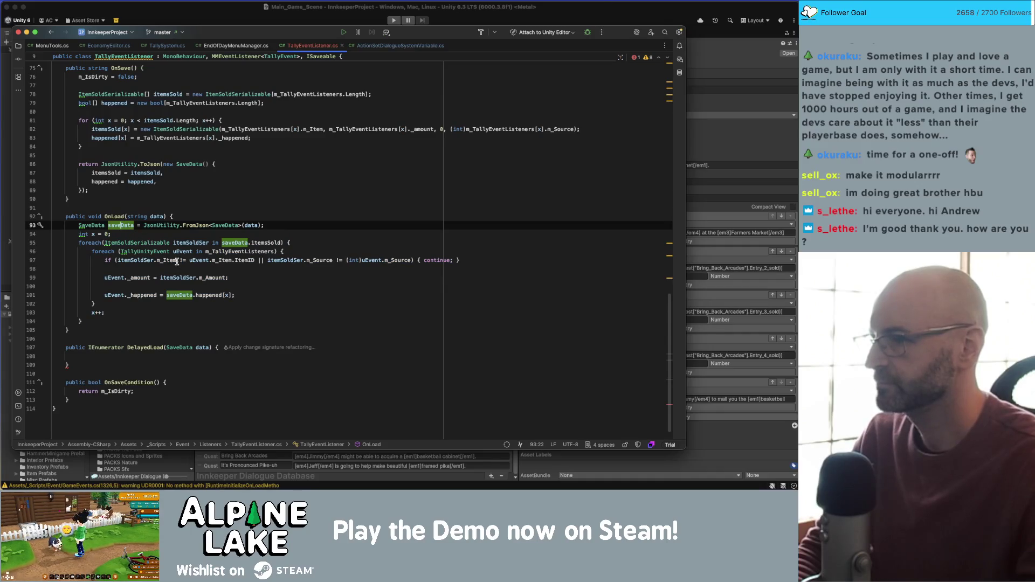
{"action": "double_click", "coordinate": [203, 347]}
{"action": "type", "text": "saveData"}
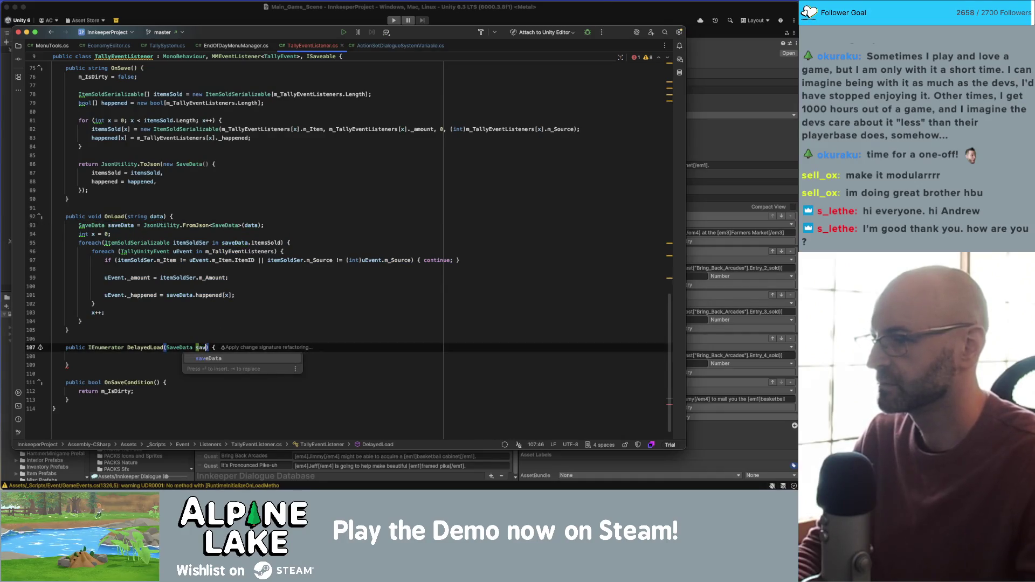
Move the sold-count restore loop from OnLoad into the DelayedLoad body
{"action": "left_click", "coordinate": [186, 322]}
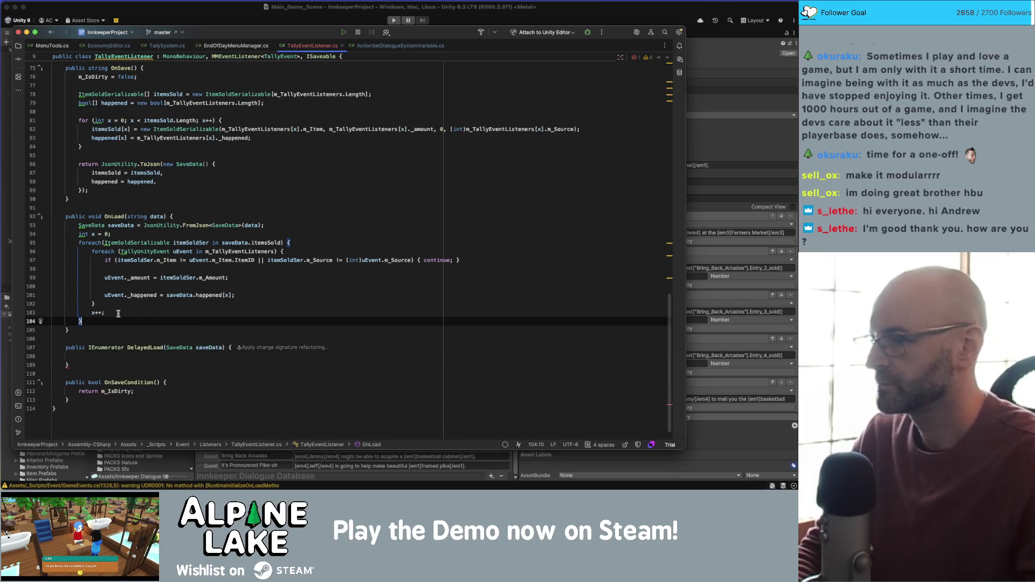
{"action": "left_click_drag", "start_coordinate": [91, 318], "coordinate": [79, 235]}
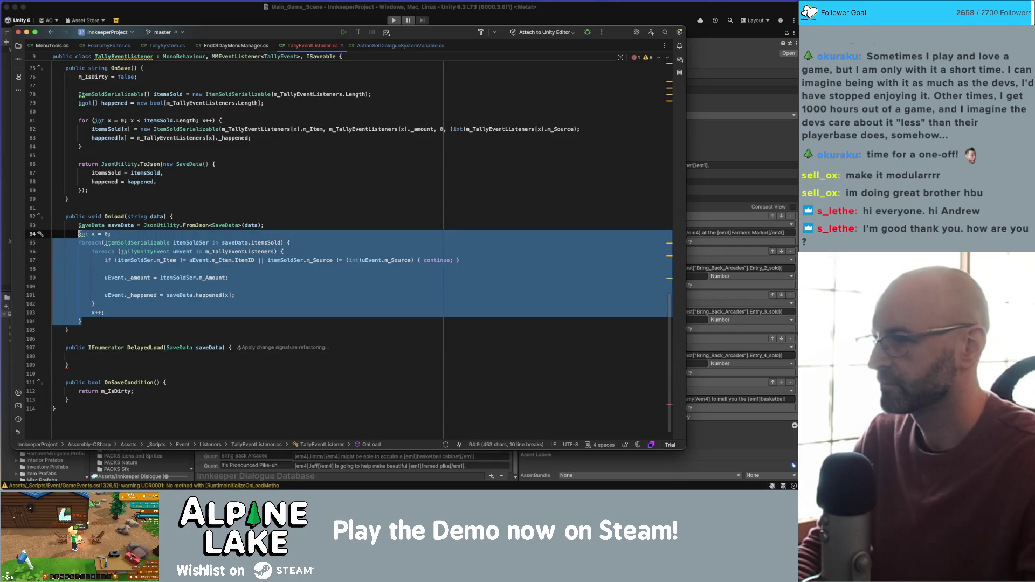
{"action": "key", "text": "ctrl+x"}
{"action": "left_click", "coordinate": [95, 342]}
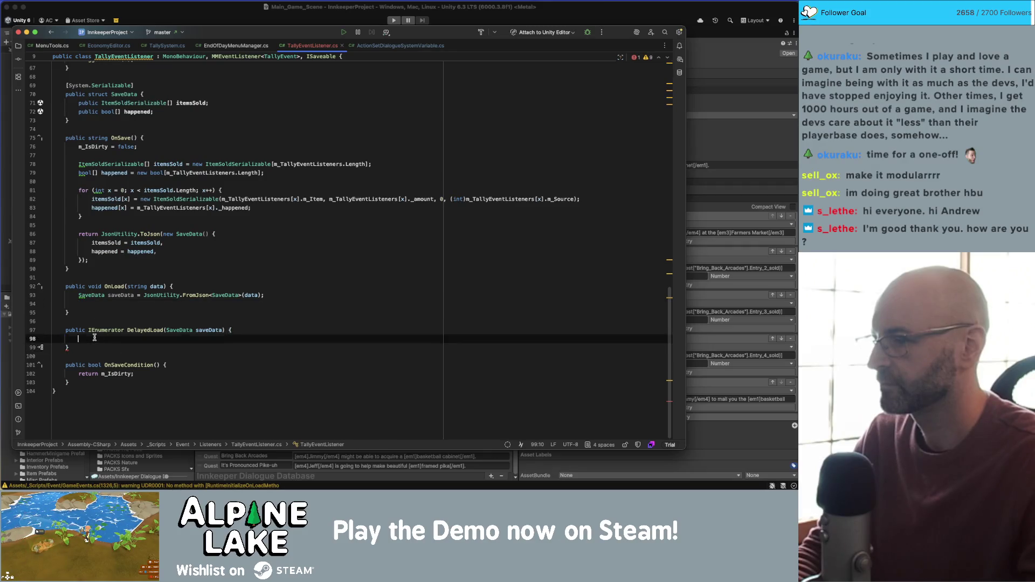
{"action": "key", "text": "ctrl+v"}
{"action": "scroll", "coordinate": [121, 308], "scroll_direction": "down", "scroll_amount": 1}
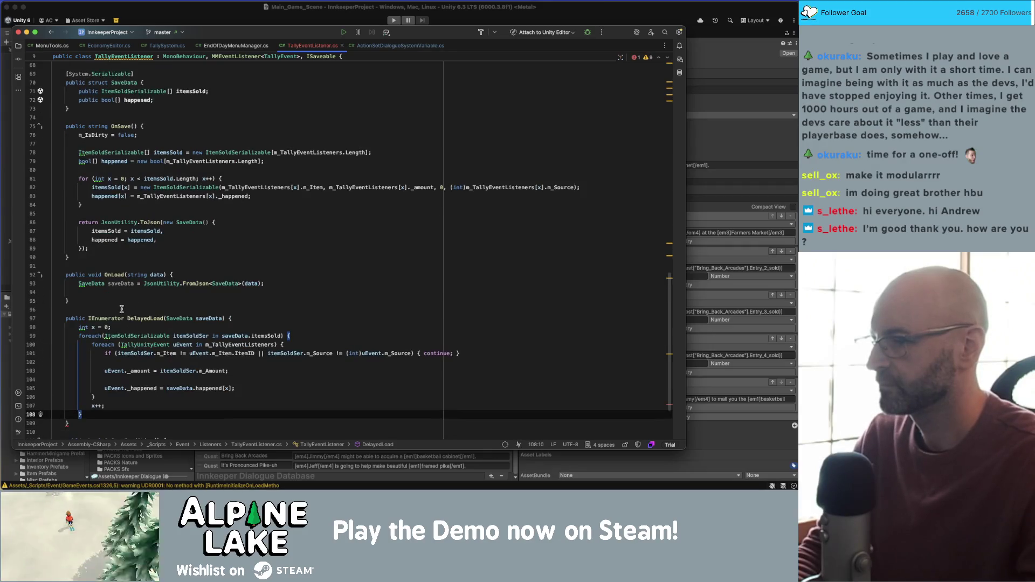
Replace OnLoad's local saveData assignment with a DelayedLoad call on the parsed save data
{"action": "left_click", "coordinate": [144, 284]}
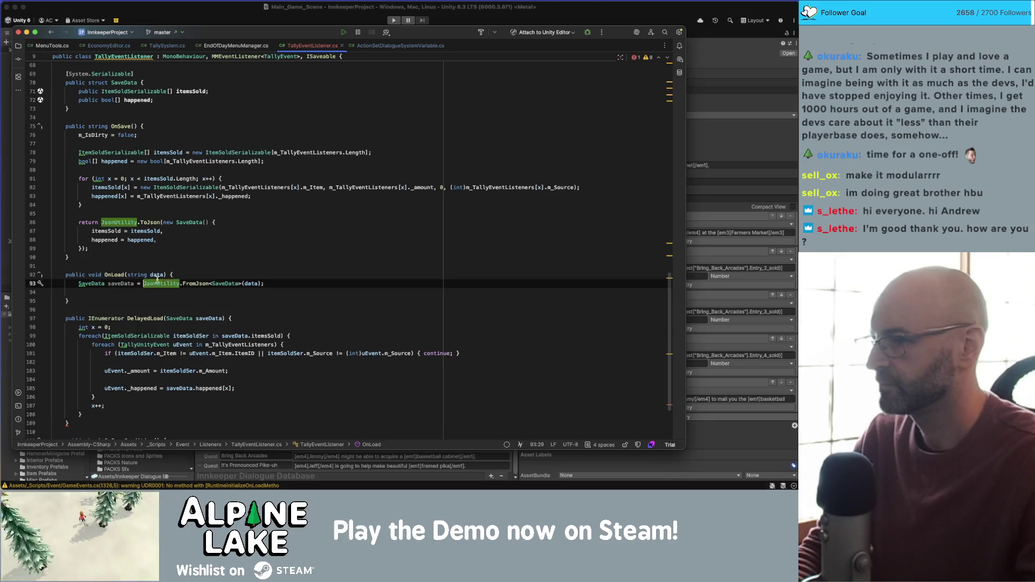
{"action": "key", "text": "shift+Home"}
{"action": "key", "text": "BackSpace"}
{"action": "type", "text": "Delayed"}
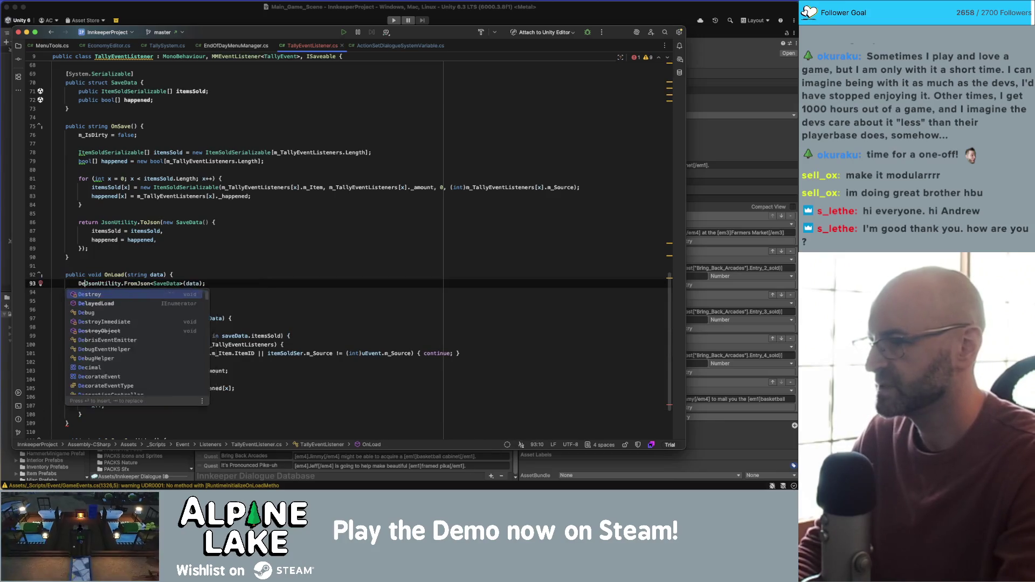
{"action": "type", "text": "Load"}
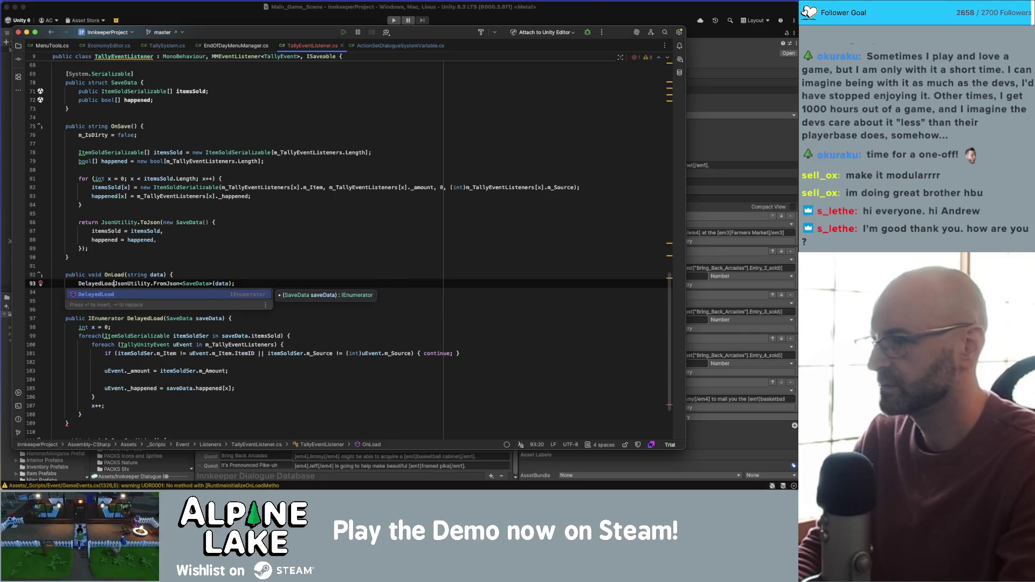
{"action": "key", "text": "Return"}
{"action": "left_click", "coordinate": [119, 283]}
{"action": "key", "text": "Delete"}
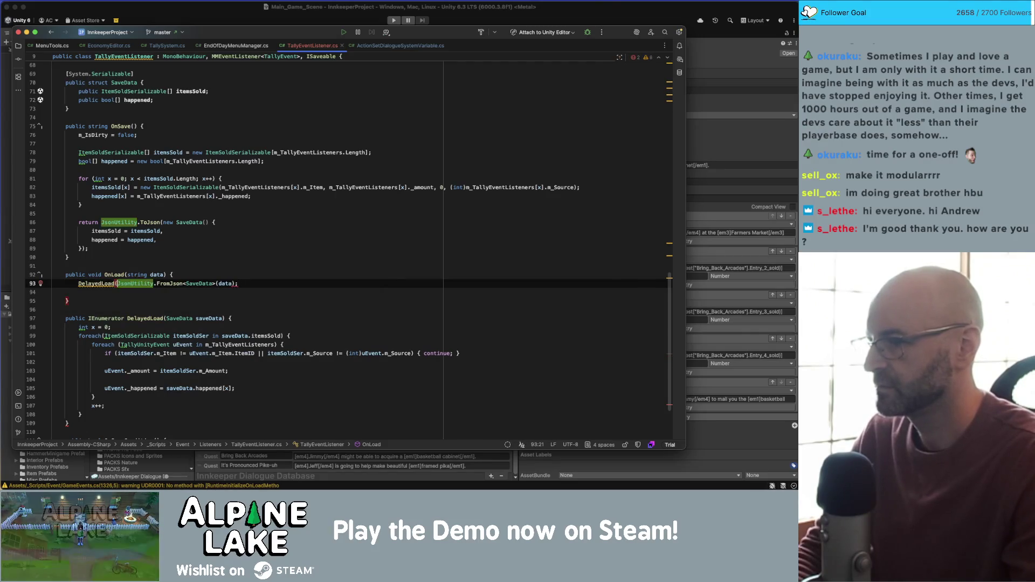
{"action": "key", "text": "End"}
{"action": "key", "text": "Left"}
{"action": "type", "text": ")"}
Wrap the call as StartCoroutine(DelayedLoad(JsonUtility.FromJson<SaveData>(data)))
{"action": "left_click", "coordinate": [78, 284]}
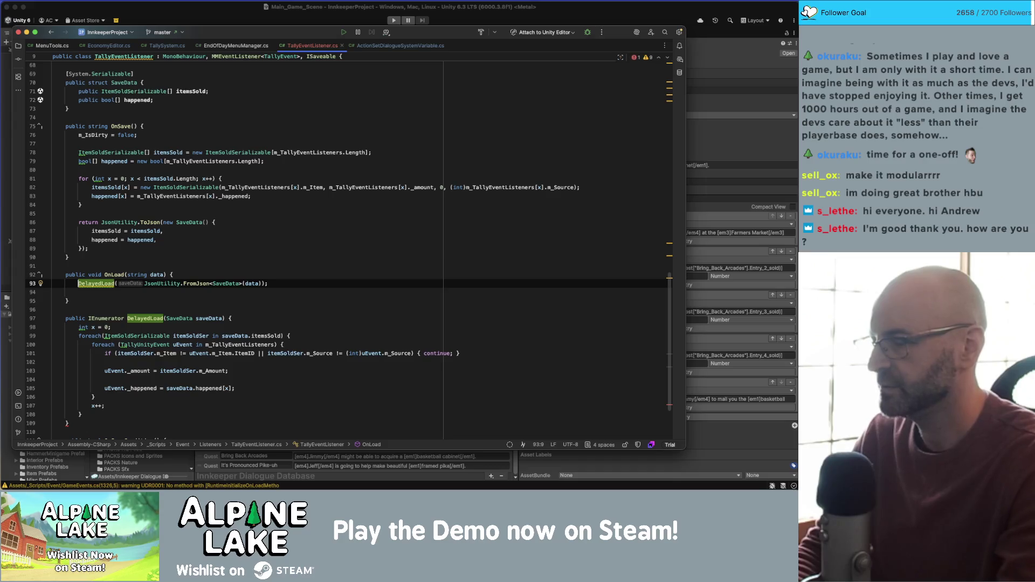
{"action": "type", "text": "StartCo"}
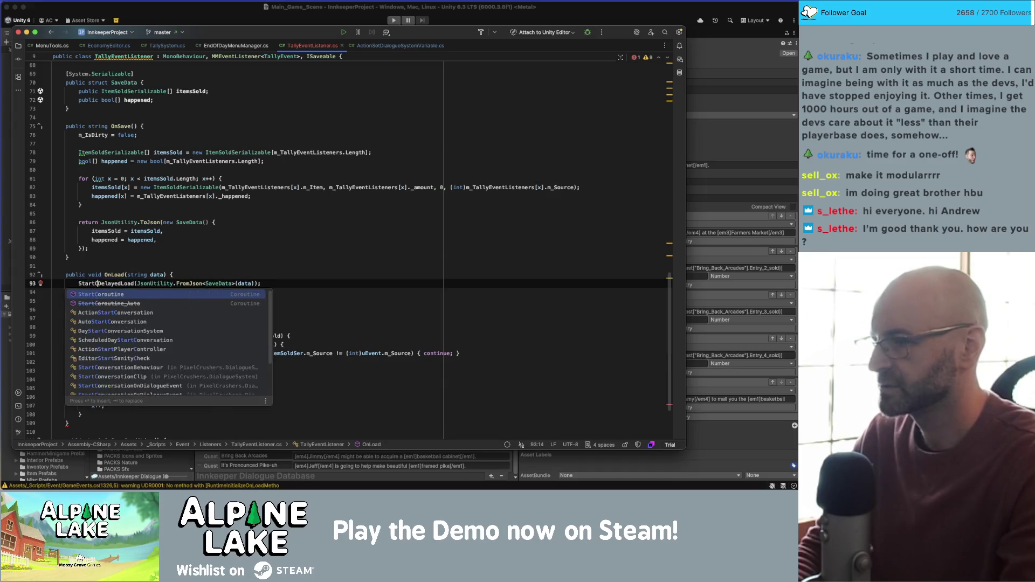
{"action": "key", "text": "Return"}
{"action": "type", "text": "("}
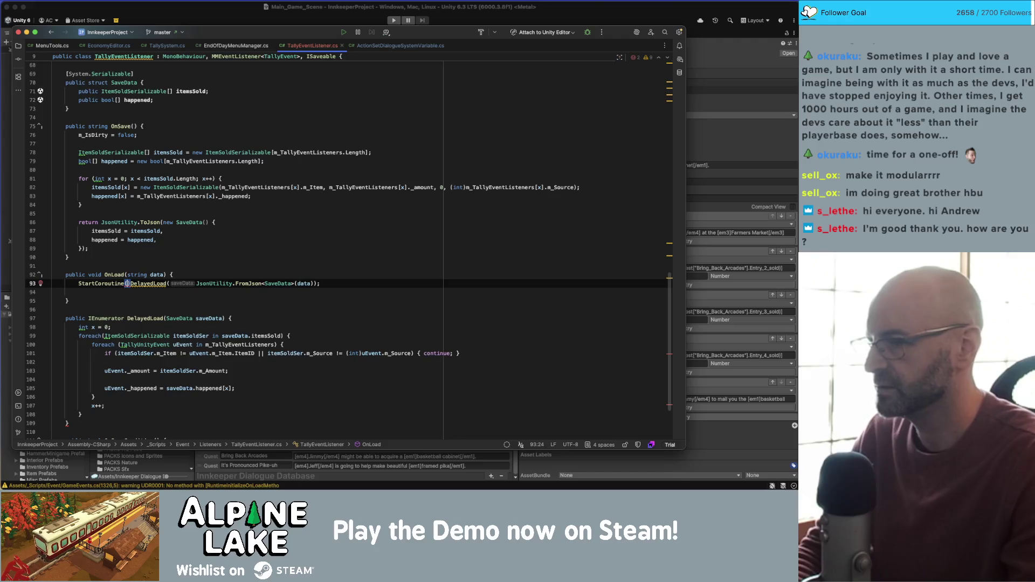
{"action": "key", "text": "Delete"}
{"action": "key", "text": "End"}
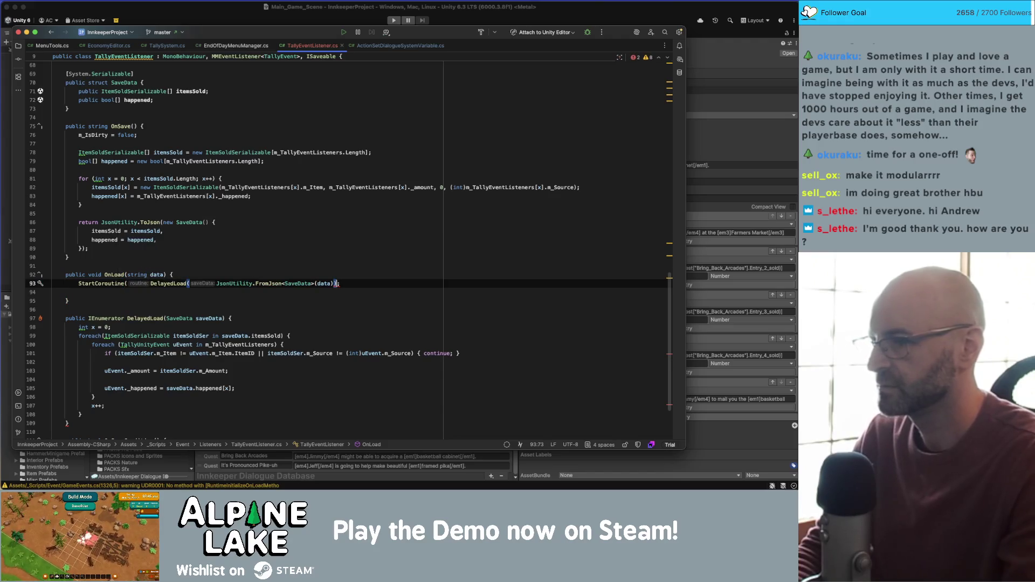
{"action": "type", "text": ")"}
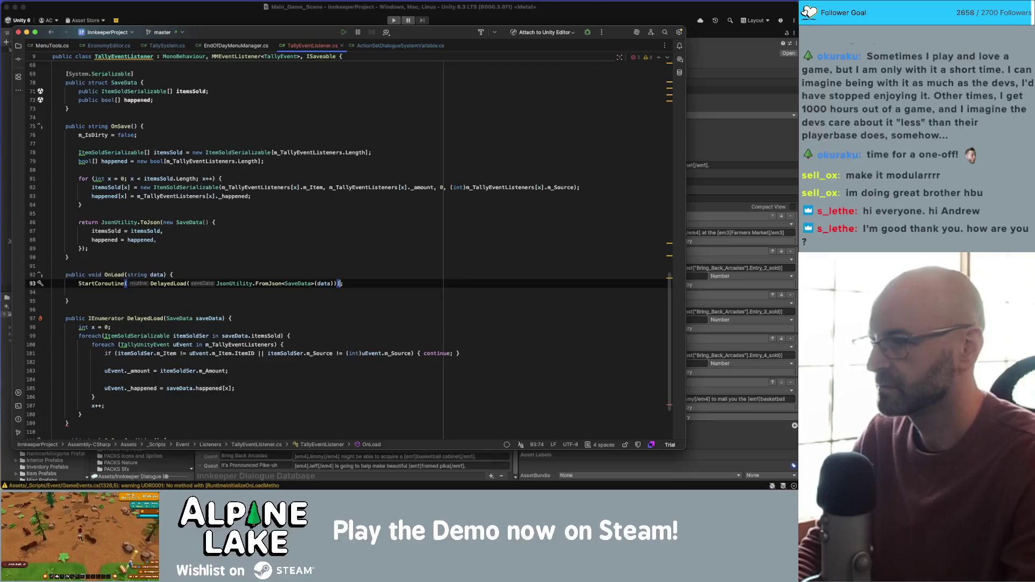
{"action": "key", "text": "Down"}
{"action": "key", "text": "Up"}
{"action": "key", "text": "Up"}
{"action": "key", "text": "Up"}
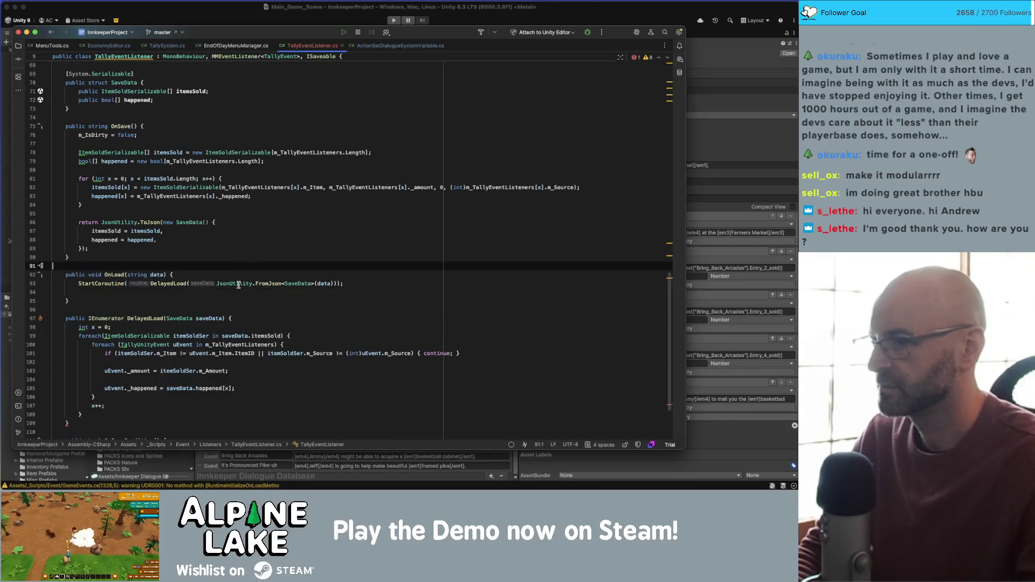
{"action": "scroll", "coordinate": [238, 286], "scroll_direction": "down", "scroll_amount": 1}
{"action": "left_click", "coordinate": [236, 296]}
{"action": "key", "text": "super+F12"}
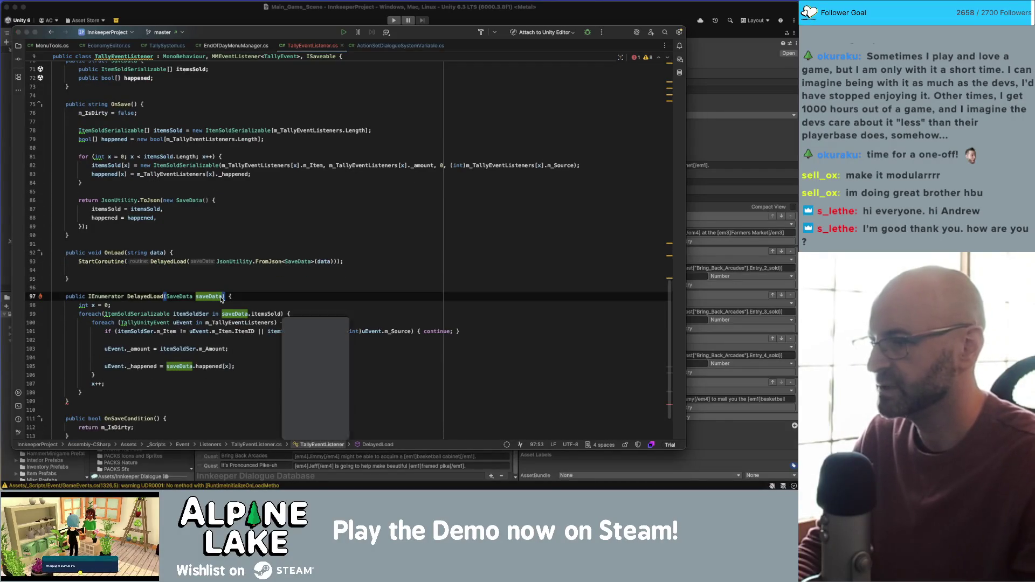
Start DelayedLoad with two yield return new WaitForEndOfFrame(); lines
{"action": "key", "text": "Return"}
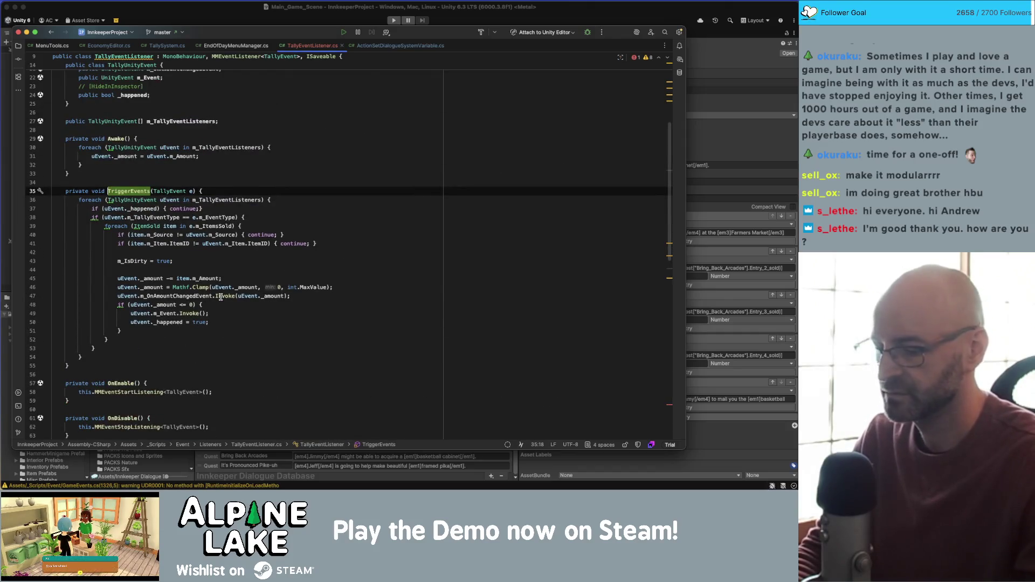
{"action": "key", "text": "super+End"}
{"action": "left_click", "coordinate": [250, 243]}
{"action": "key", "text": "Return"}
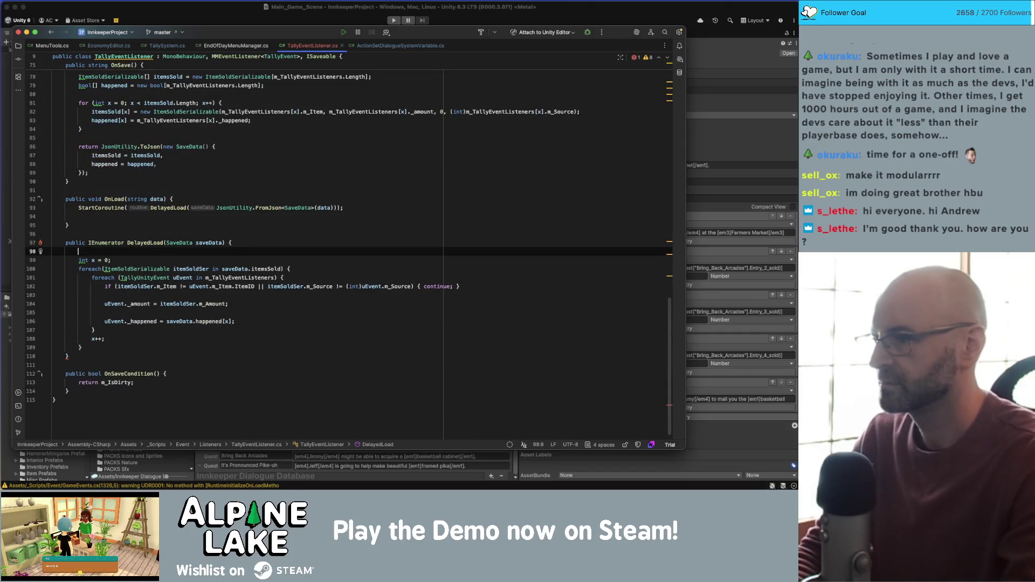
{"action": "type", "text": "yield return new WaitForEndOfFrame()"}
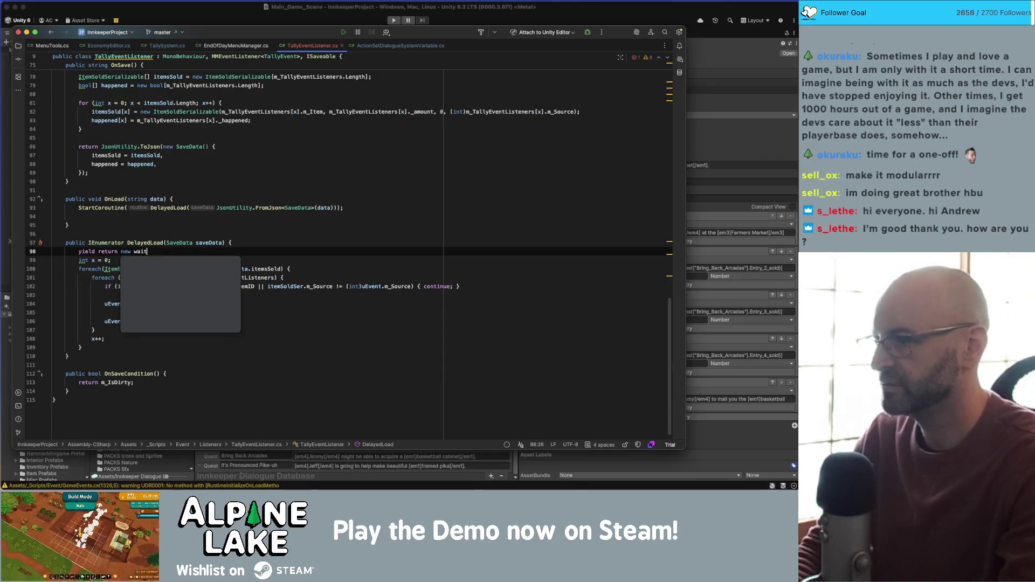
{"action": "type", "text": ";"}
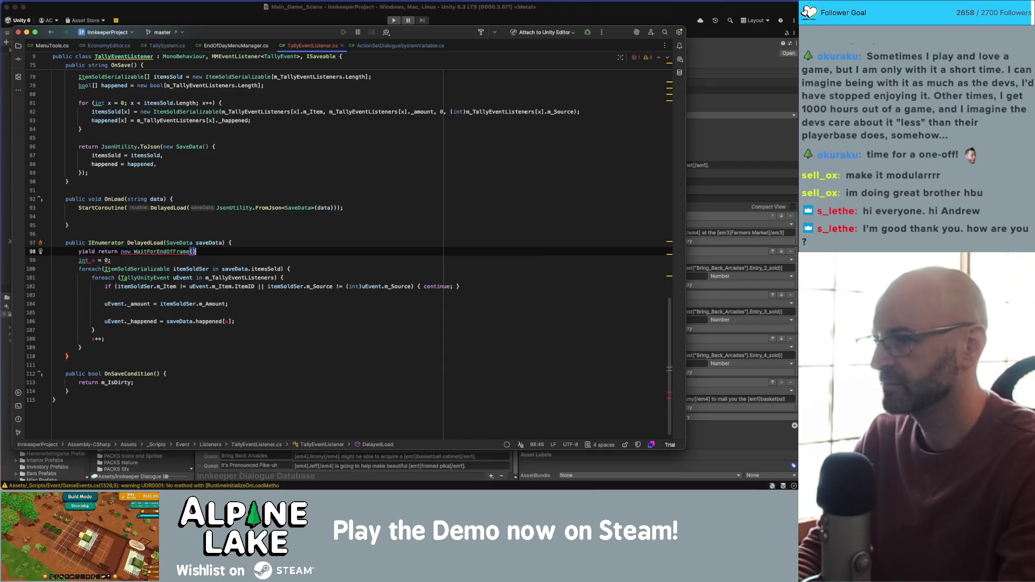
{"action": "key", "text": "super+d"}
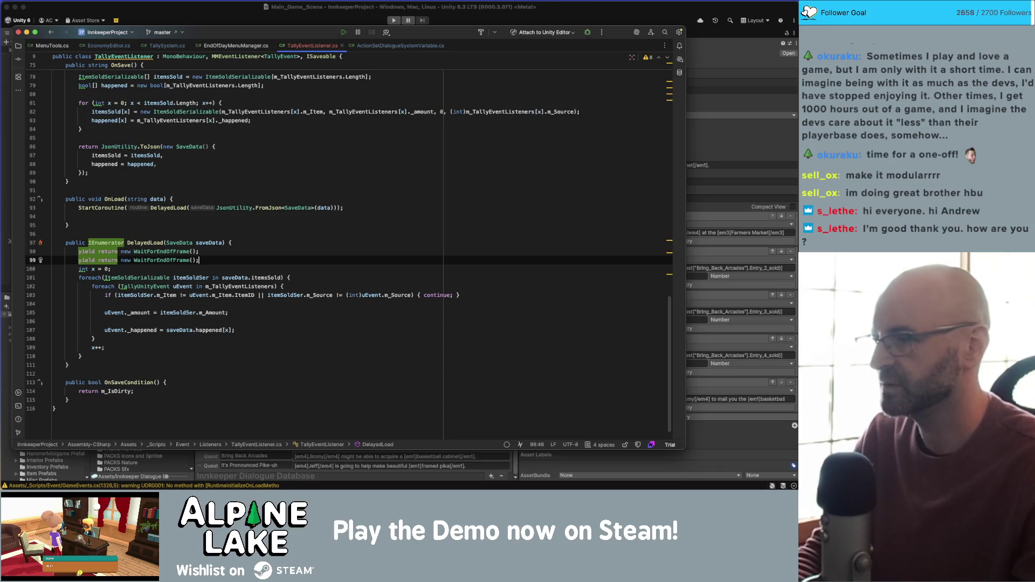
Remove the blank lines in the restore loop and open a line after the _amount assignment
{"action": "key", "text": "Down"}
{"action": "key", "text": "Down"}
{"action": "key", "text": "Down"}
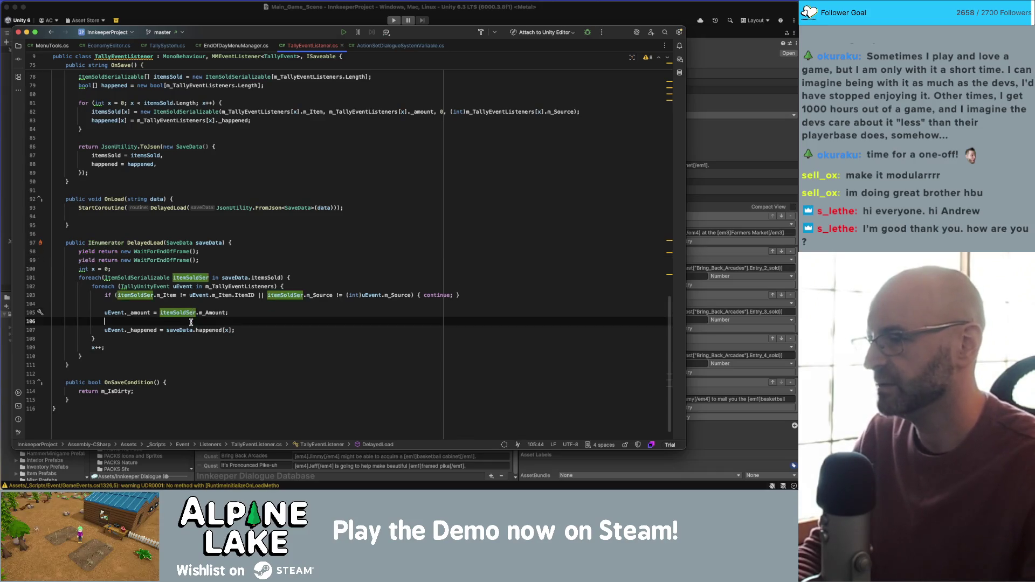
{"action": "key", "text": "shift+Home"}
{"action": "key", "text": "BackSpace"}
{"action": "key", "text": "BackSpace"}
{"action": "key", "text": "Up"}
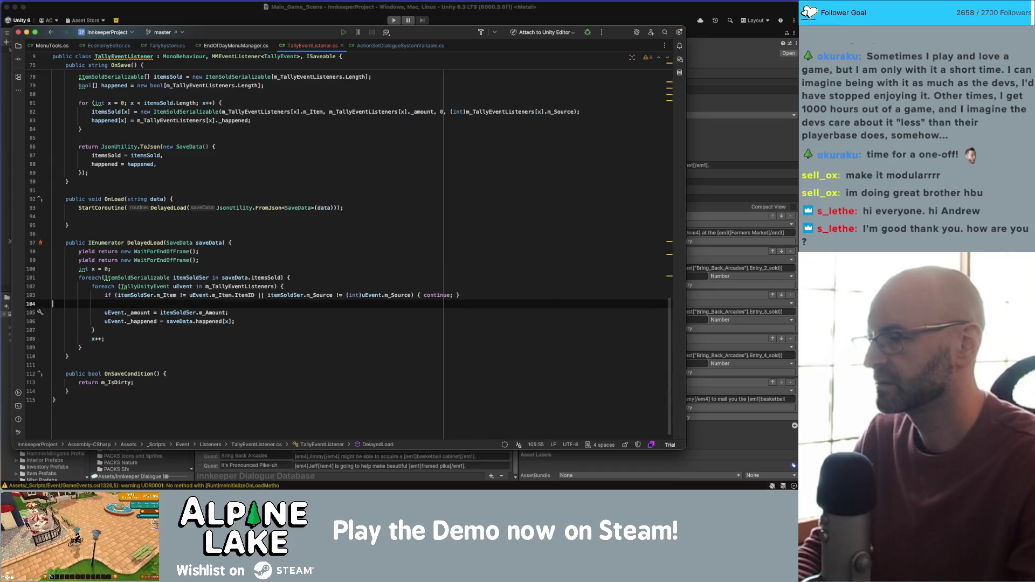
{"action": "key", "text": "BackSpace"}
{"action": "key", "text": "Down"}
{"action": "key", "text": "Return"}
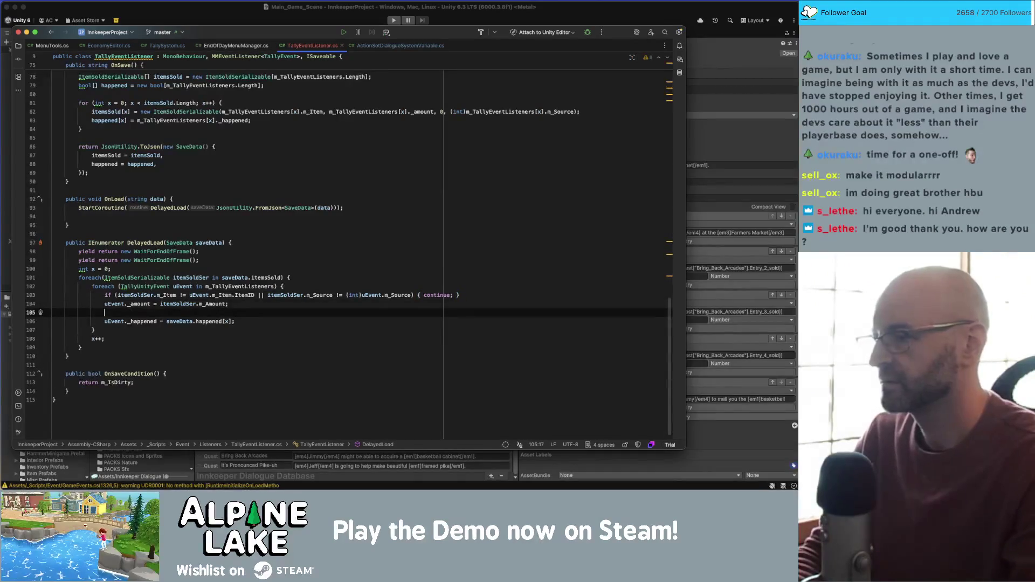
Add uEvent.m_OnAmountChangedEvent.Invoke(uEvent._amount); after restoring each listener's amount
{"action": "type", "text": "uEvent._amou"}
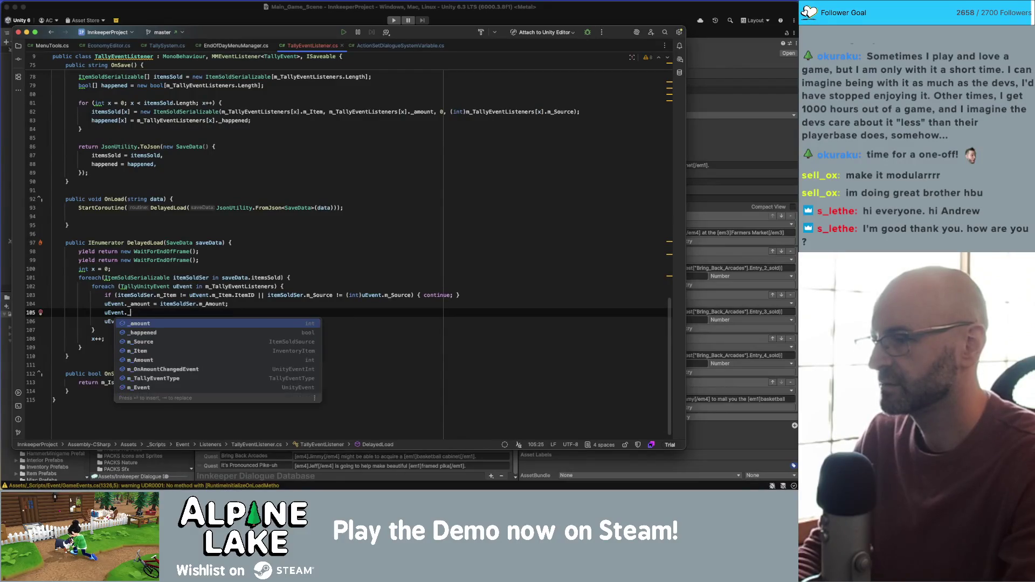
{"action": "key", "text": "BackSpace"}
{"action": "key", "text": "BackSpace"}
{"action": "key", "text": "BackSpace"}
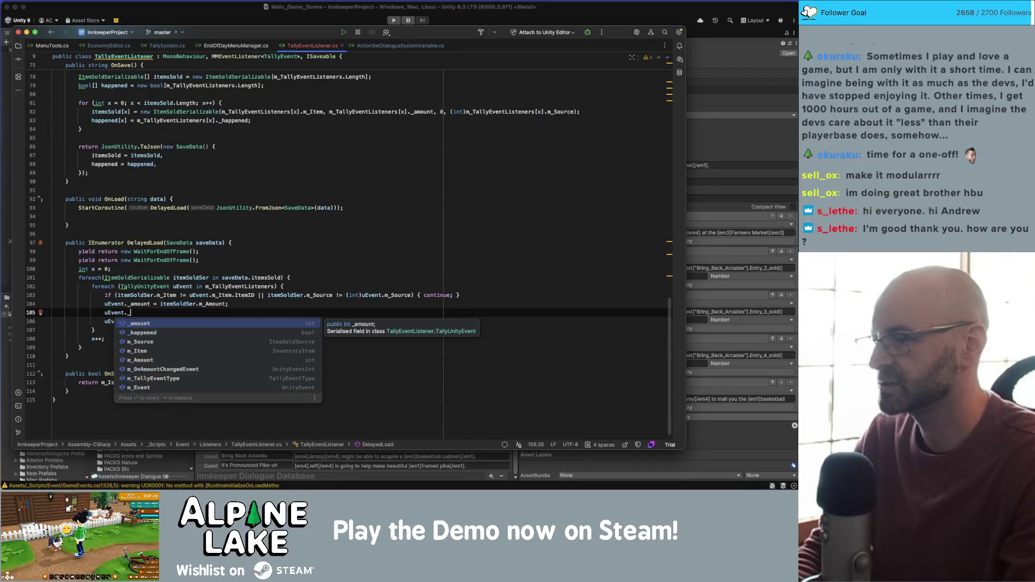
{"action": "type", "text": "amou"}
{"action": "key", "text": "Down"}
{"action": "key", "text": "Down"}
{"action": "key", "text": "Return"}
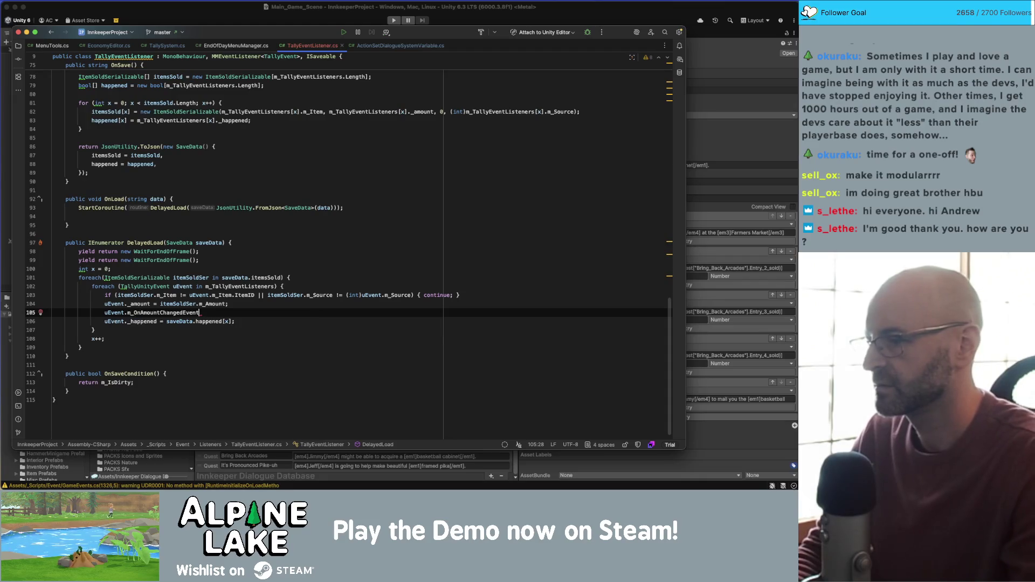
{"action": "type", "text": ".Inv"}
{"action": "key", "text": "Return"}
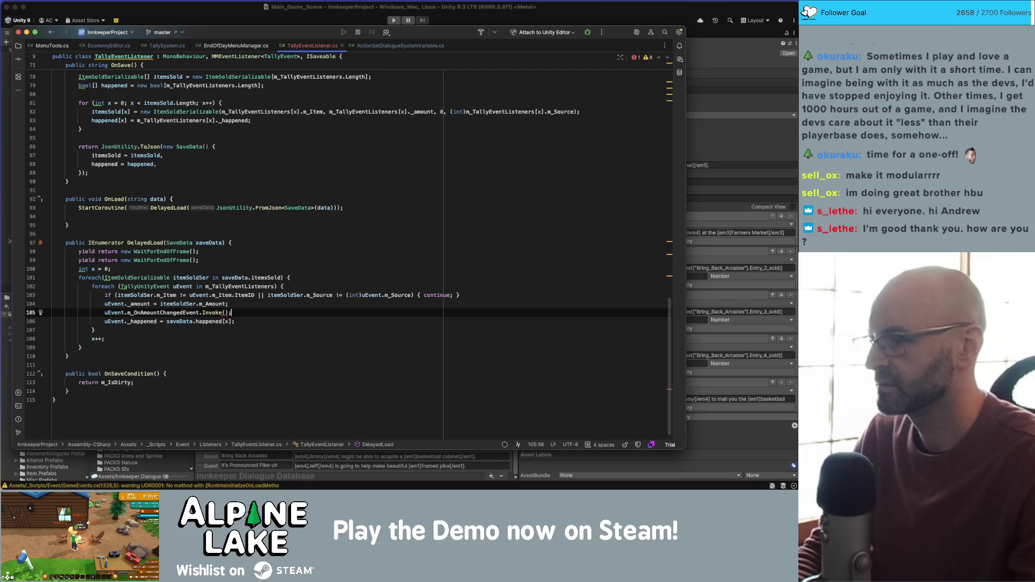
{"action": "type", "text": "uEvent.m"}
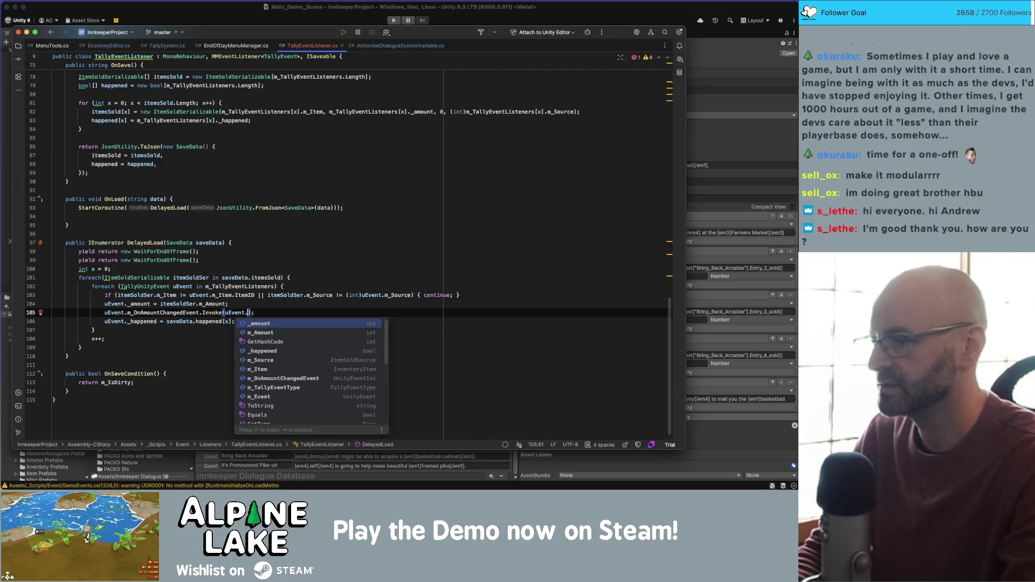
{"action": "key", "text": "BackSpace"}
{"action": "type", "text": "_am"}
{"action": "key", "text": "Return"}
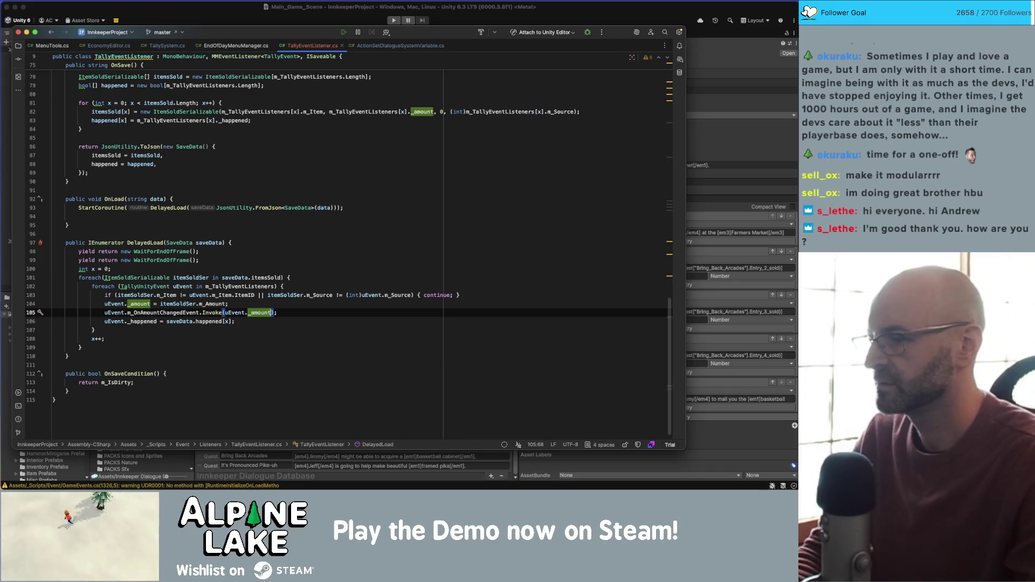
{"action": "type", "text": ";"}
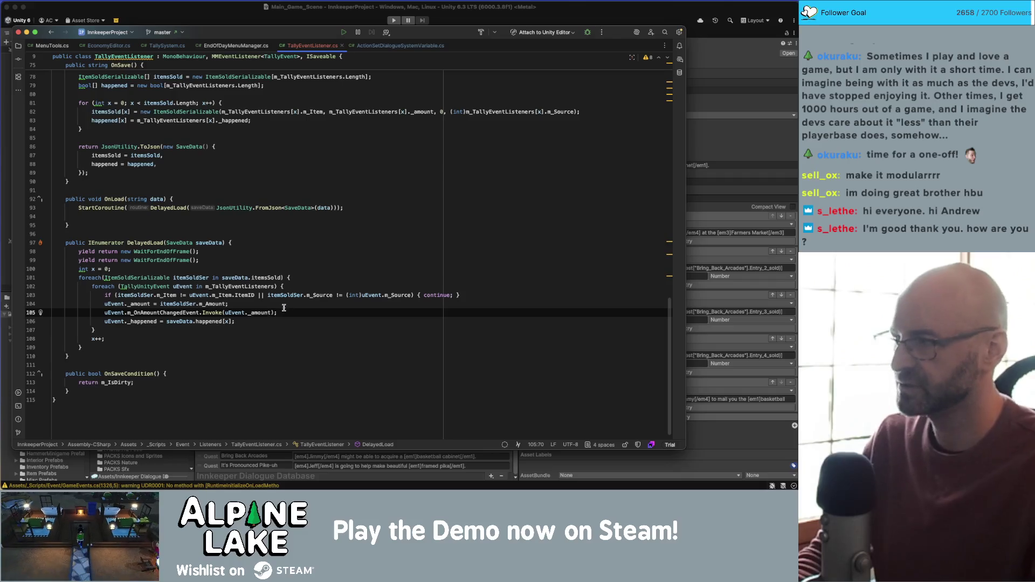
Compare the amount-restore line against the save data built in OnSave
{"action": "left_click", "coordinate": [264, 306]}
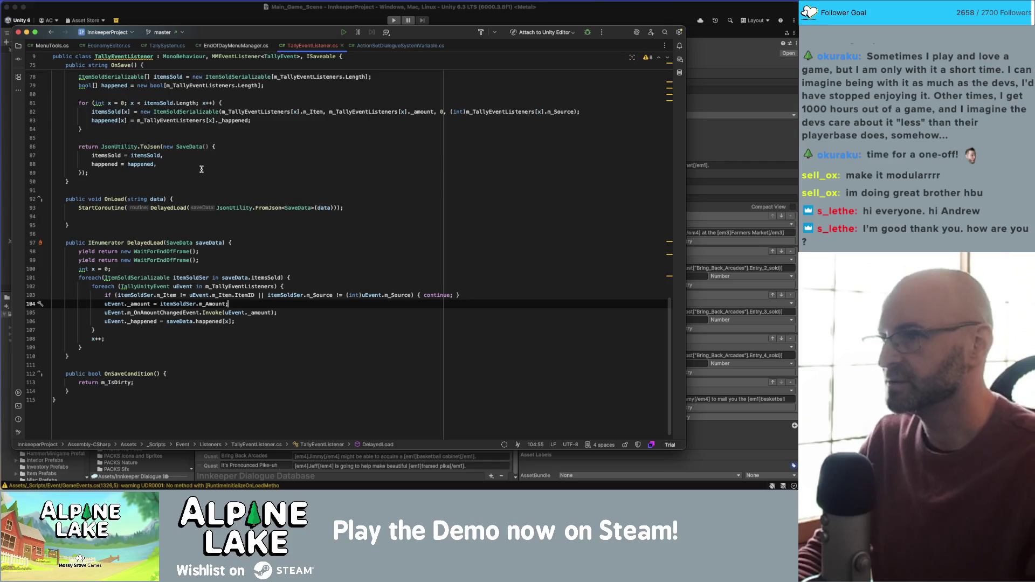
{"action": "left_click", "coordinate": [229, 164]}
{"action": "left_click", "coordinate": [270, 303]}
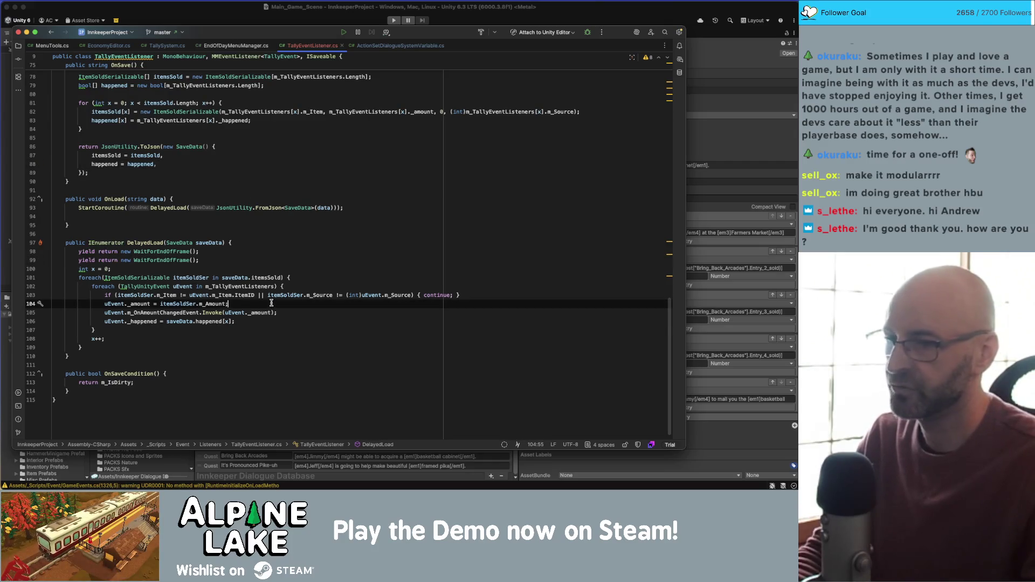
In Unity, raise the key light brightness to 25% after compiling, then start play mode
{"action": "left_click", "coordinate": [589, 19]}
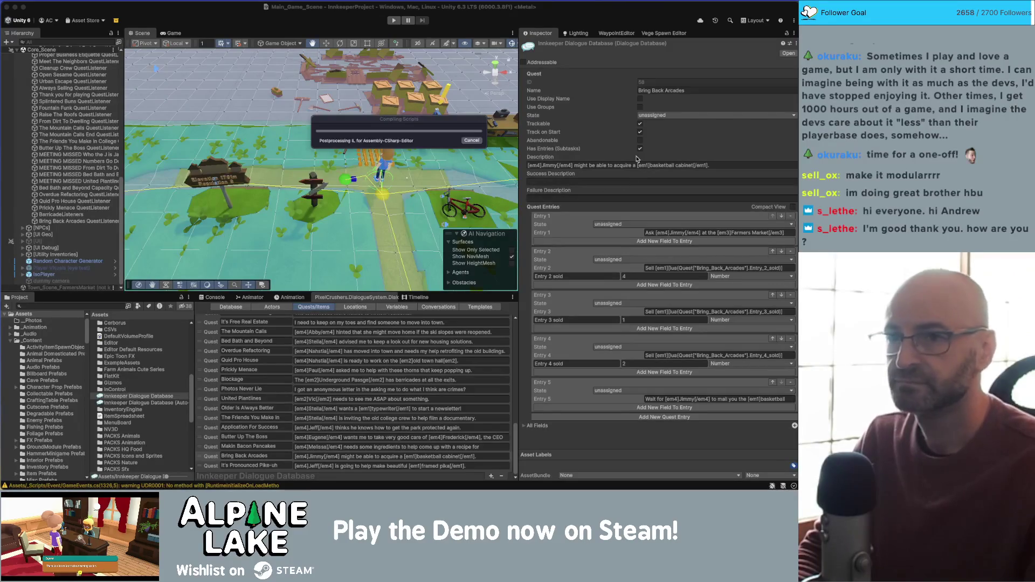
{"action": "left_click", "coordinate": [599, 0]}
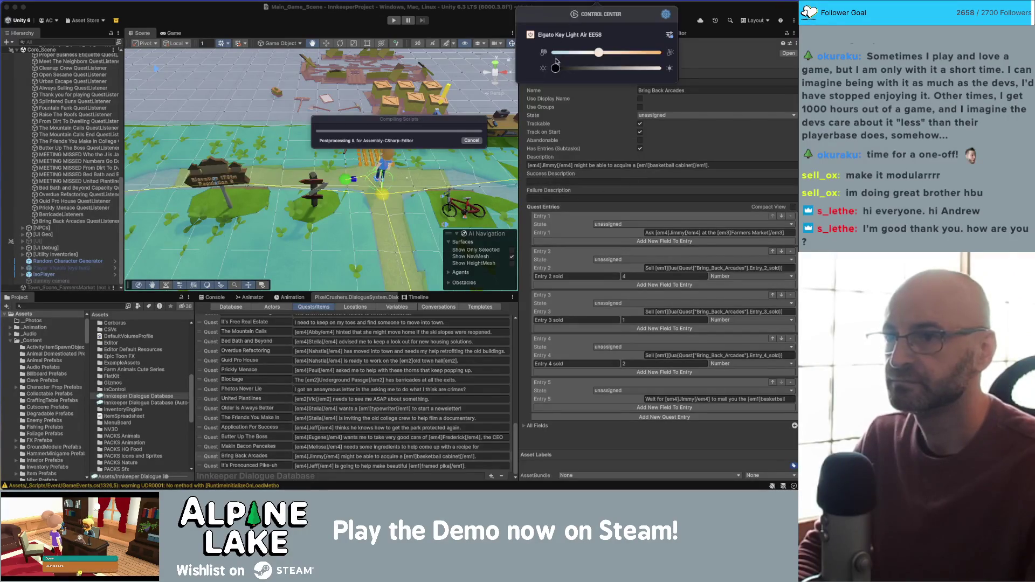
{"action": "mouse_move", "coordinate": [555, 68]}
{"action": "left_mouse_down"}
{"action": "mouse_move", "coordinate": [658, 60]}
{"action": "mouse_move", "coordinate": [603, 68]}
{"action": "left_mouse_up"}
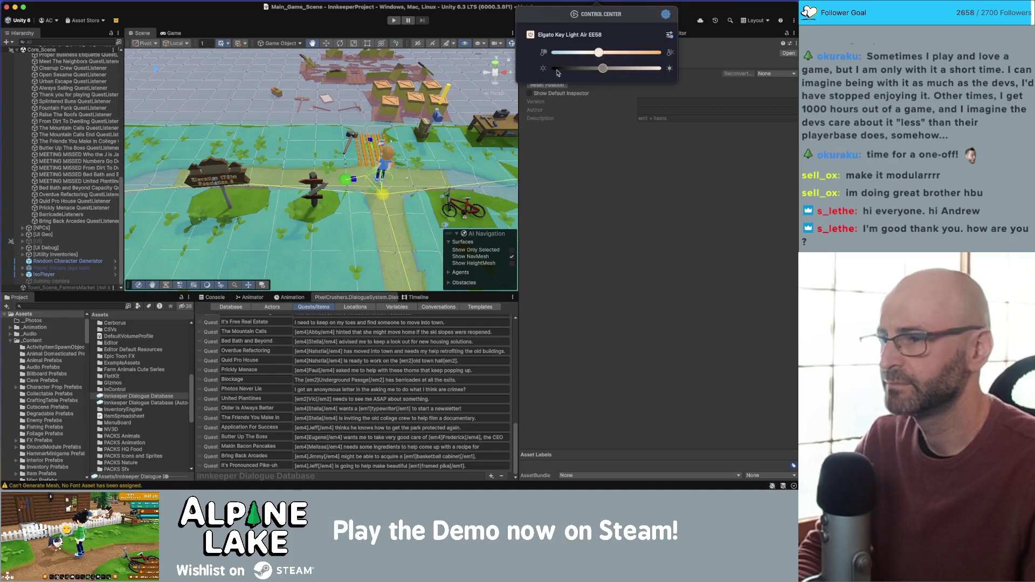
{"action": "left_click", "coordinate": [273, 18]}
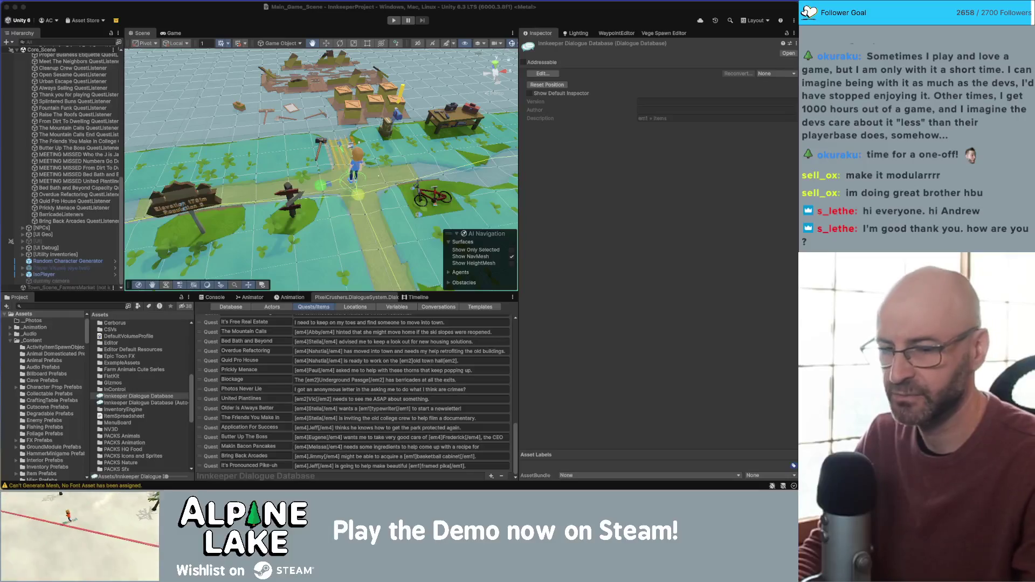
{"action": "left_click", "coordinate": [392, 20]}
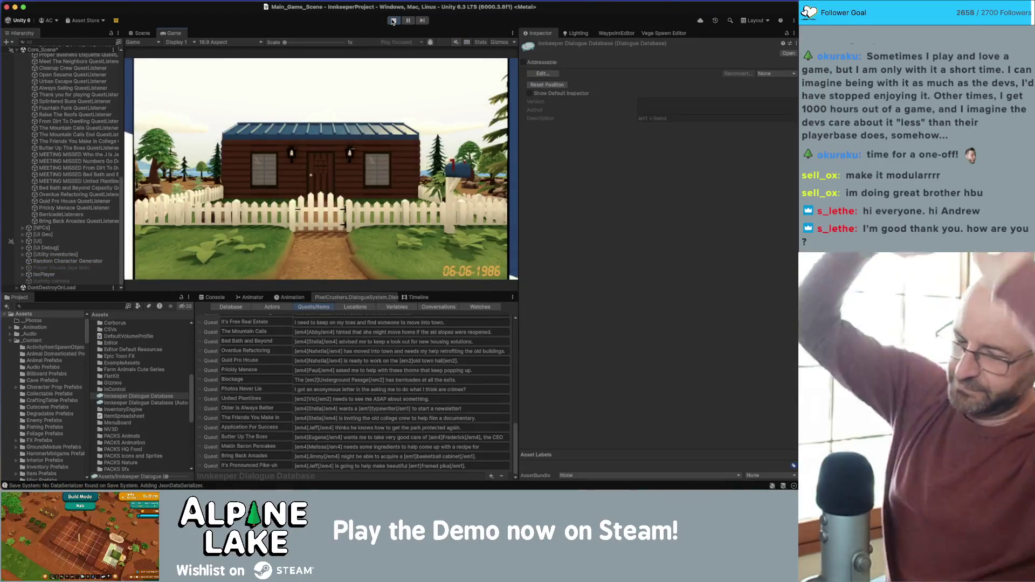
Skip the cutscene, find the Decor Sign asset and give it to the player
{"action": "key", "text": "Escape"}
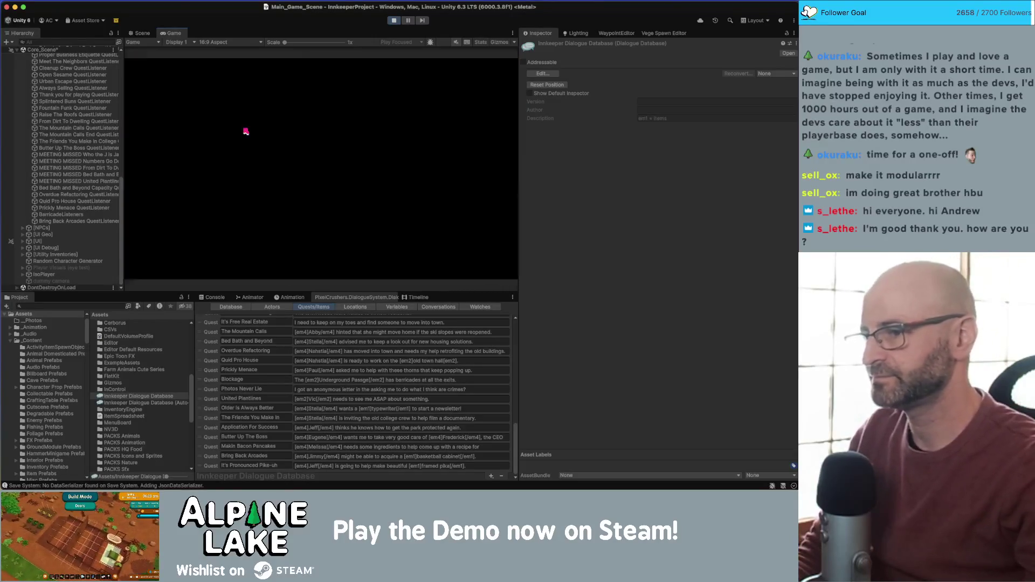
{"action": "left_click", "coordinate": [43, 306]}
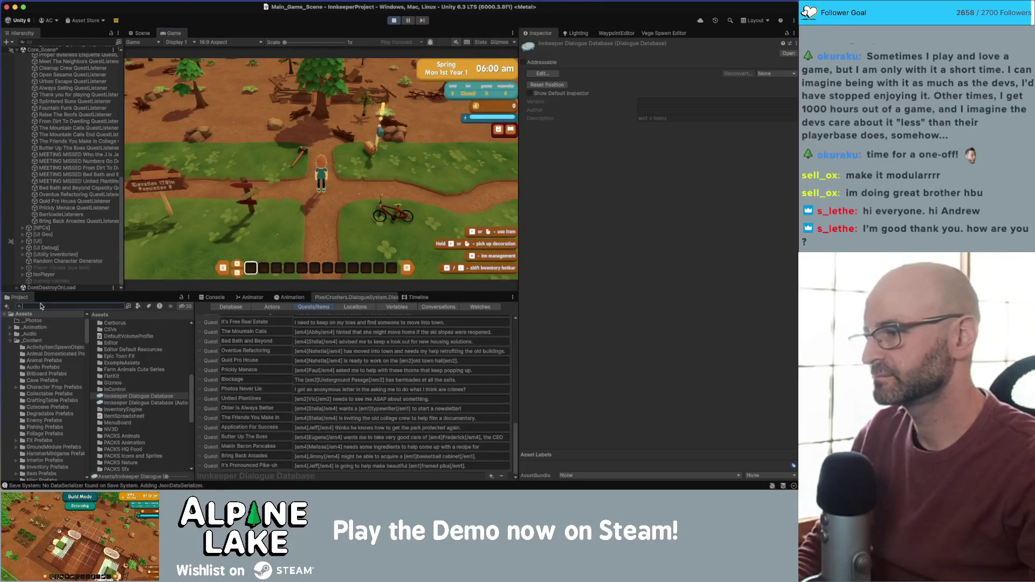
{"action": "type", "text": "sell bo"}
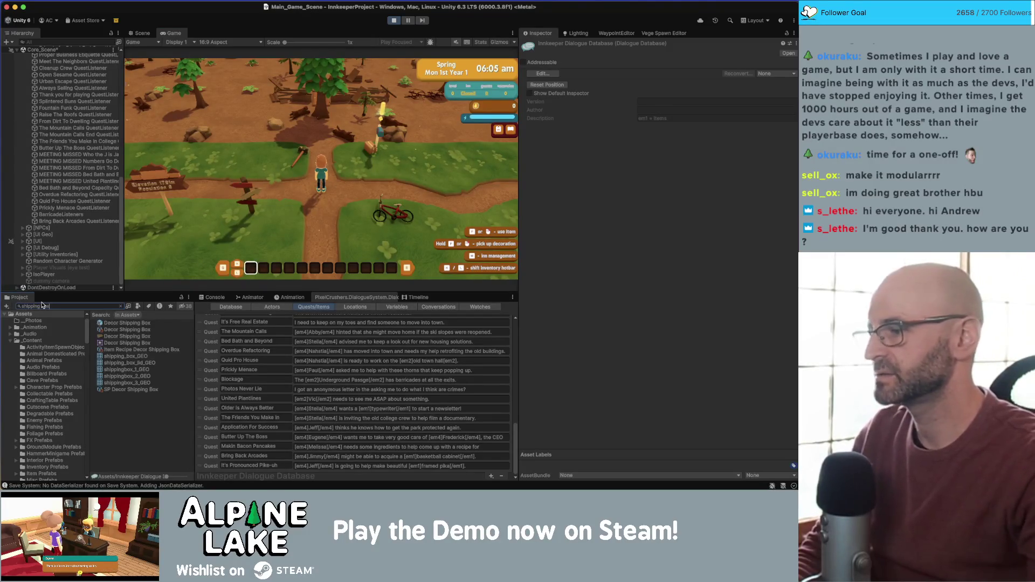
{"action": "type", "text": " box"}
{"action": "scroll", "coordinate": [615, 381], "scroll_direction": "down", "scroll_amount": 5}
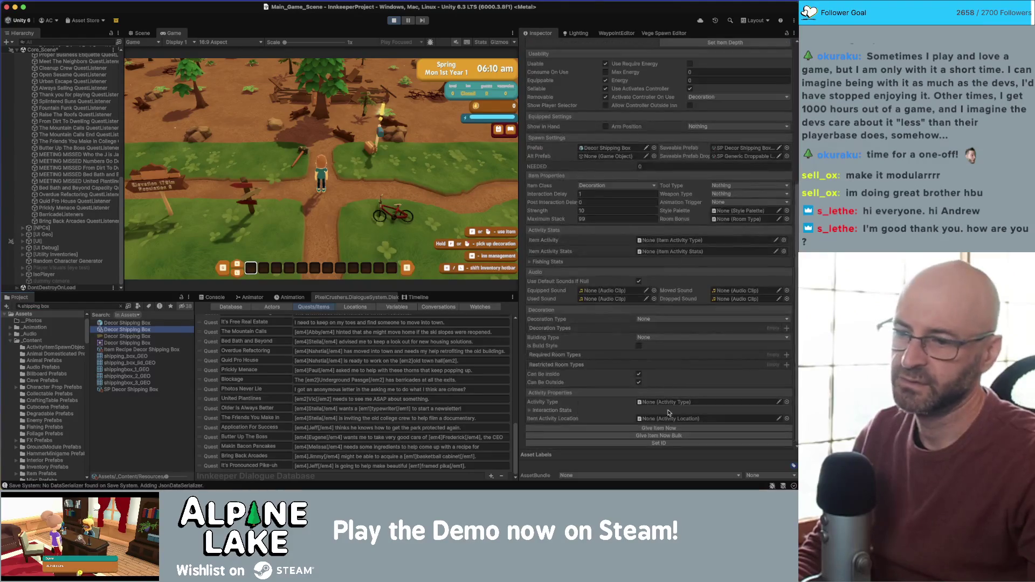
{"action": "left_click", "coordinate": [104, 306]}
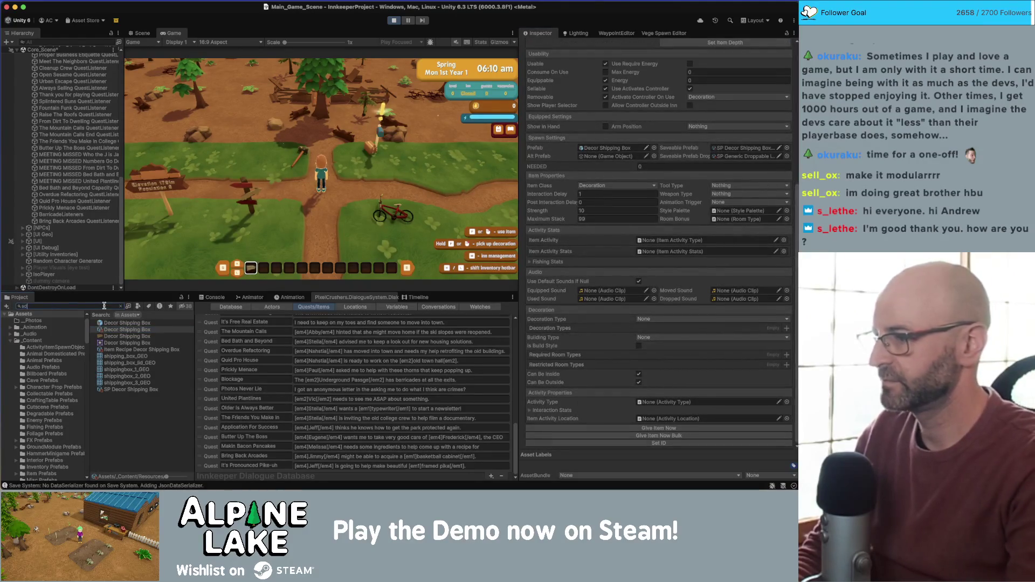
{"action": "type", "text": "decor sign"}
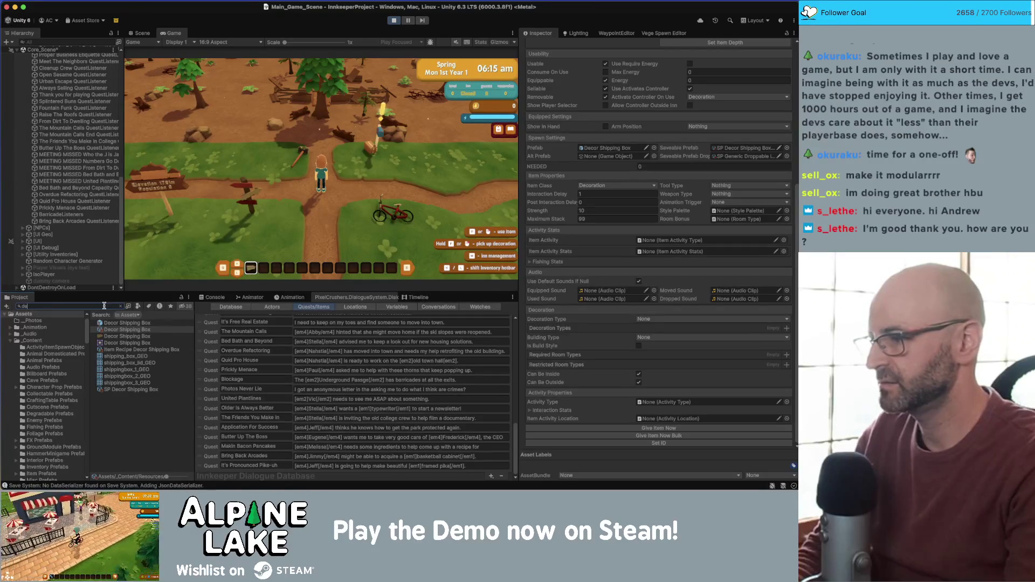
{"action": "left_click", "coordinate": [116, 329]}
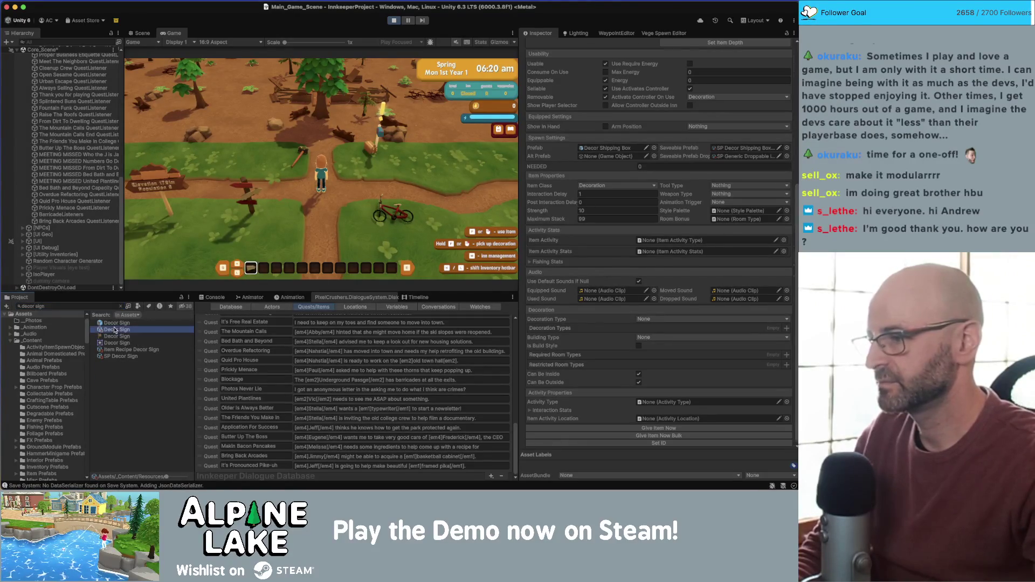
{"action": "left_click", "coordinate": [665, 435]}
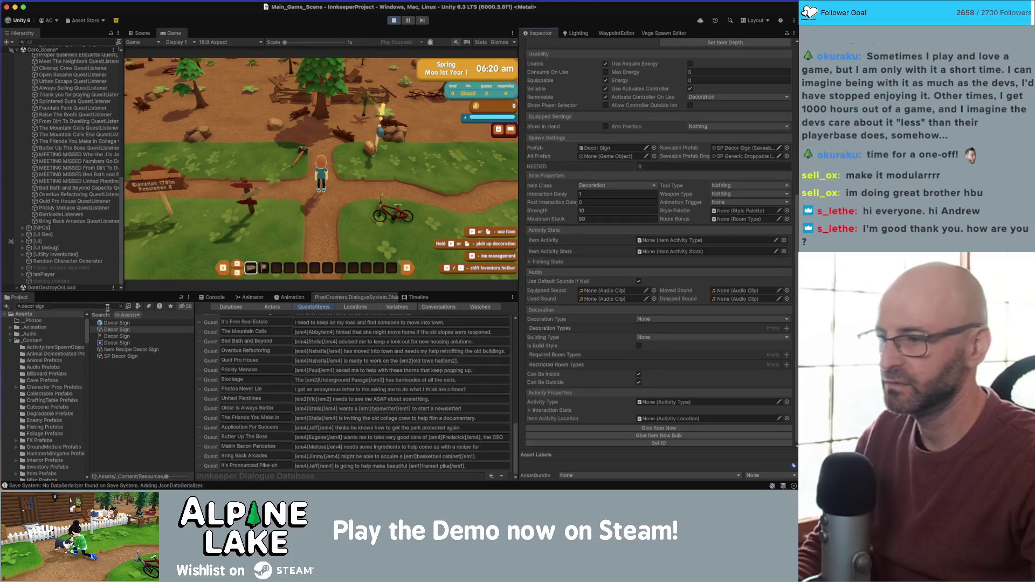
Give another item, then search for and select the Decor Display Case and Decor Sconce assets
{"action": "left_click", "coordinate": [69, 308]}
{"action": "left_click", "coordinate": [658, 433]}
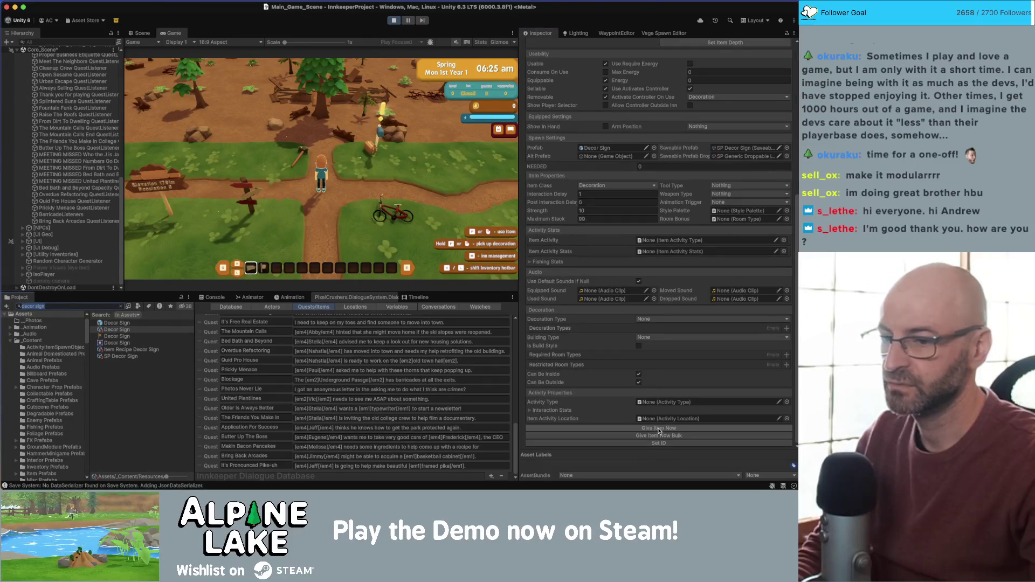
{"action": "left_click", "coordinate": [94, 304]}
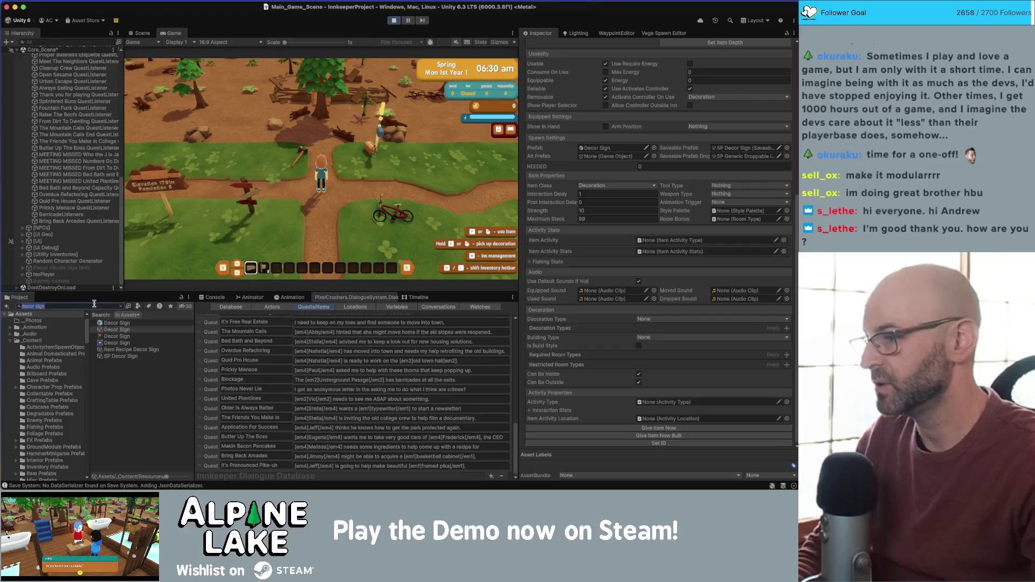
{"action": "key", "text": "BackSpace"}
{"action": "key", "text": "BackSpace"}
{"action": "key", "text": "BackSpace"}
{"action": "type", "text": "display"}
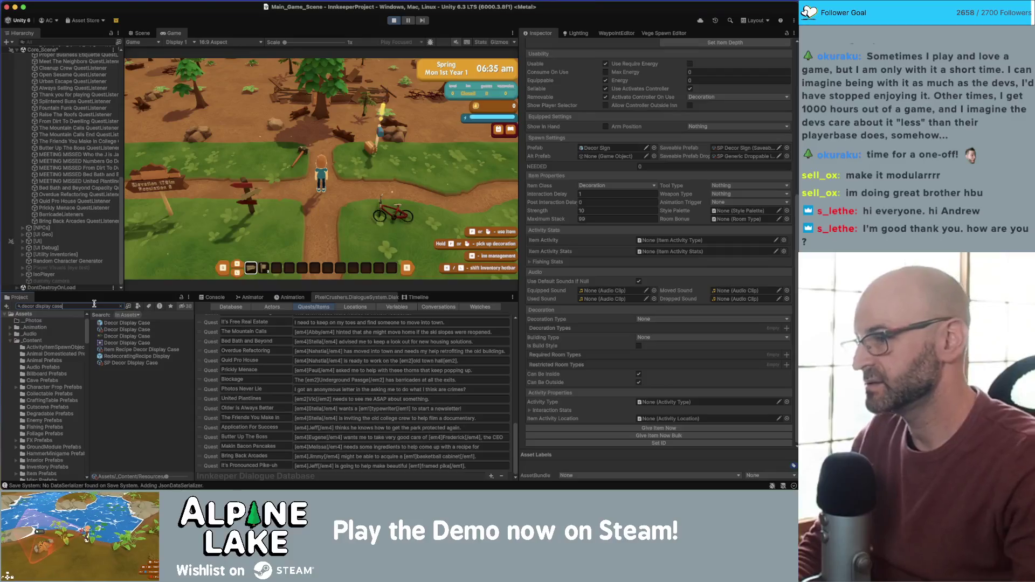
{"action": "type", "text": " case"}
{"action": "left_click", "coordinate": [127, 329]}
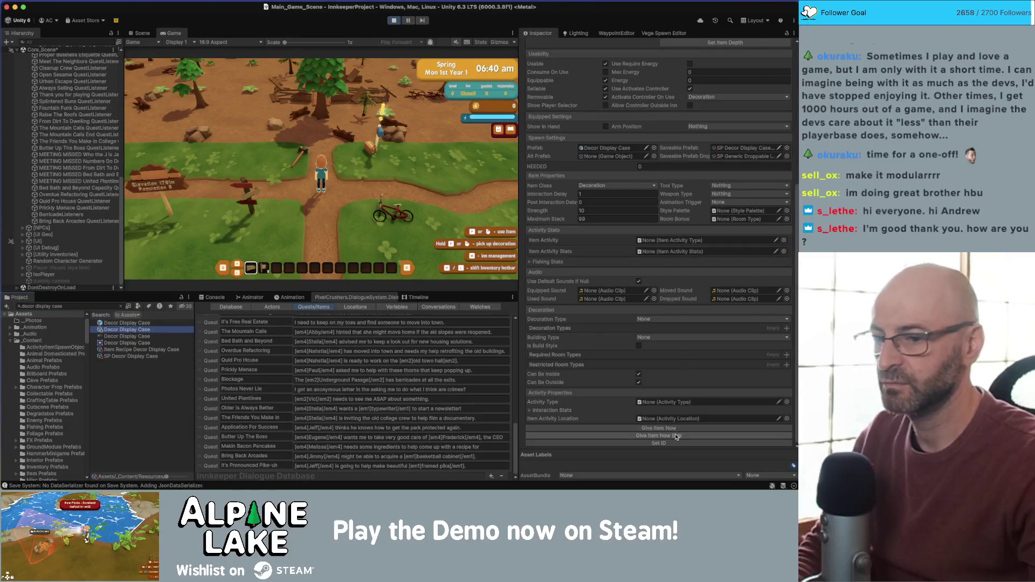
{"action": "left_click", "coordinate": [92, 306]}
{"action": "type", "text": "decor son"}
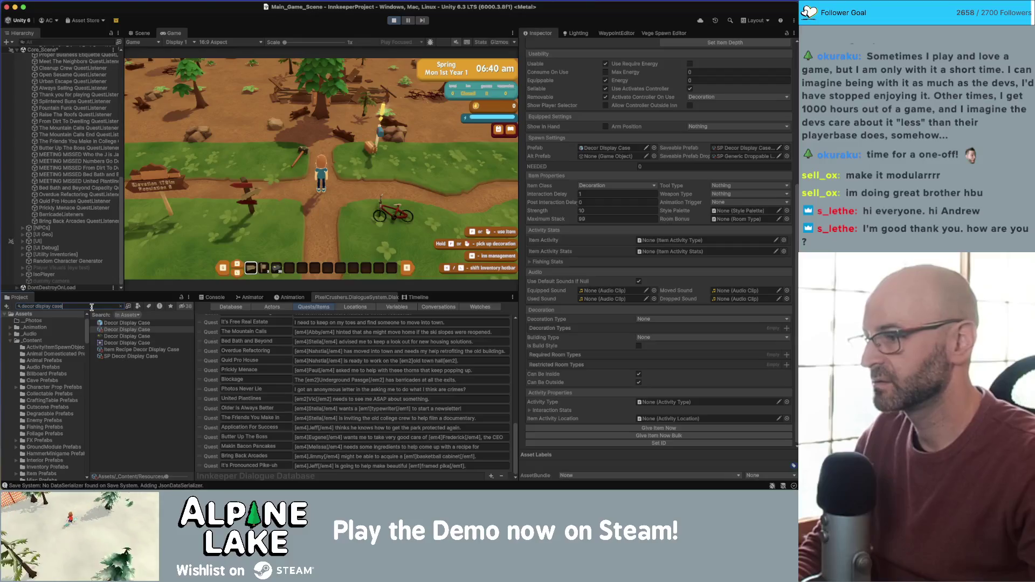
{"action": "type", "text": "once"}
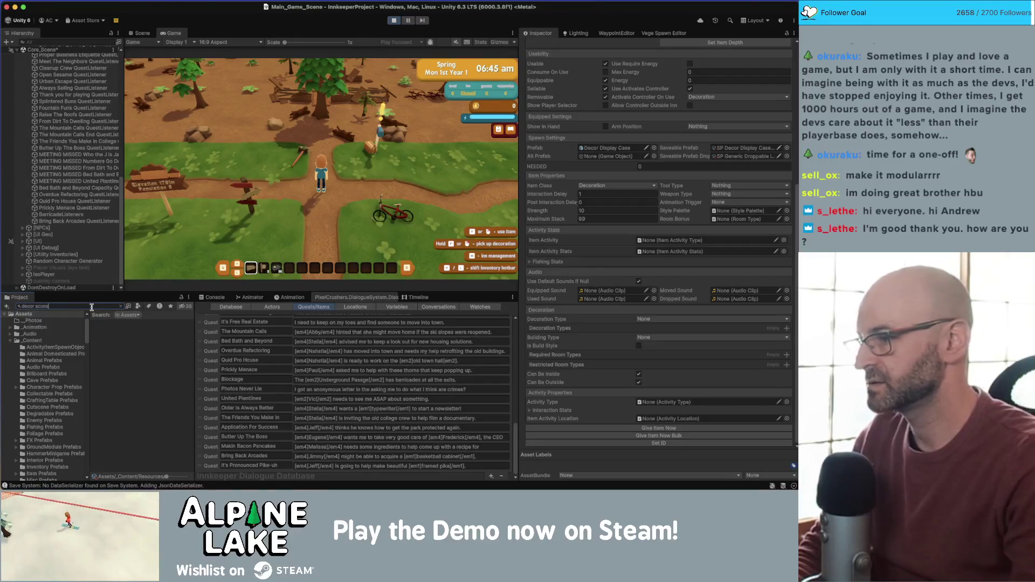
{"action": "left_click", "coordinate": [117, 337]}
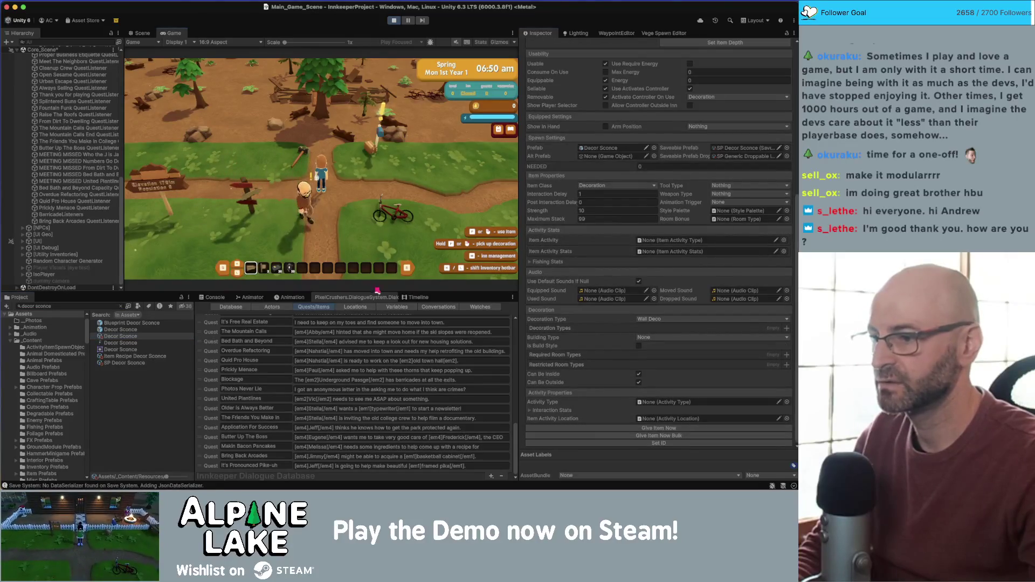
Set the four Bring Back Arcades watches to Active, then walk north and enter decoration mode
{"action": "left_click", "coordinate": [480, 307]}
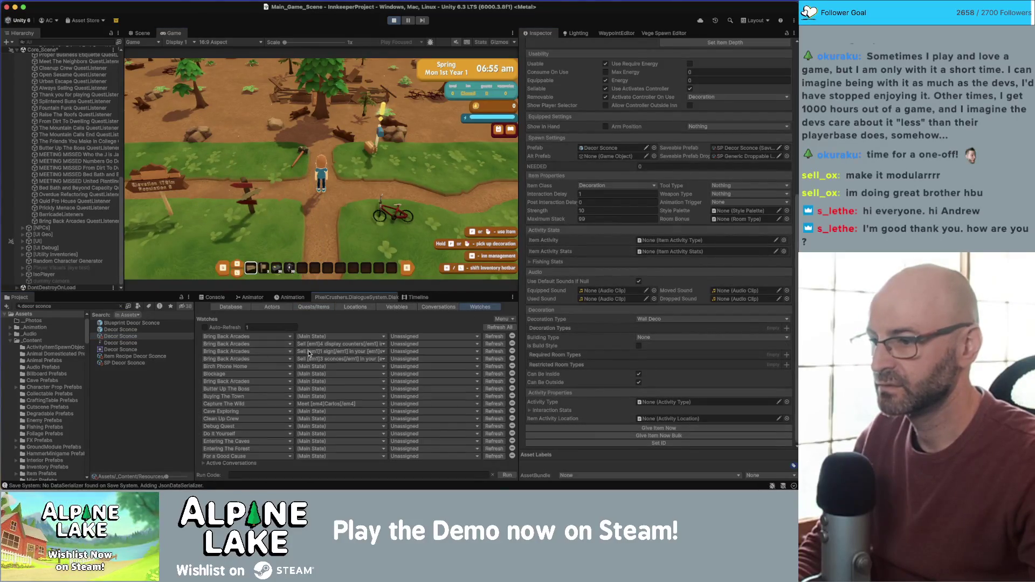
{"action": "left_click", "coordinate": [425, 338]}
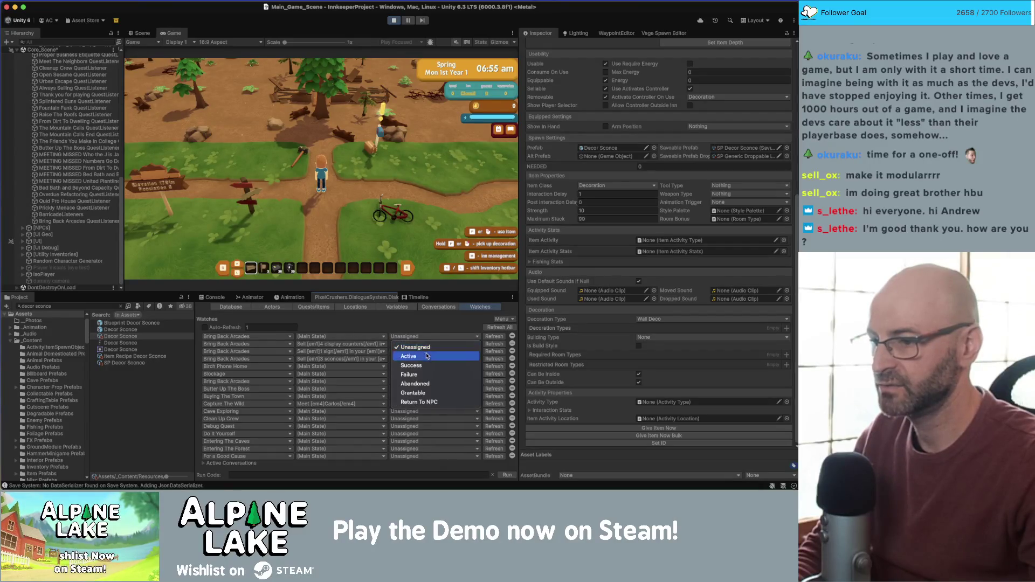
{"action": "left_click", "coordinate": [415, 356]}
{"action": "left_click", "coordinate": [421, 344]}
{"action": "left_click", "coordinate": [409, 364]}
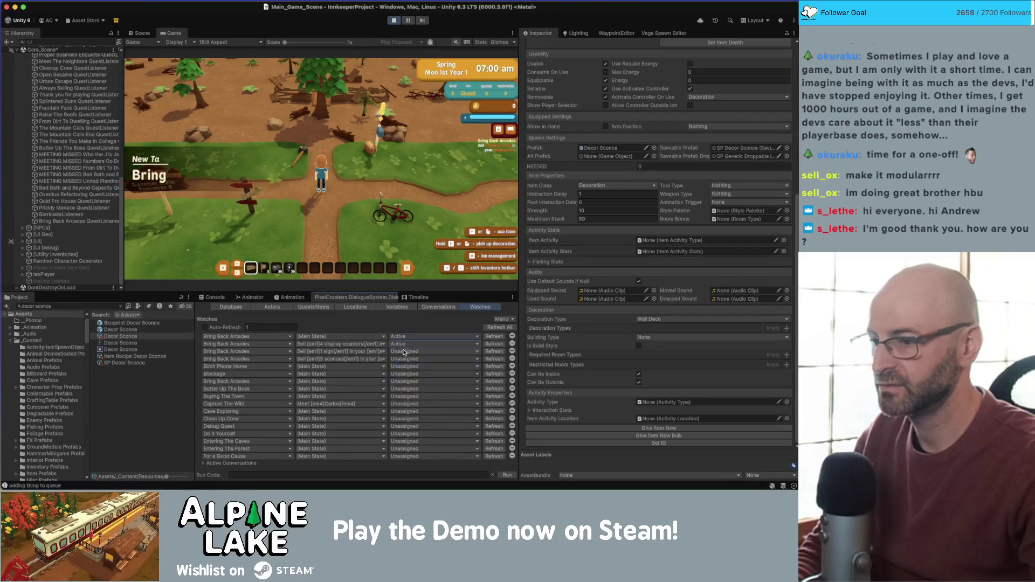
{"action": "left_click", "coordinate": [407, 351]}
{"action": "left_click", "coordinate": [408, 371]}
{"action": "left_click", "coordinate": [407, 358]}
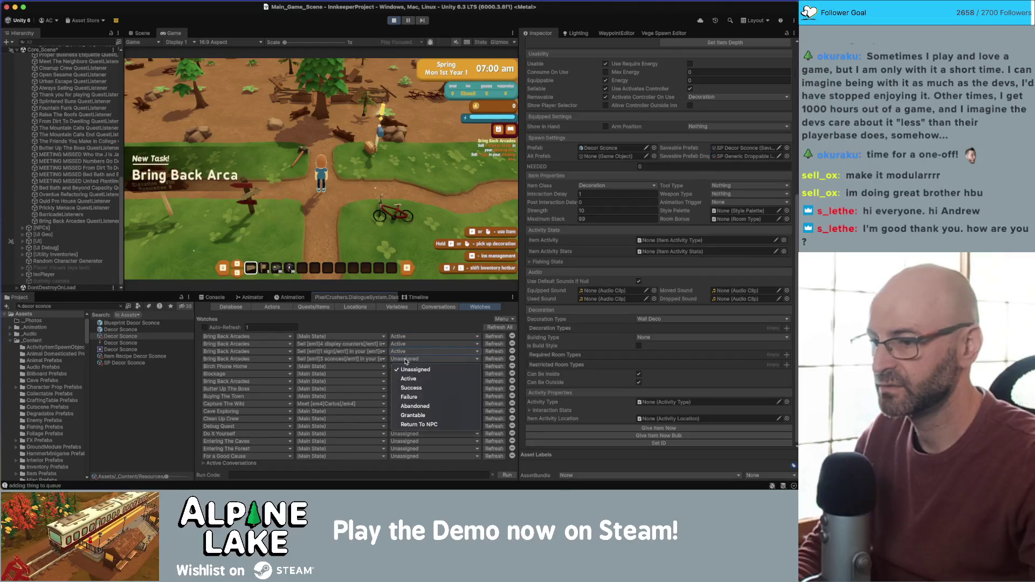
{"action": "left_click", "coordinate": [408, 378]}
{"action": "key", "text": "w"}
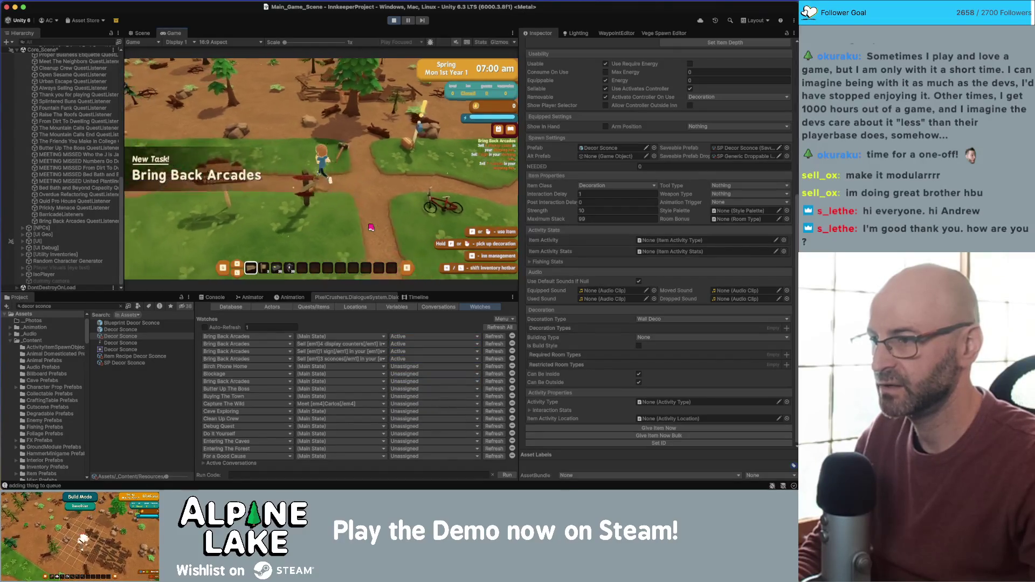
{"action": "left_click", "coordinate": [282, 195]}
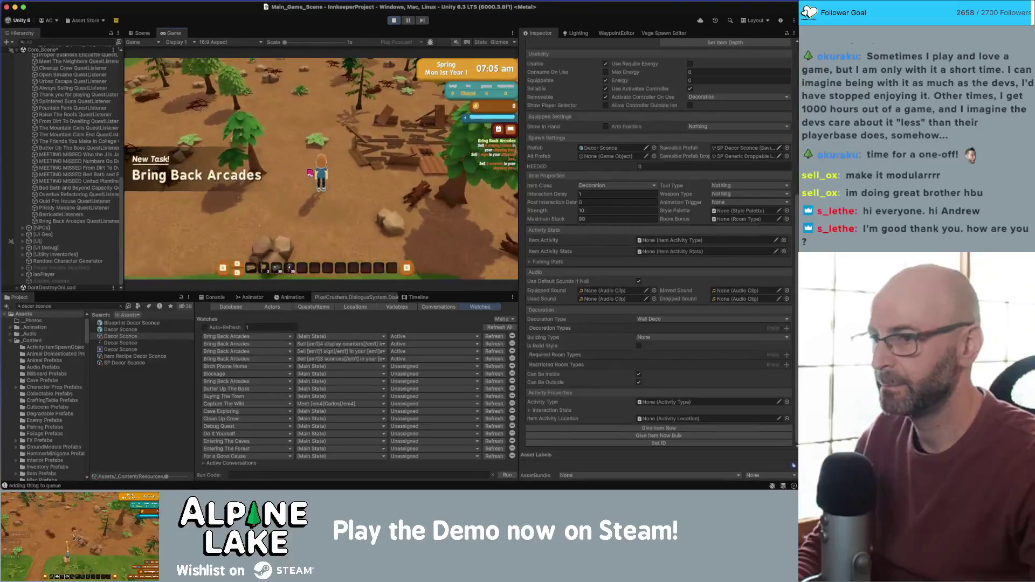
Dismiss the decorating tutorial, walk to the shipping box, open and close it, and end the day
{"action": "left_click", "coordinate": [315, 206]}
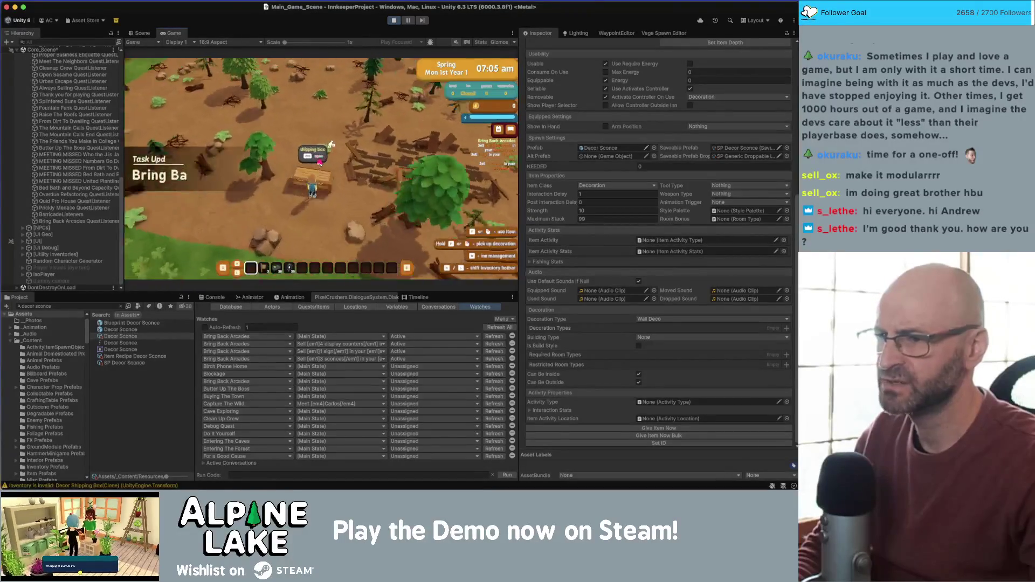
{"action": "key", "text": "a"}
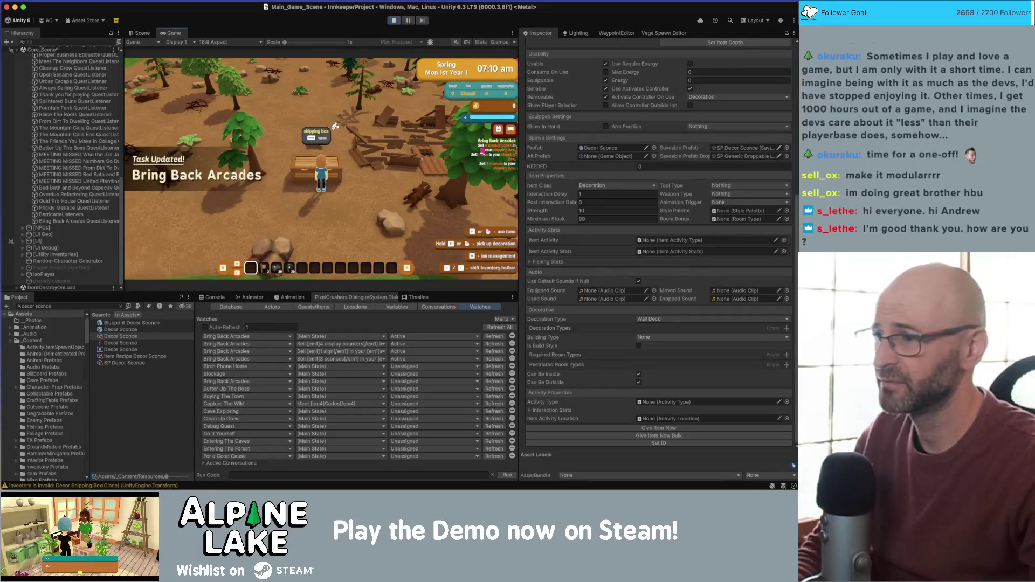
{"action": "key", "text": "w"}
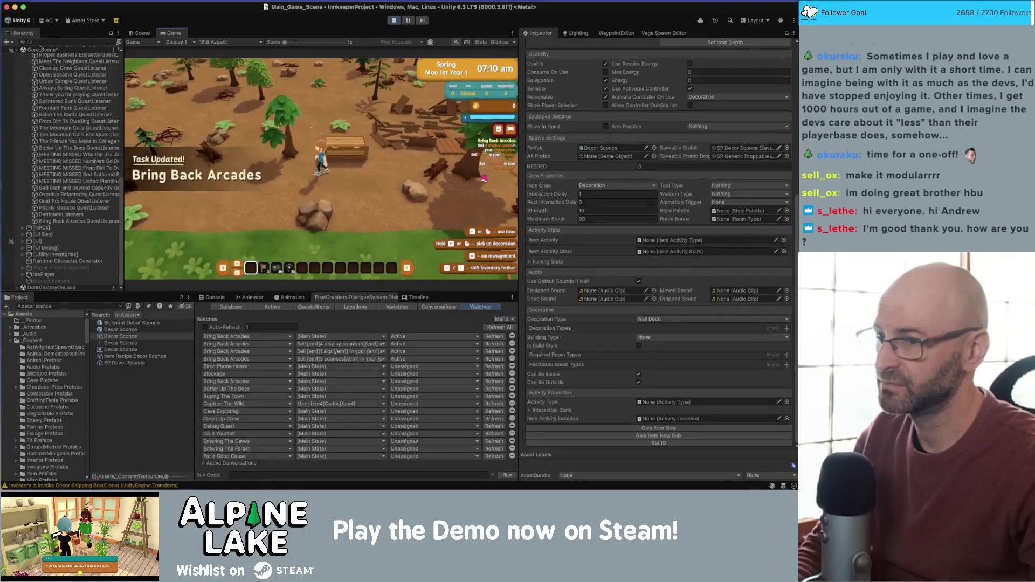
{"action": "key", "text": "d"}
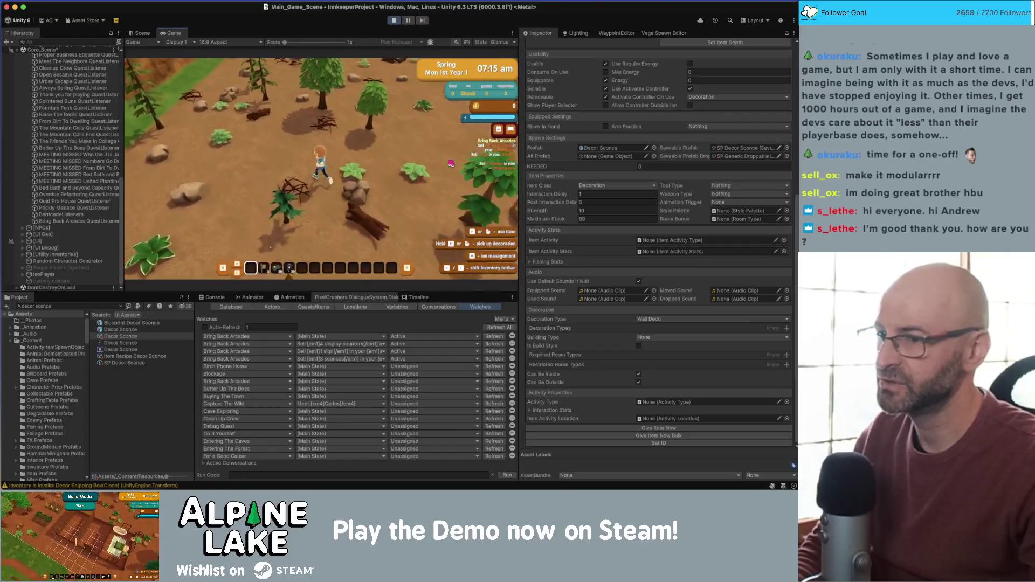
{"action": "key", "text": "s"}
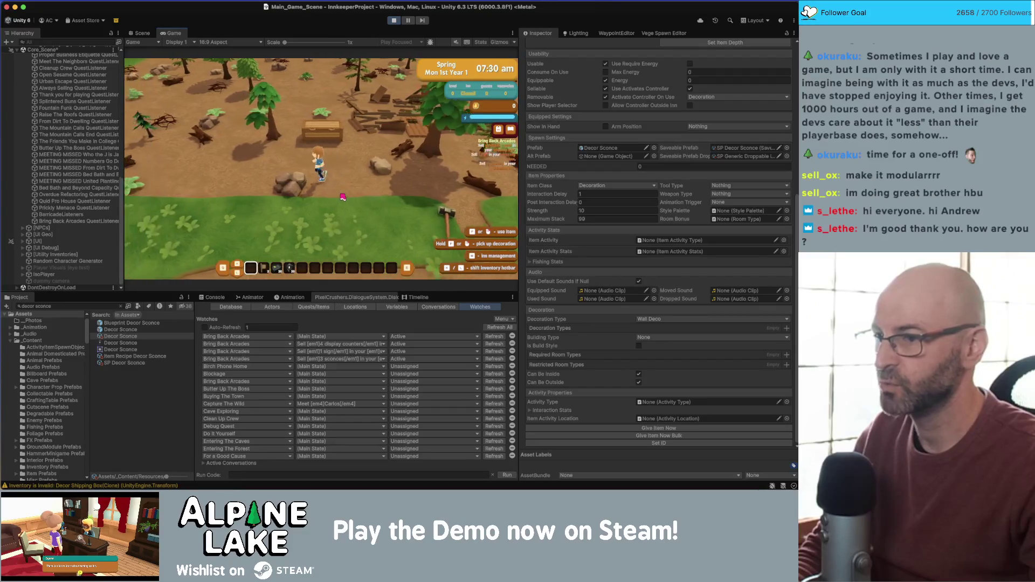
{"action": "key", "text": "w"}
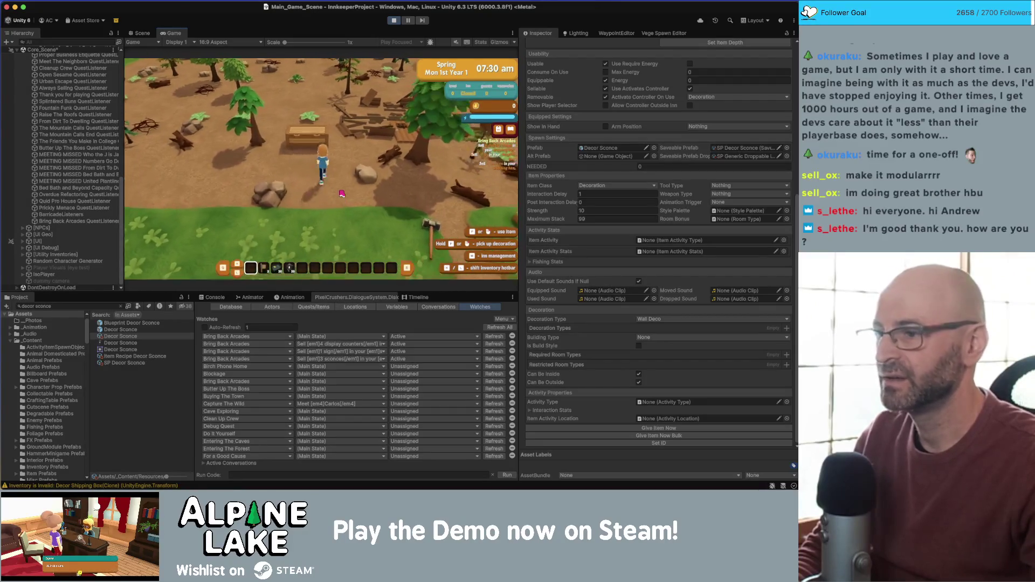
{"action": "key", "text": "e"}
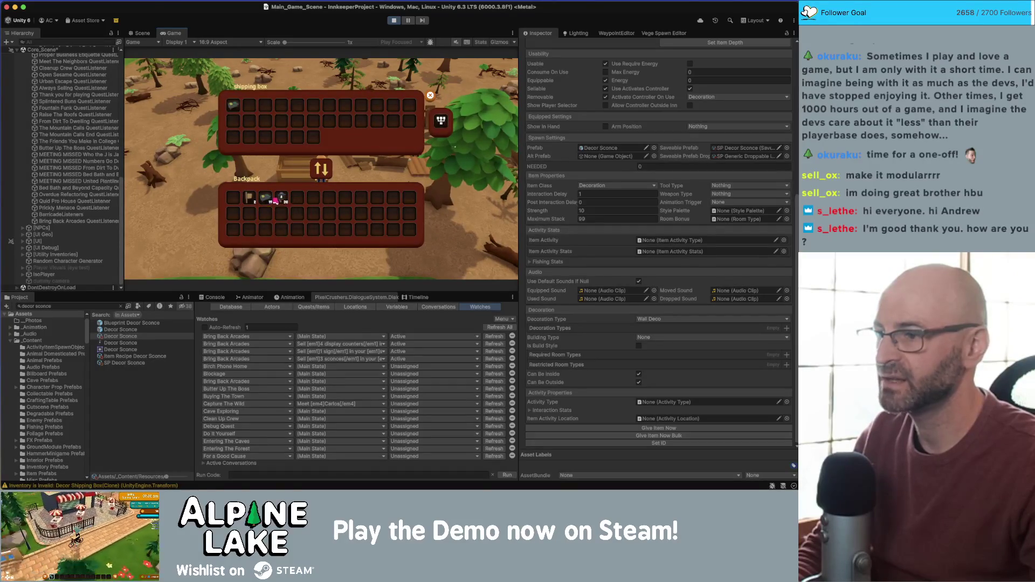
{"action": "key", "text": "e"}
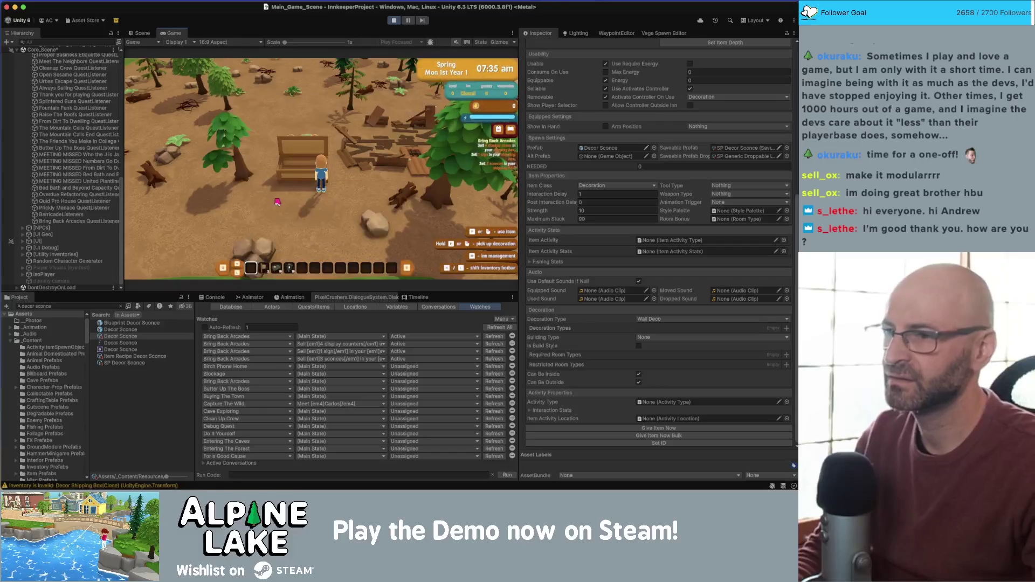
{"action": "key", "text": "s"}
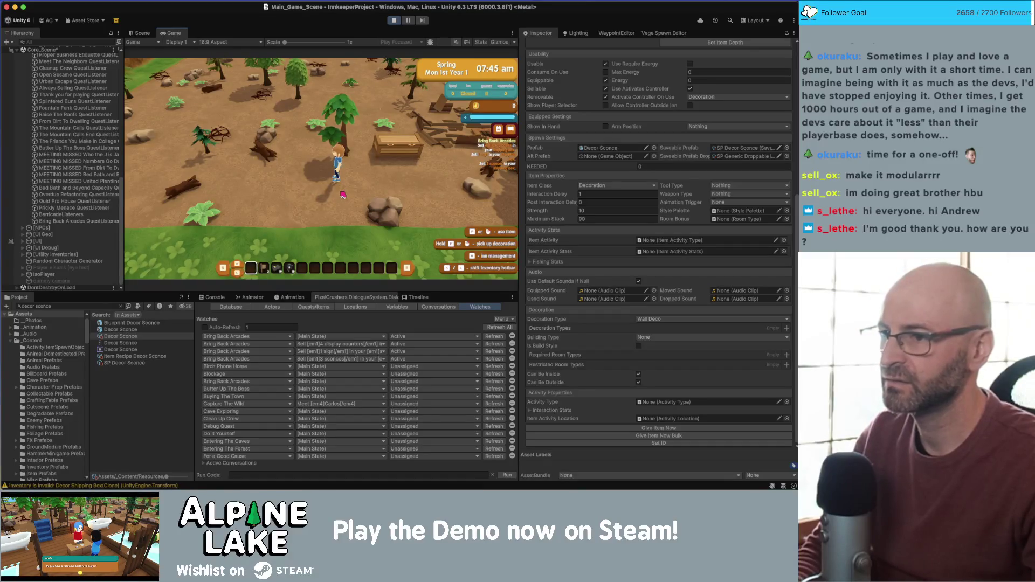
{"action": "left_click", "coordinate": [489, 81]}
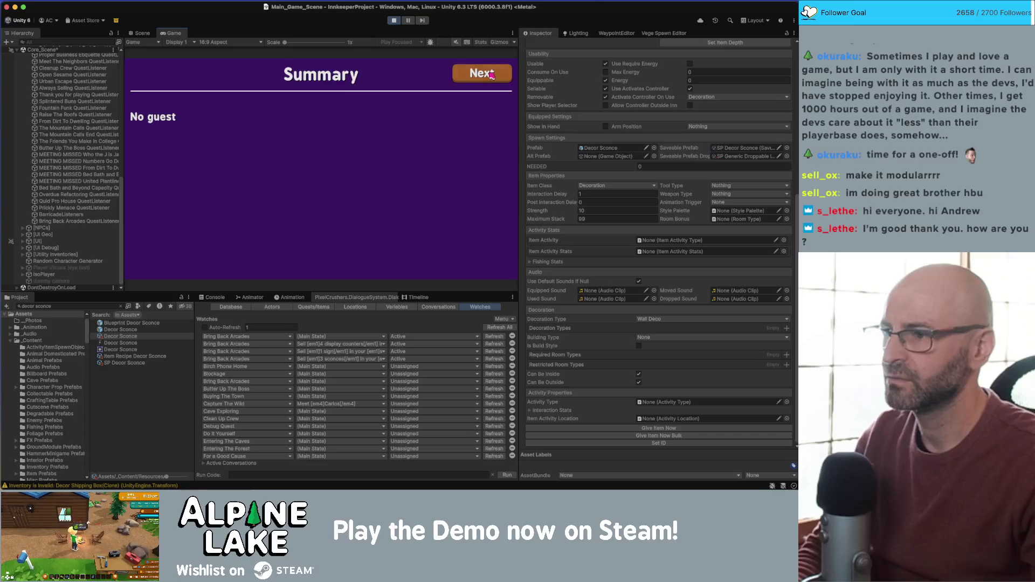
Page through Items sold and Totals (Items 45), walk around on Tue 2nd, and show the quest list
{"action": "left_click", "coordinate": [491, 75]}
{"action": "left_click", "coordinate": [491, 75]}
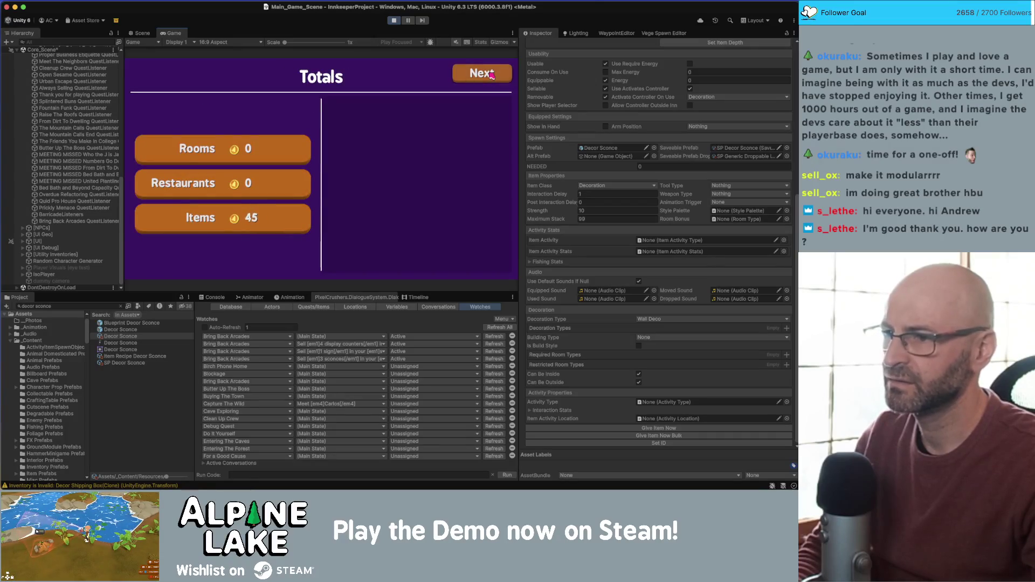
{"action": "left_click", "coordinate": [491, 75]}
{"action": "key", "text": "d"}
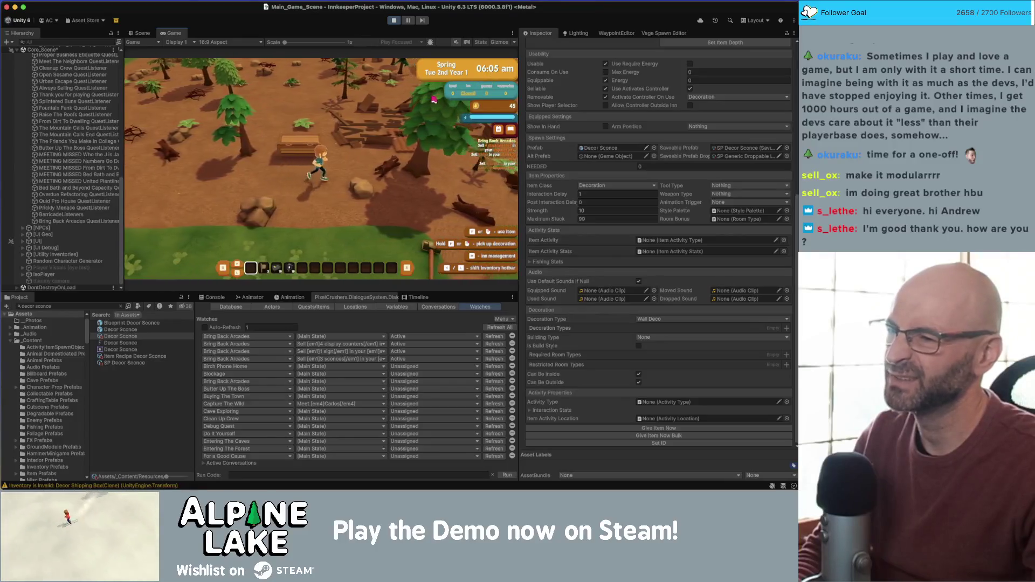
{"action": "key", "text": "a"}
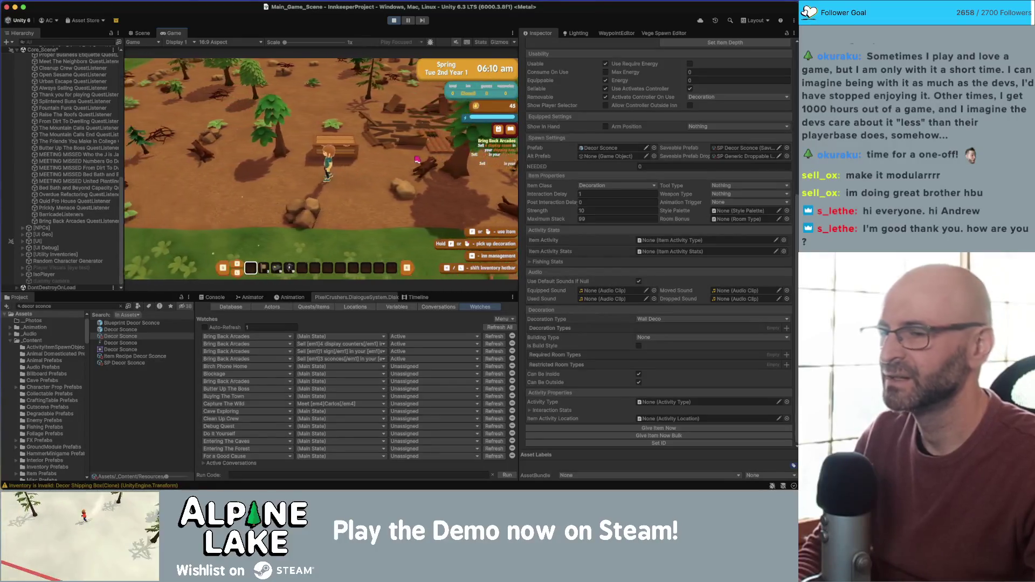
{"action": "key", "text": "w"}
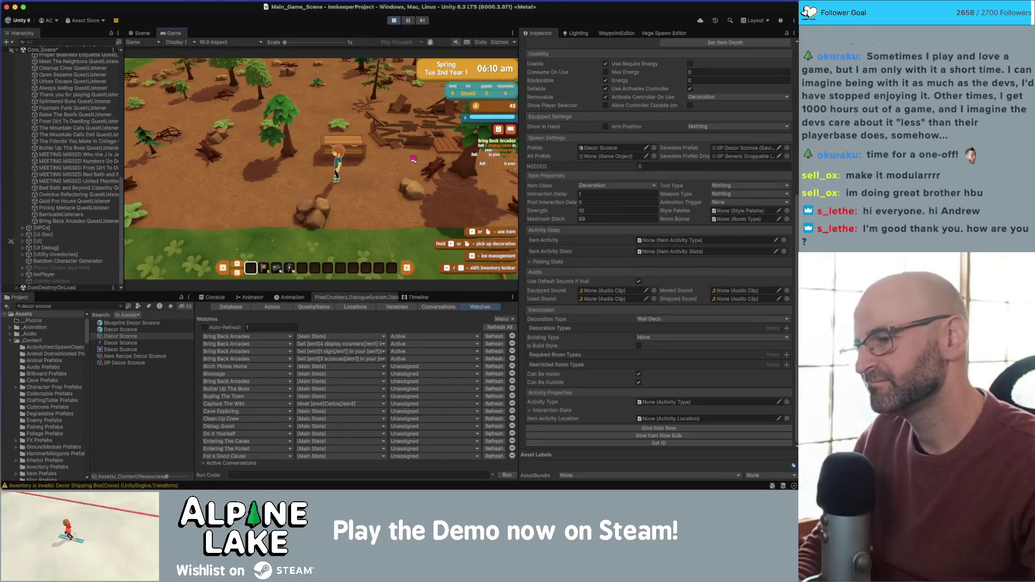
{"action": "left_click", "coordinate": [313, 307]}
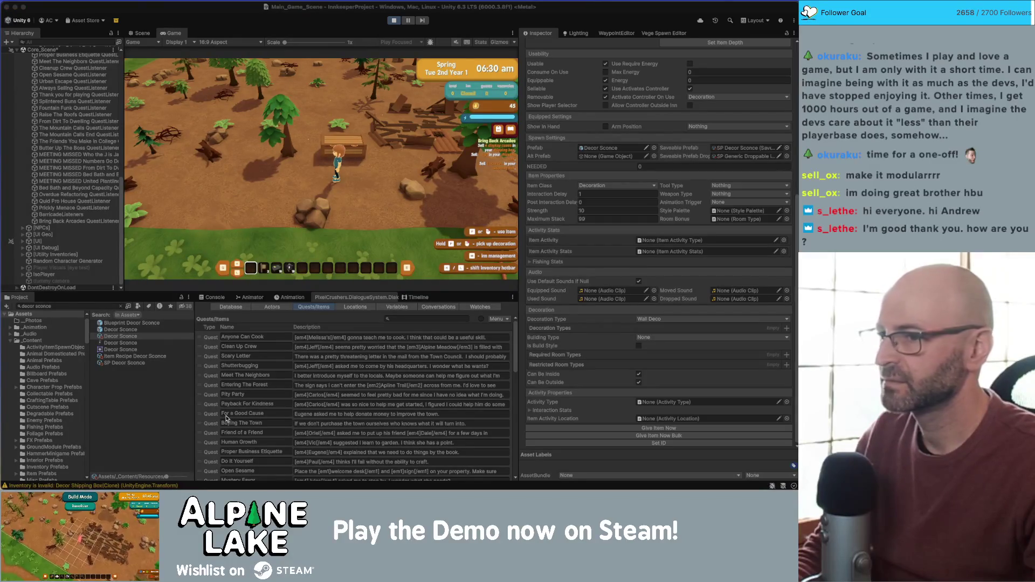
Check the Conversations and Timeline views, return to the Dialogue System's quest Watches list, then switch to Rider
{"action": "left_click", "coordinate": [428, 307]}
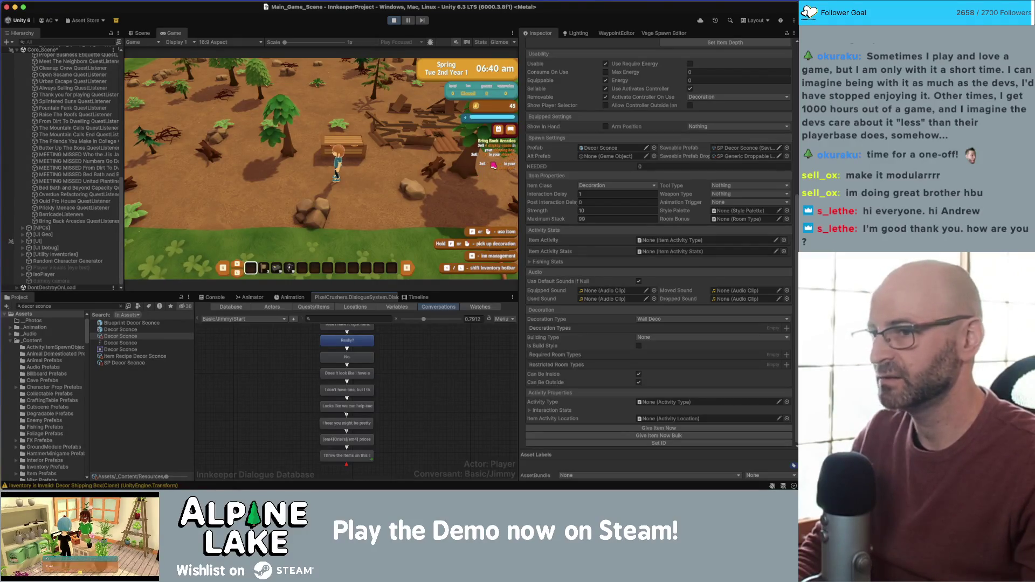
{"action": "left_click", "coordinate": [416, 297]}
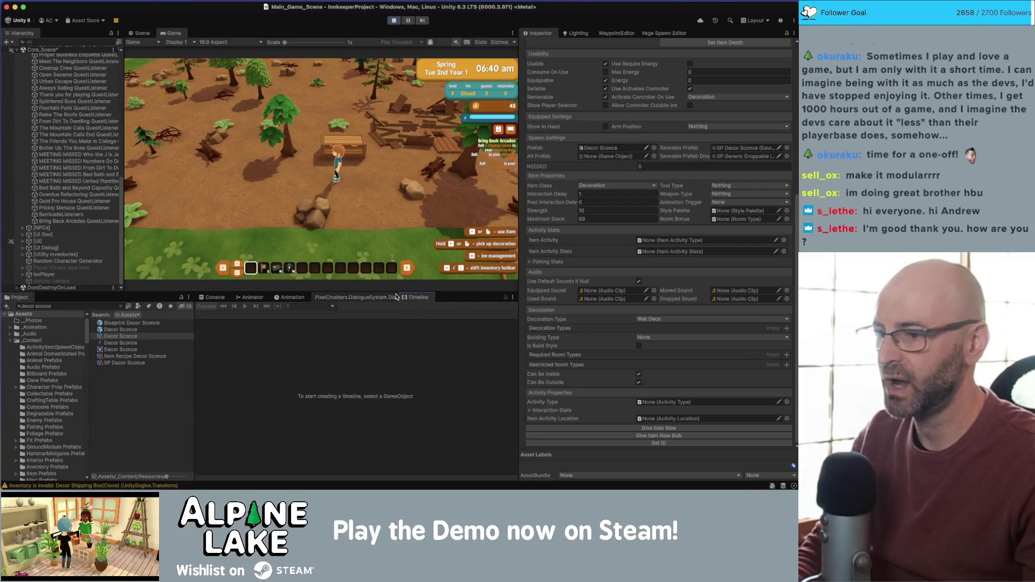
{"action": "left_click", "coordinate": [373, 297]}
{"action": "left_click", "coordinate": [471, 306]}
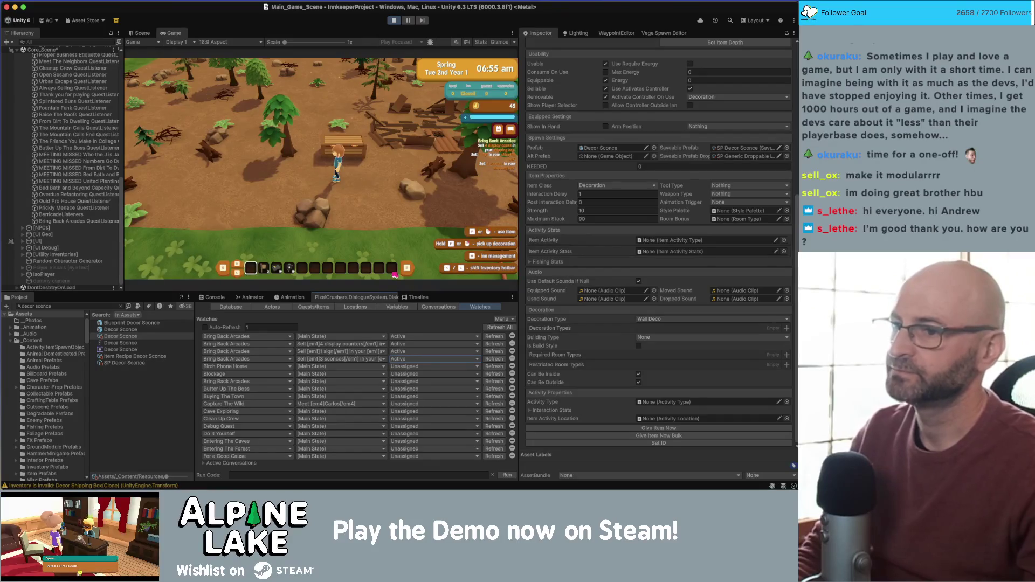
{"action": "key", "text": "super+Tab"}
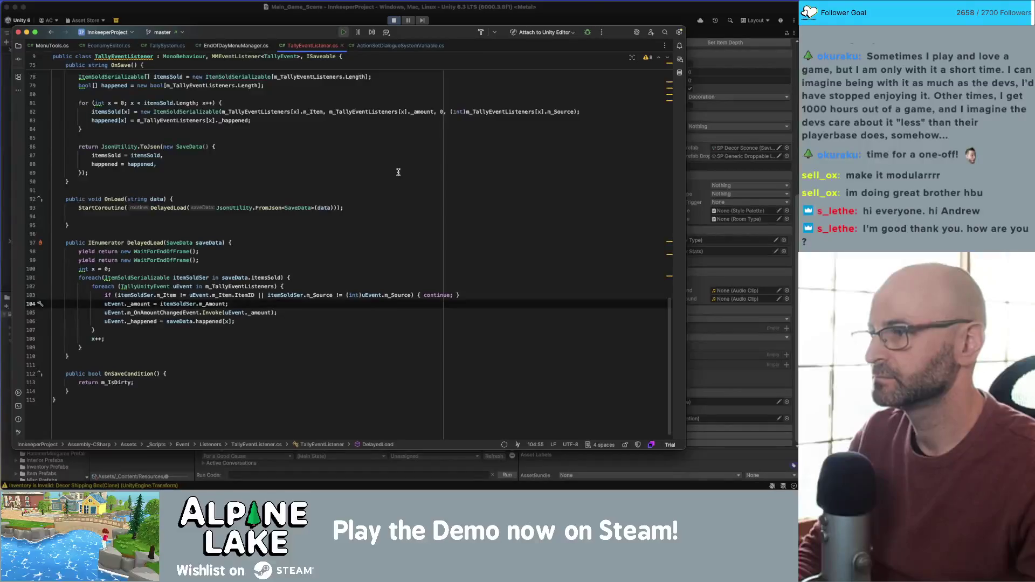
Open ActionSetDialogueSystemVariable.cs and put the cursor on blank line 35 among DialogueSystemVariable's fields
{"action": "scroll", "coordinate": [332, 216], "scroll_direction": "up", "scroll_amount": 15}
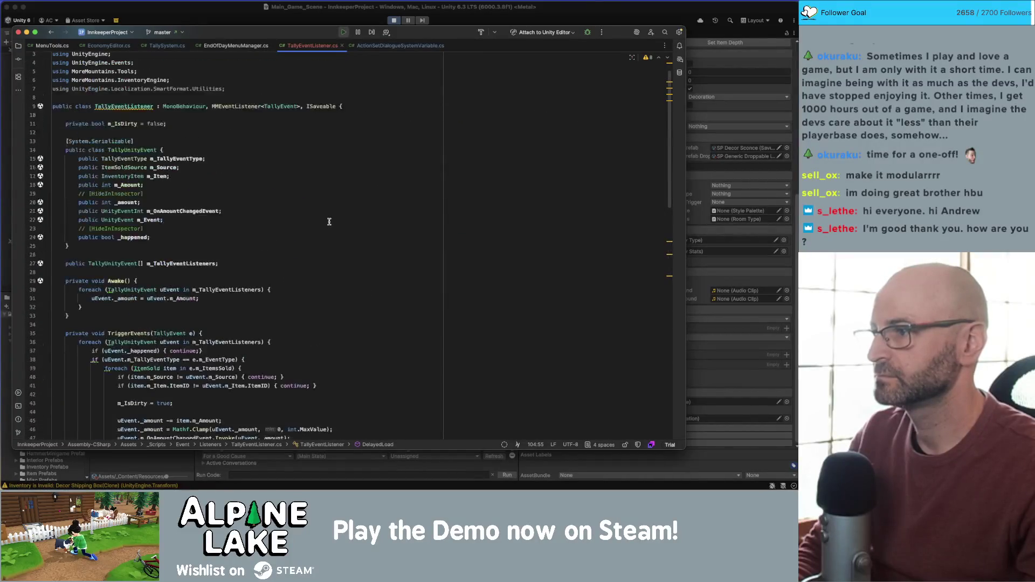
{"action": "left_click", "coordinate": [391, 47]}
{"action": "scroll", "coordinate": [322, 233], "scroll_direction": "down", "scroll_amount": 7}
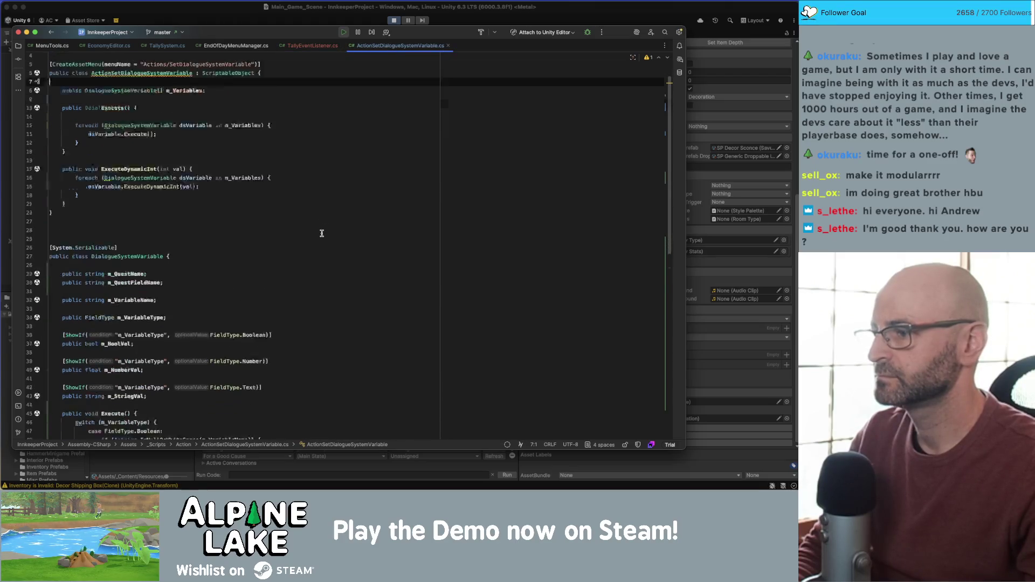
{"action": "scroll", "coordinate": [322, 233], "scroll_direction": "down", "scroll_amount": 7}
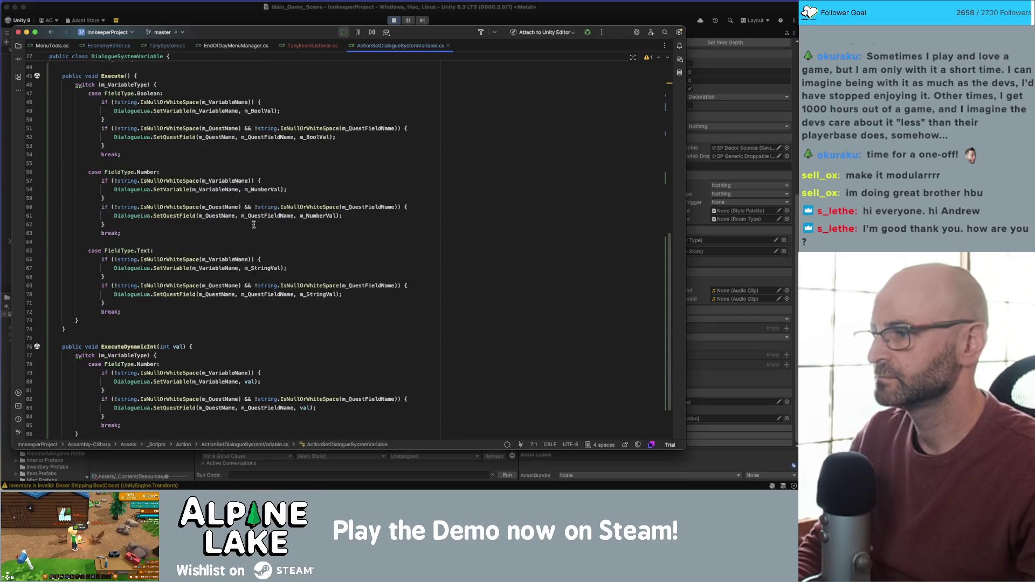
{"action": "scroll", "coordinate": [237, 229], "scroll_direction": "up", "scroll_amount": 7}
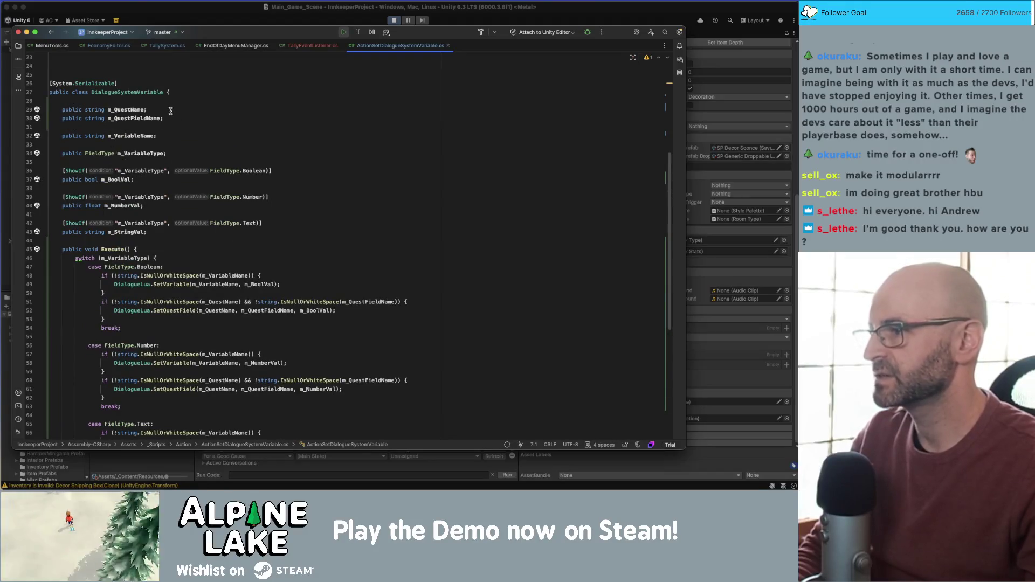
{"action": "left_click", "coordinate": [161, 161]}
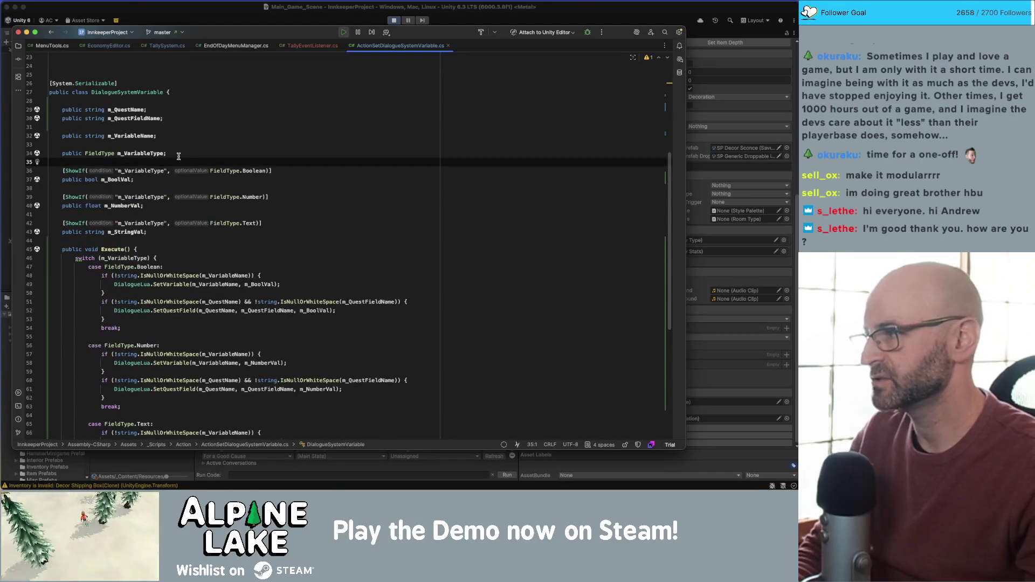
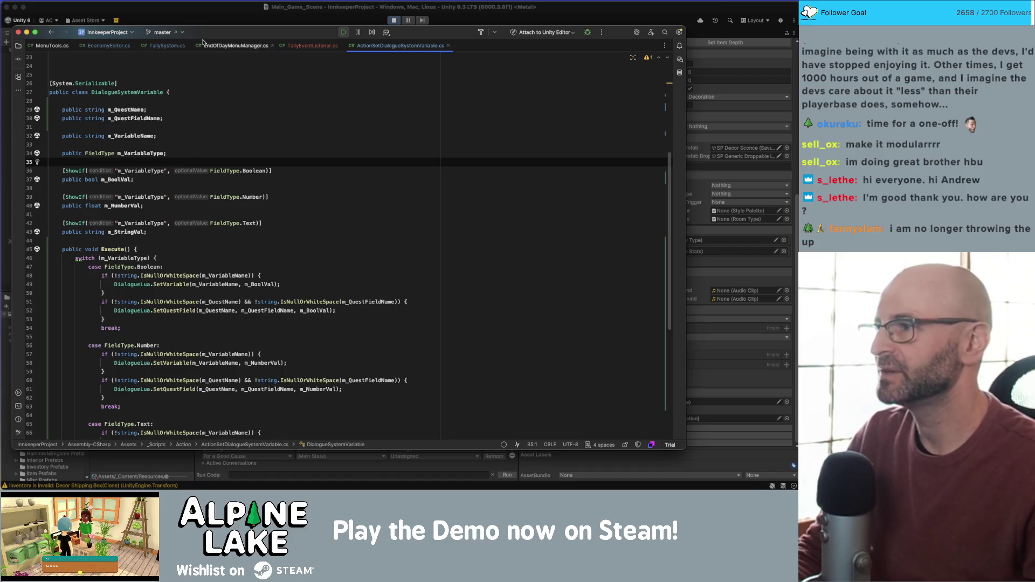
Reposition and enlarge the Rider window, place the caret on empty line 31, and return to Unity
{"action": "left_click_drag", "start_coordinate": [207, 34], "coordinate": [207, 22]}
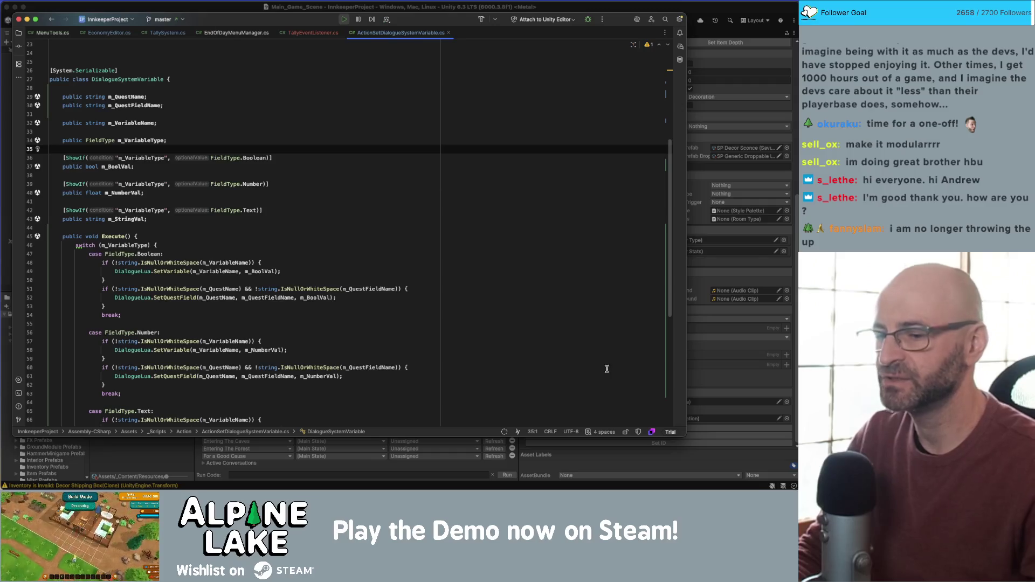
{"action": "mouse_move", "coordinate": [686, 436]}
{"action": "left_mouse_down"}
{"action": "mouse_move", "coordinate": [707, 452]}
{"action": "mouse_move", "coordinate": [741, 447]}
{"action": "left_mouse_up"}
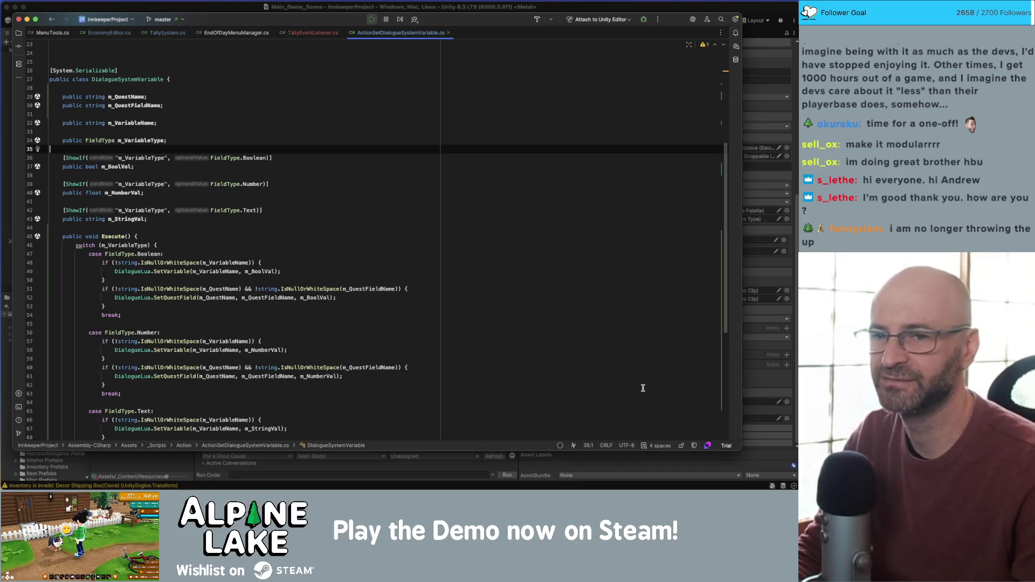
{"action": "key", "text": "super+Tab"}
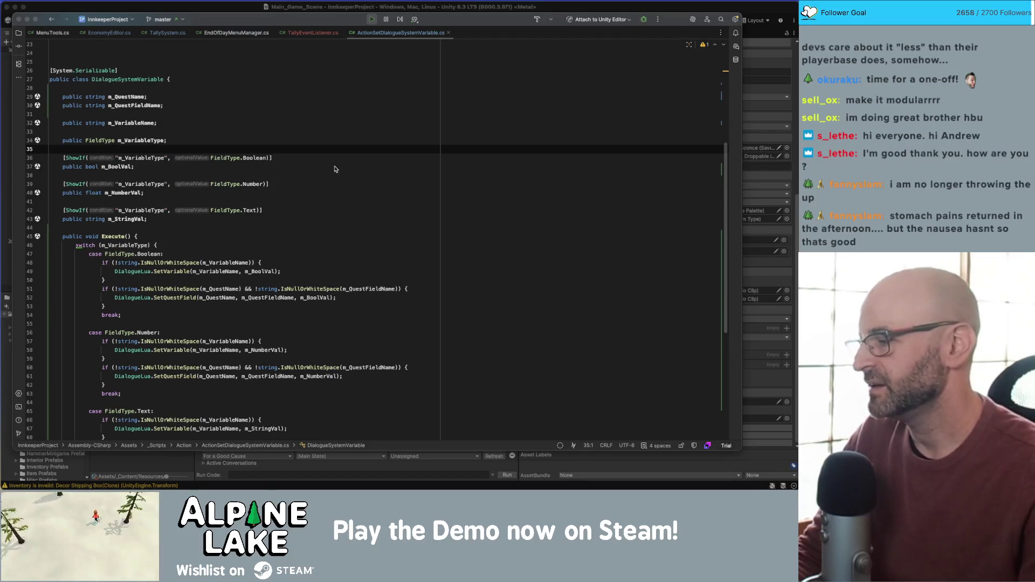
{"action": "left_click", "coordinate": [330, 145]}
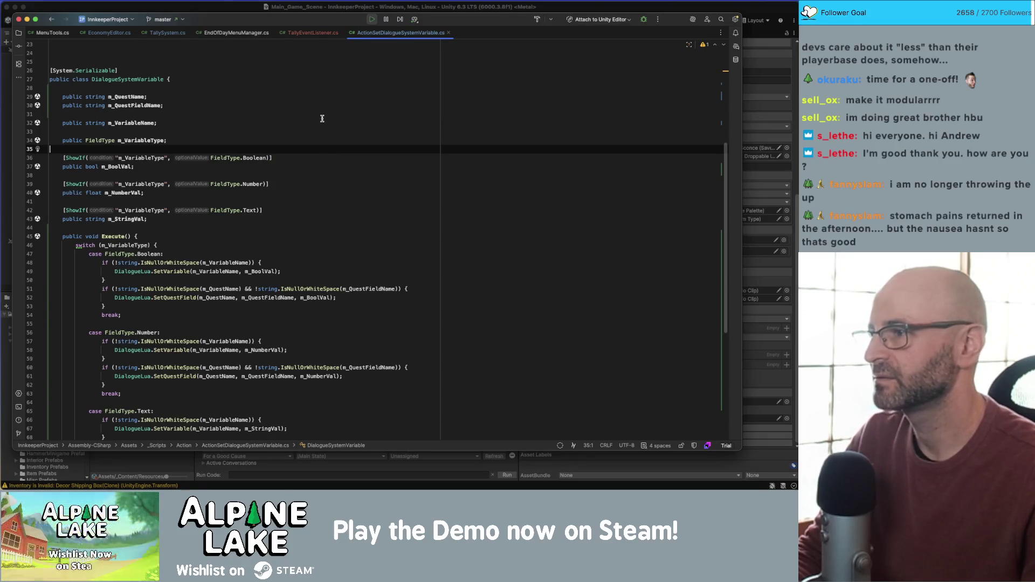
{"action": "left_click", "coordinate": [322, 118]}
{"action": "left_click", "coordinate": [322, 116]}
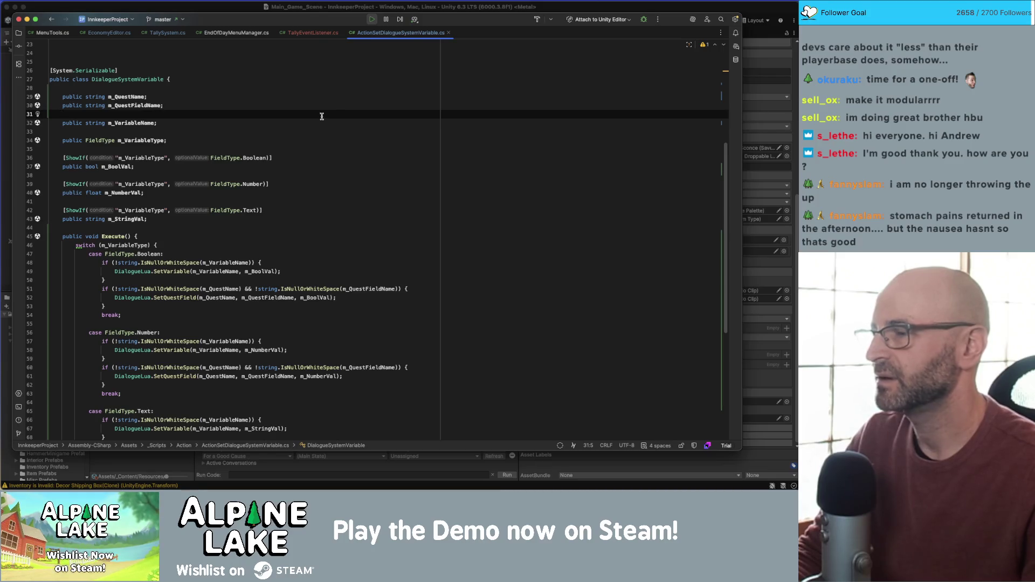
{"action": "key", "text": "super+Tab"}
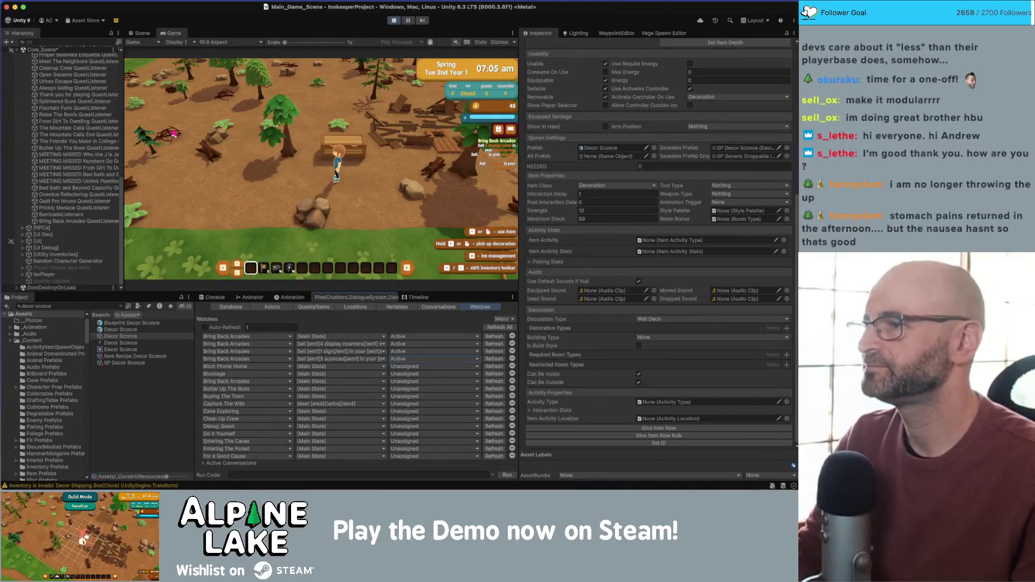
Put the Rider caret on line 28, then return to Unity
{"action": "key", "text": "super+Tab"}
{"action": "left_click", "coordinate": [211, 86]}
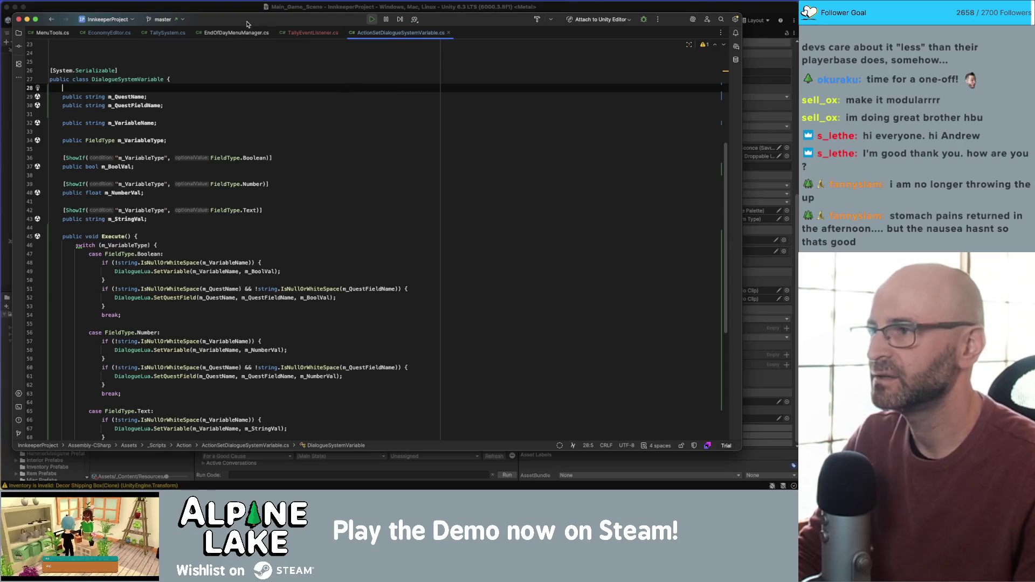
{"action": "left_click", "coordinate": [235, 10]}
Search the Project for QuestStateListener and inspect both matching scripts
{"action": "left_click", "coordinate": [71, 307]}
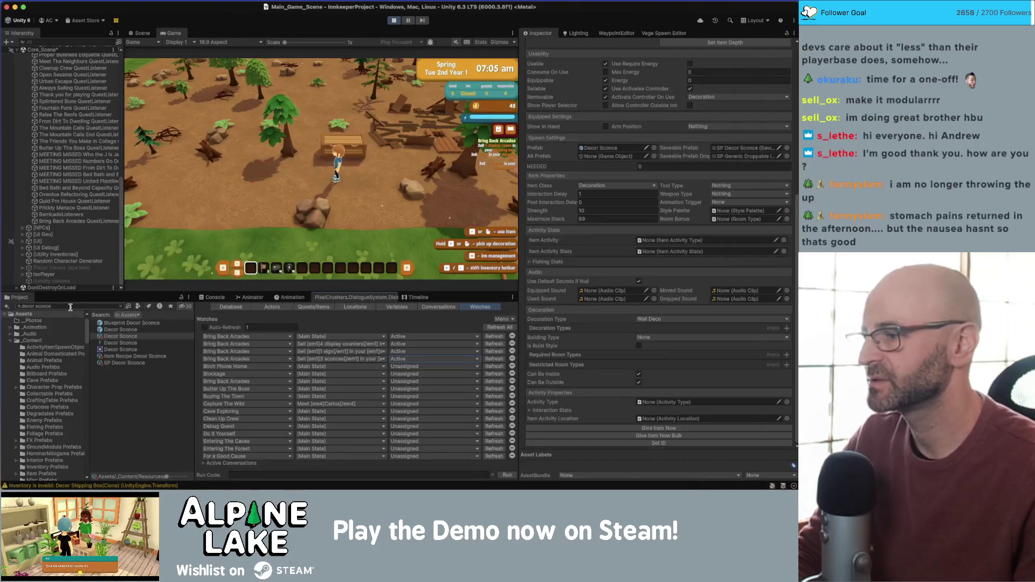
{"action": "type", "text": "quest"}
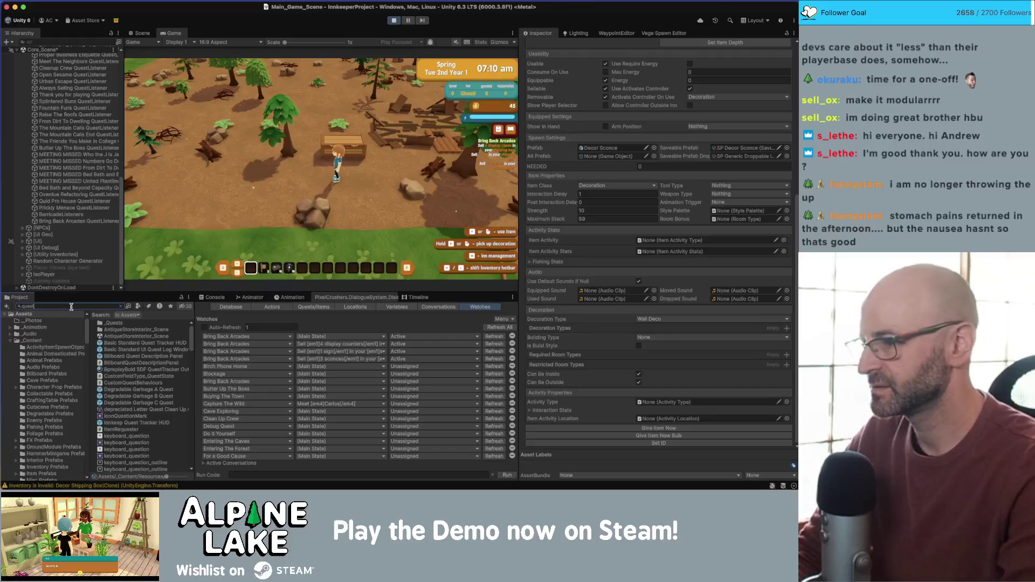
{"action": "type", "text": "list"}
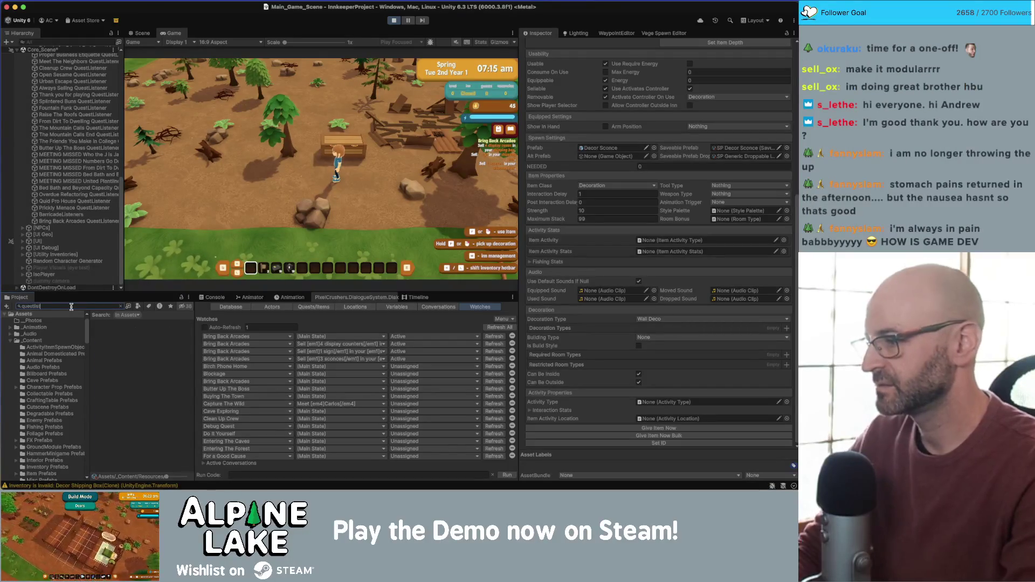
{"action": "key", "text": "BackSpace"}
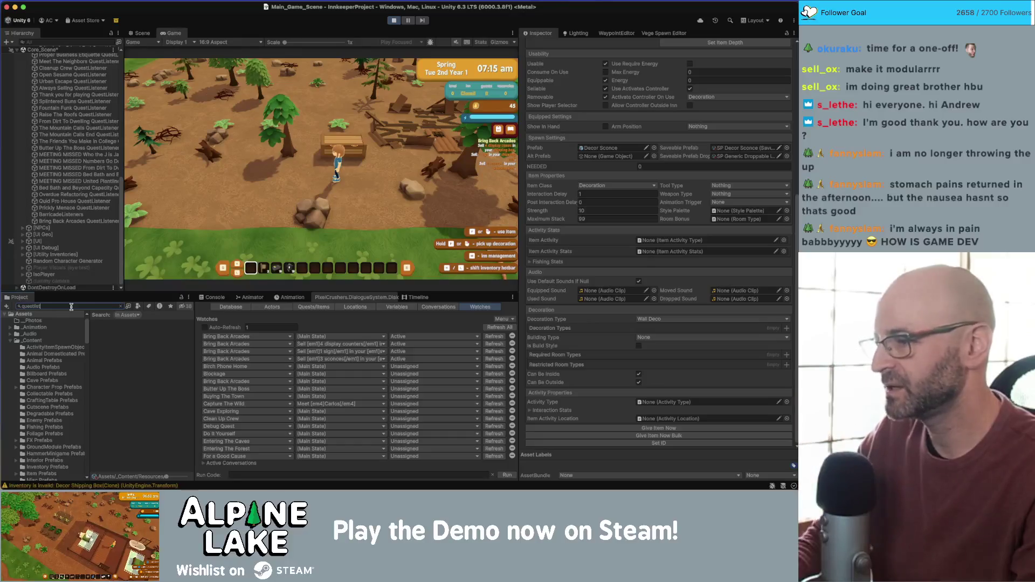
{"action": "key", "text": "BackSpace"}
{"action": "key", "text": "BackSpace"}
{"action": "key", "text": "BackSpace"}
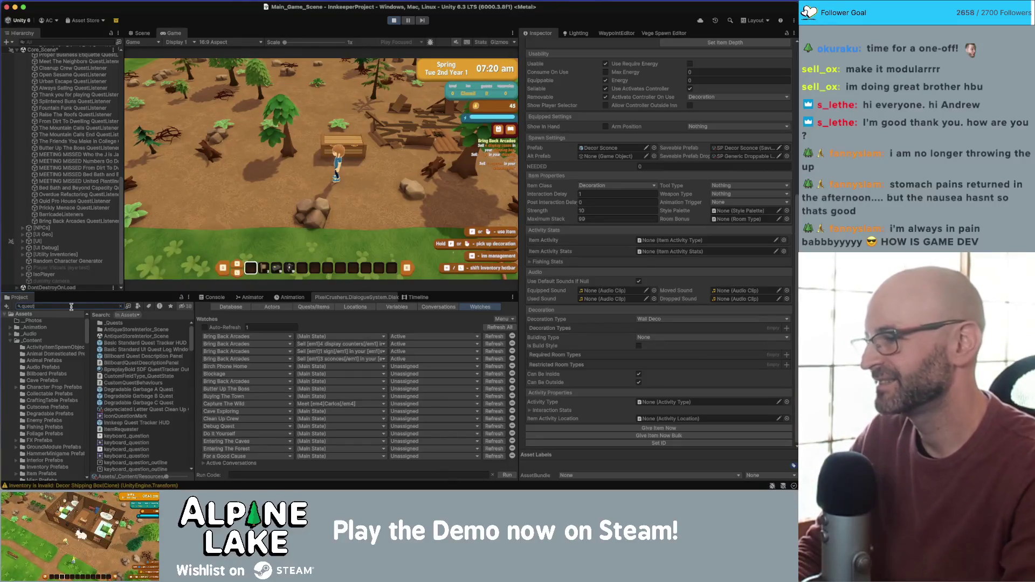
{"action": "type", "text": "stateli"}
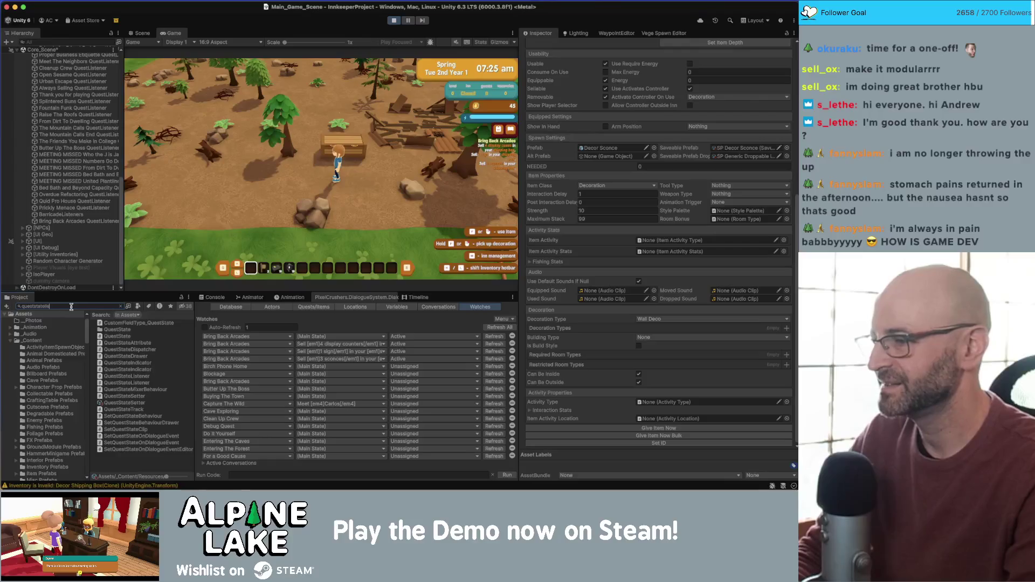
{"action": "left_click", "coordinate": [114, 320]}
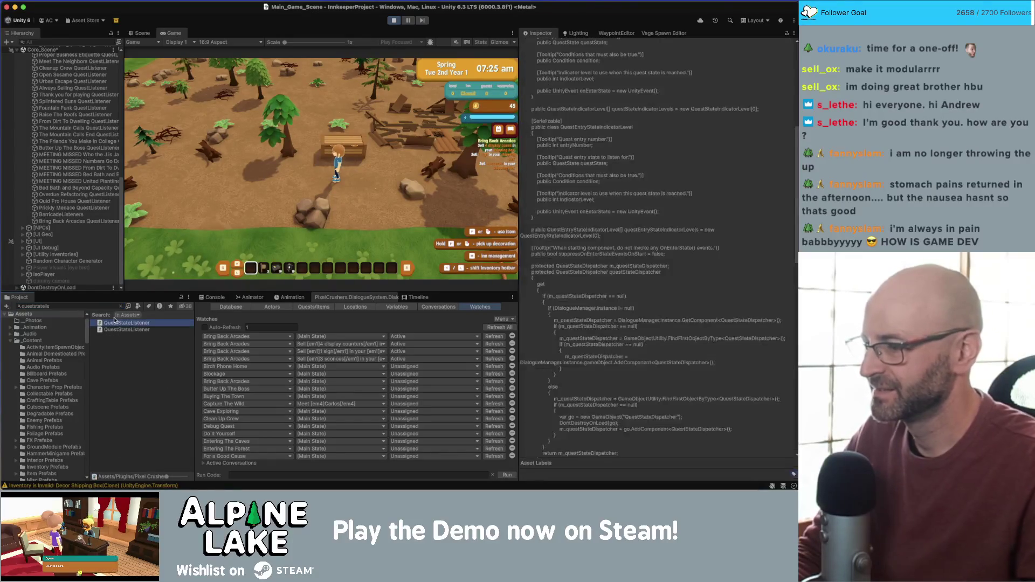
{"action": "key", "text": "Down"}
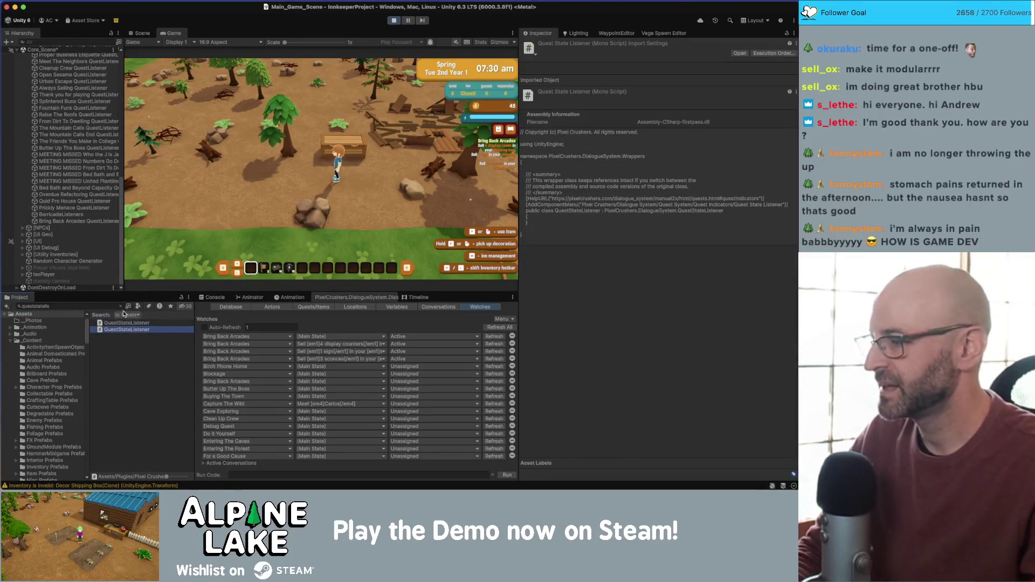
{"action": "left_click", "coordinate": [111, 308]}
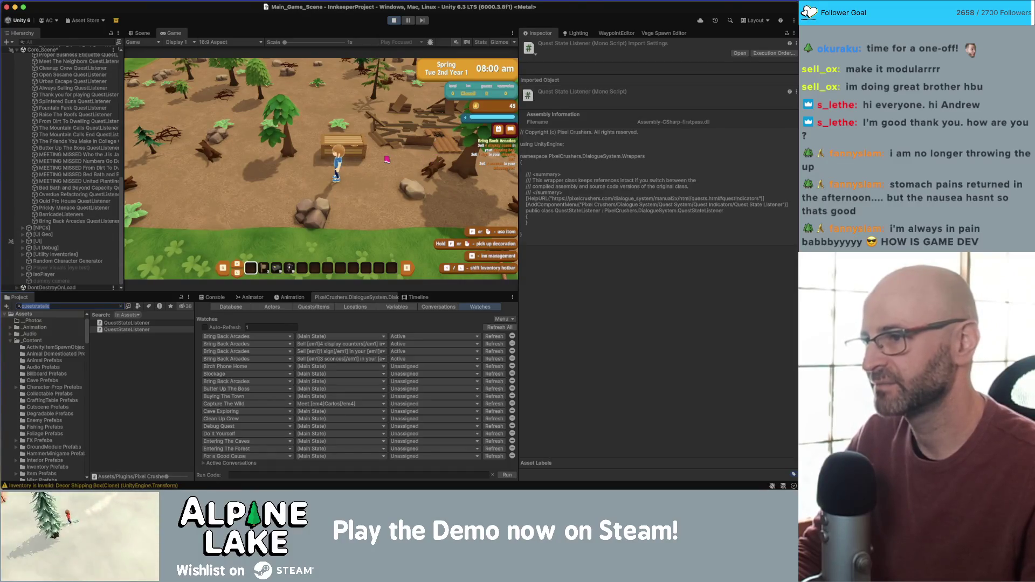
In the Game view, walk to the chest and open and close the shipping box
{"action": "left_click", "coordinate": [386, 159]}
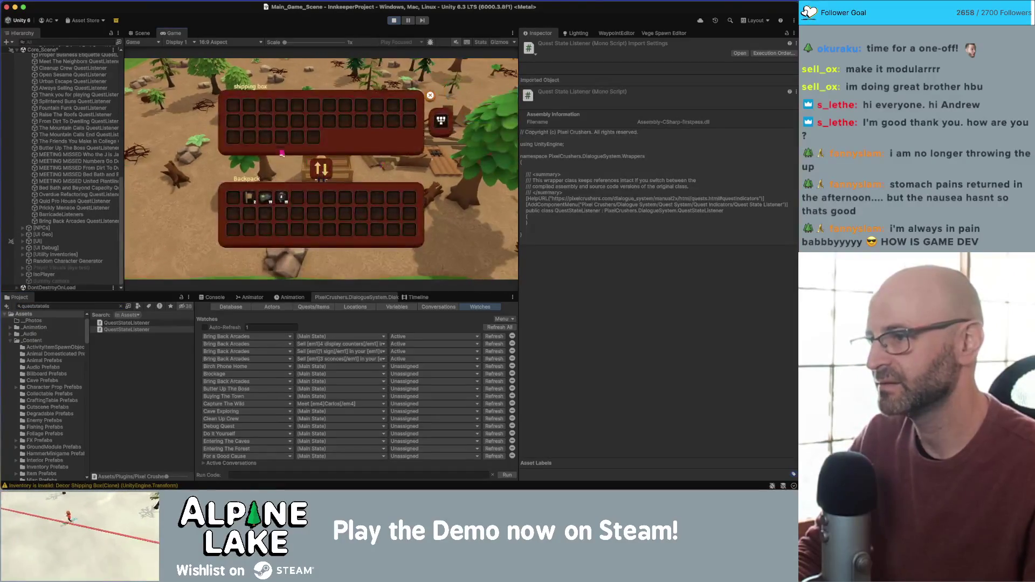
{"action": "key", "text": "Escape"}
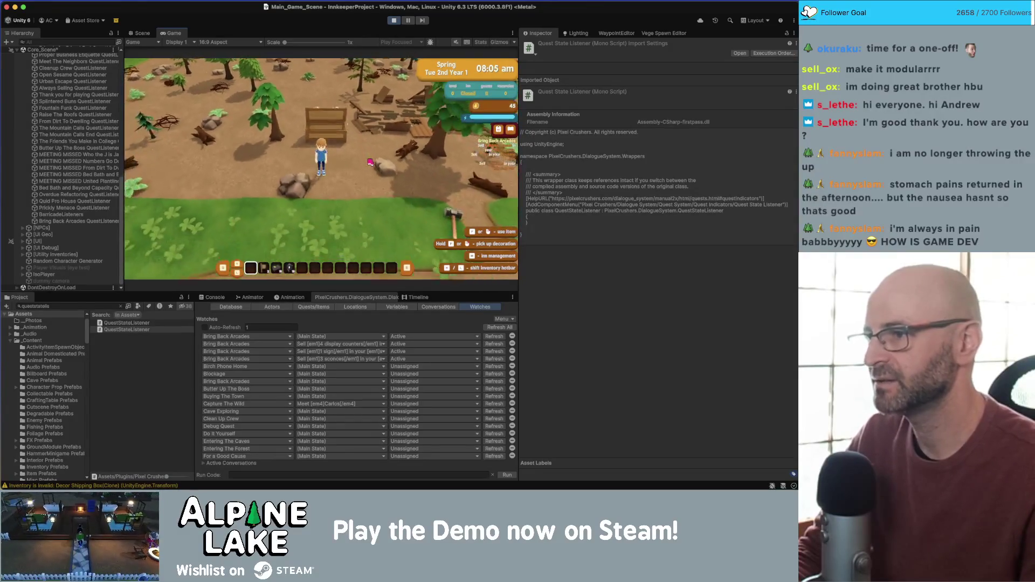
{"action": "left_click", "coordinate": [370, 162]}
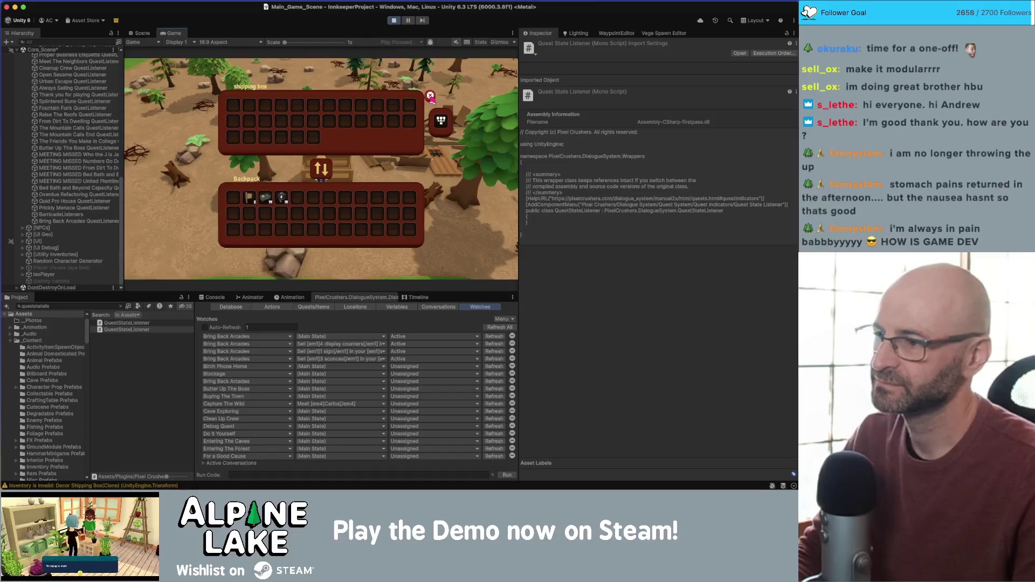
{"action": "left_click", "coordinate": [430, 96]}
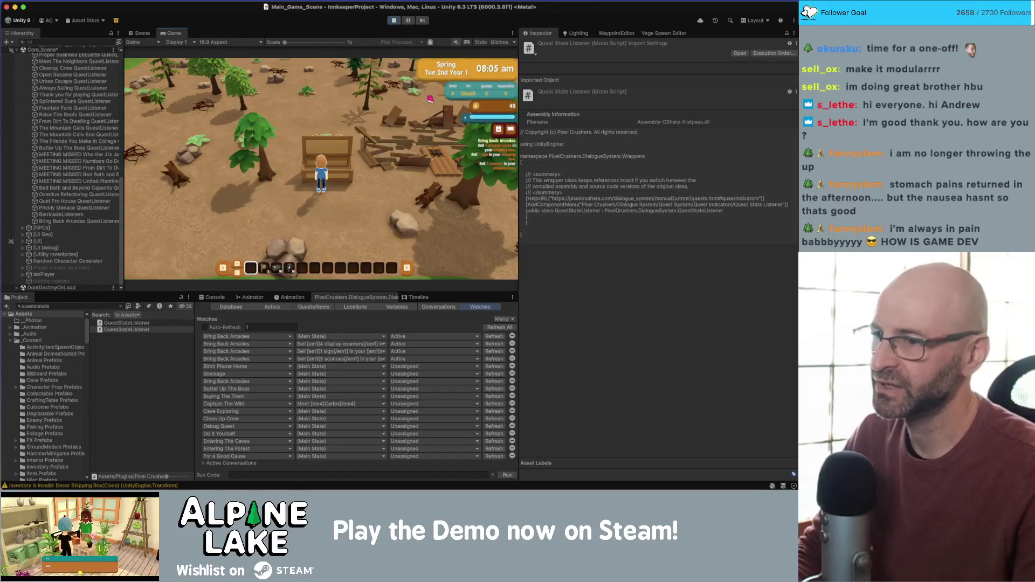
Maximize the Game view, walk around with WASD, open the backpack, then switch to Rider
{"action": "key", "text": "s"}
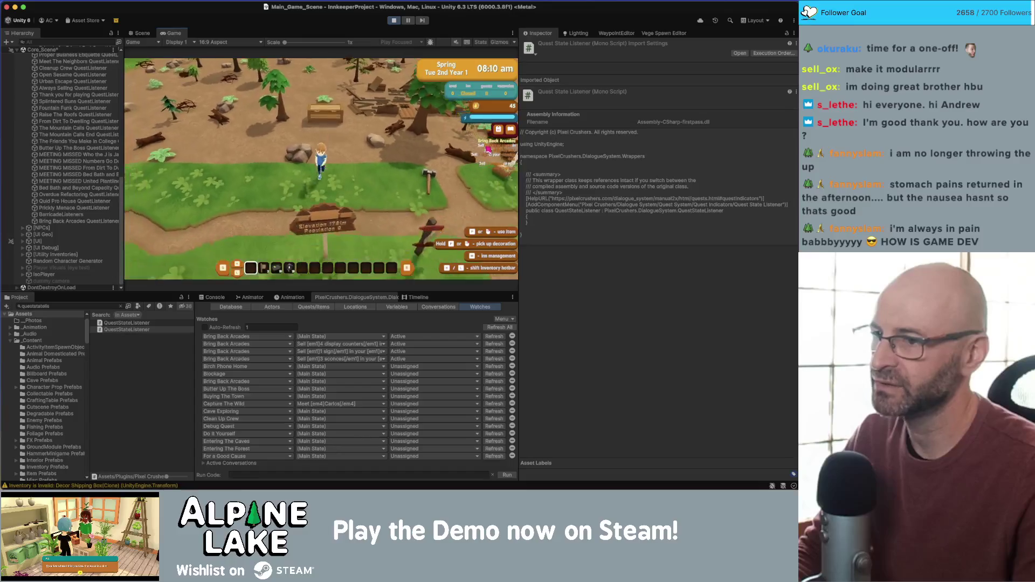
{"action": "key", "text": "w"}
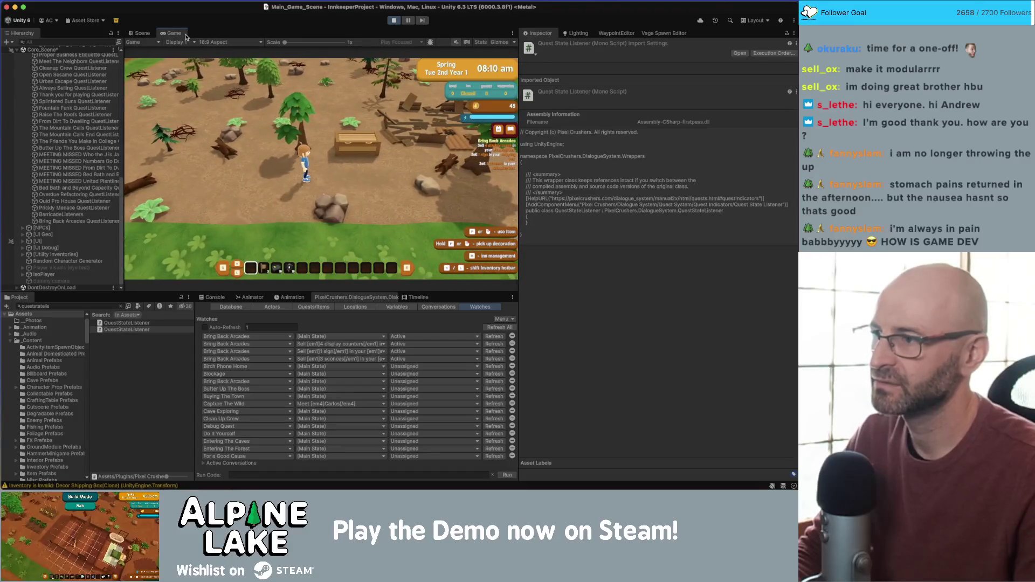
{"action": "double_click", "coordinate": [181, 36]}
{"action": "key", "text": "d"}
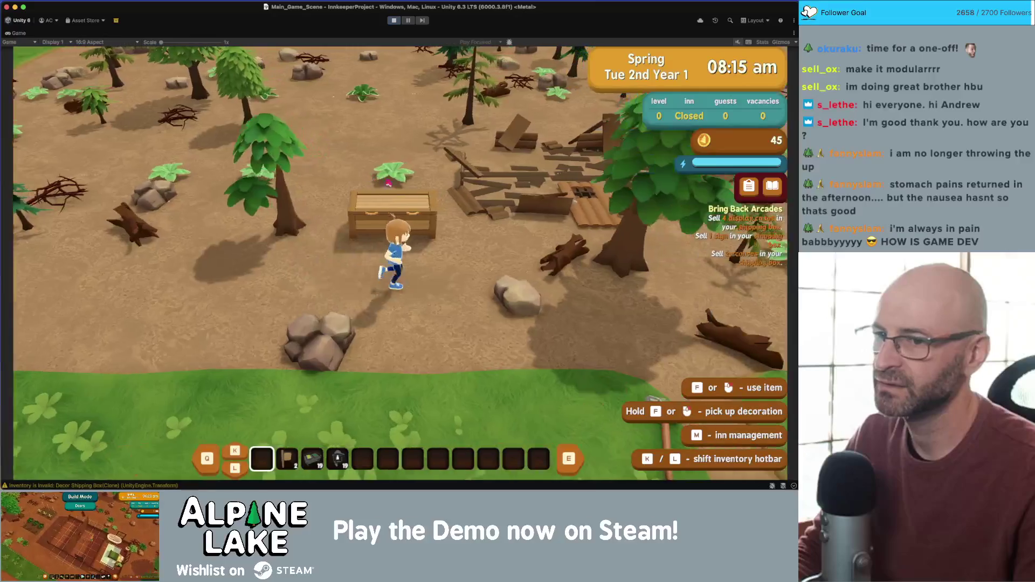
{"action": "key", "text": "a"}
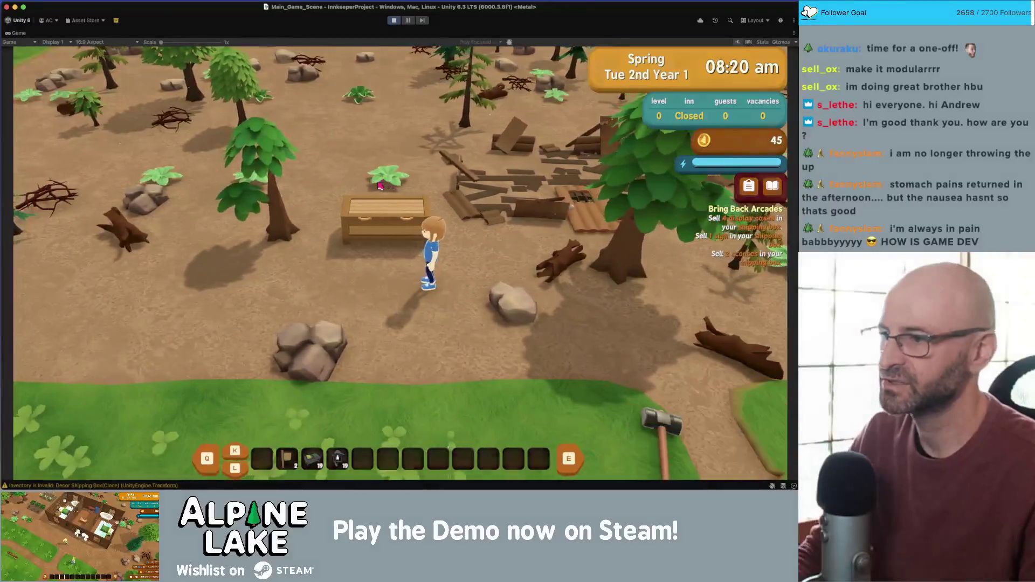
{"action": "key", "text": "i"}
{"action": "key", "text": "i"}
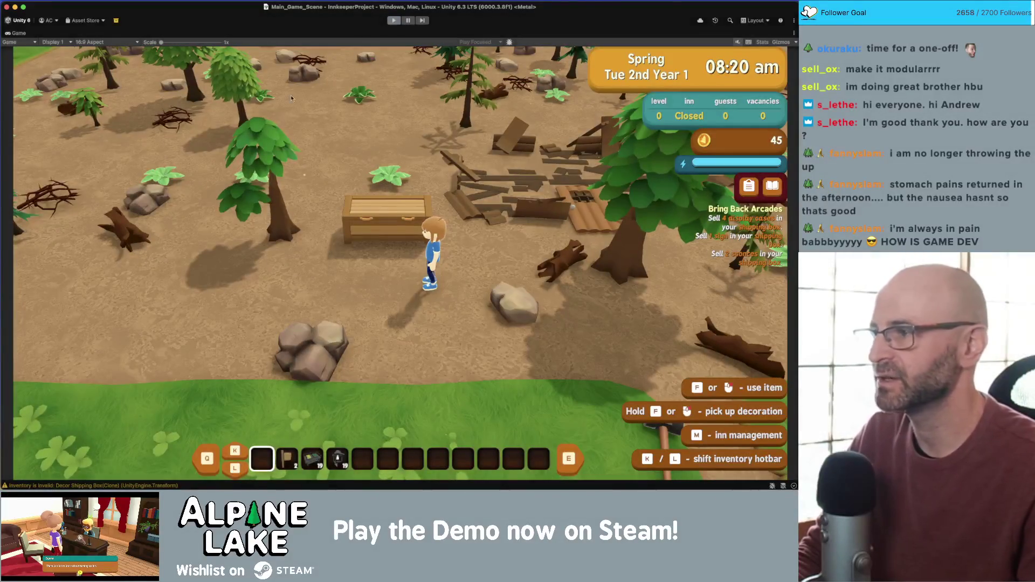
{"action": "key", "text": "super+Tab"}
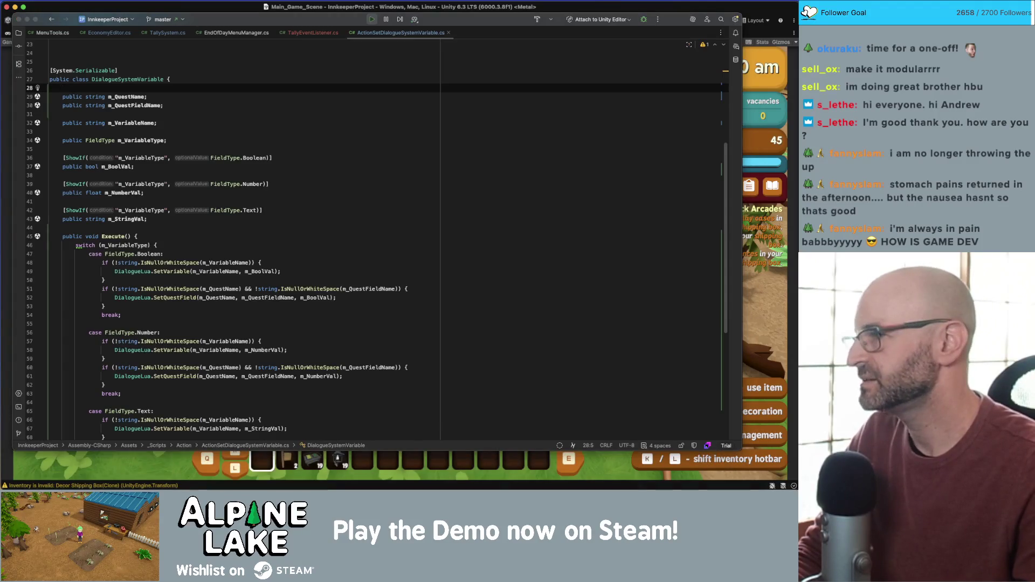
Back in Unity, inspect the [UI Geo], [UI] and Cutscene Progress Bar Canvas objects
{"action": "key", "text": "super+Tab"}
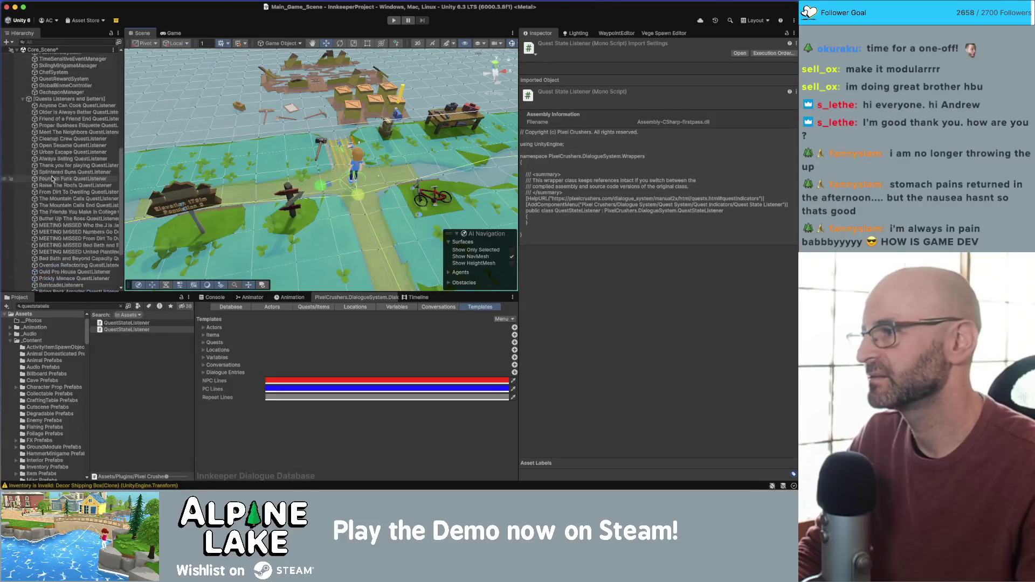
{"action": "left_click", "coordinate": [51, 235]}
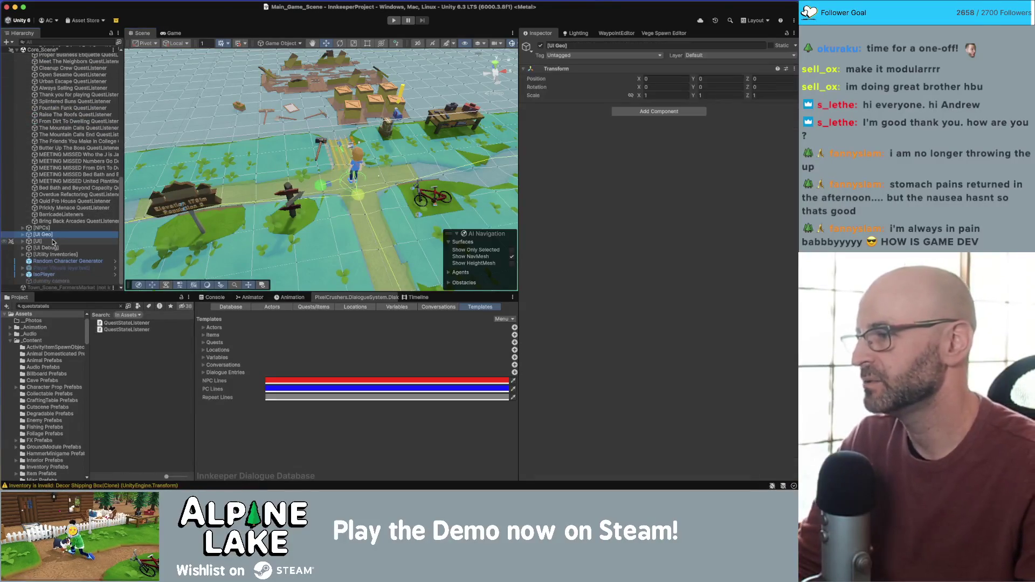
{"action": "left_click", "coordinate": [51, 241]}
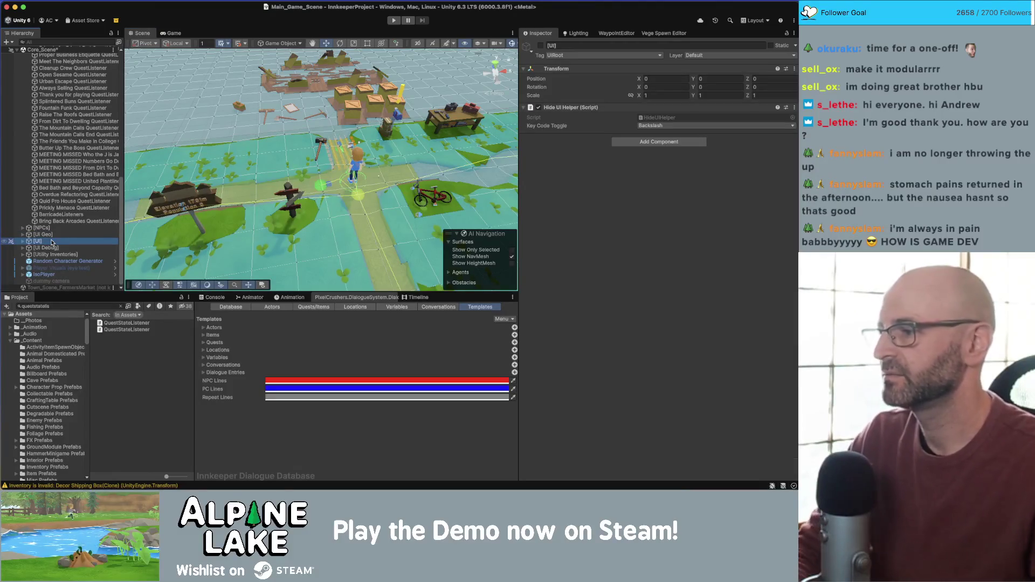
{"action": "key", "text": "Right"}
{"action": "left_click", "coordinate": [64, 235]}
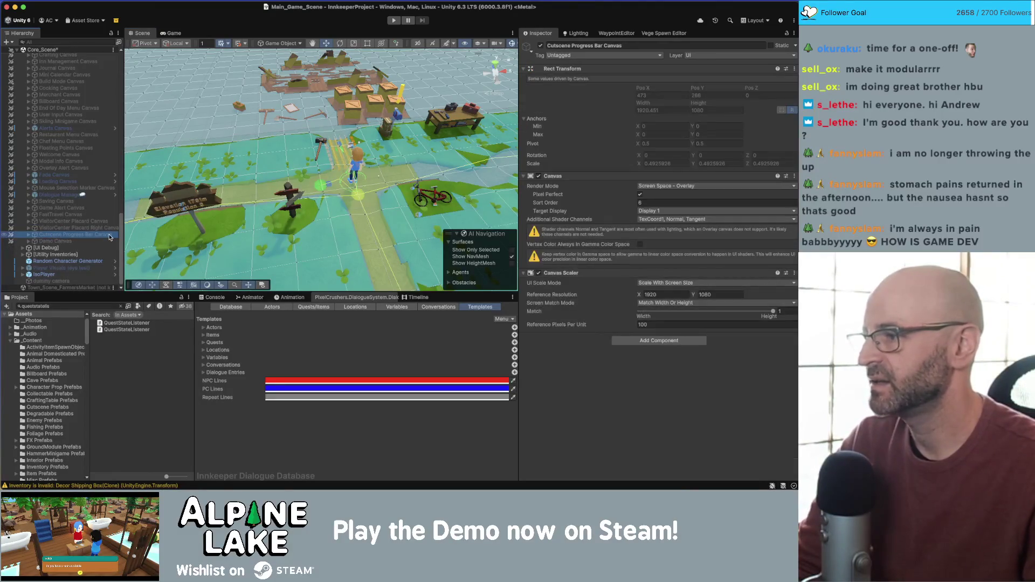
Select Dialogue Manager and open its Quest Completion Listener script in Rider
{"action": "left_click", "coordinate": [60, 194]}
{"action": "key", "text": "Right"}
{"action": "scroll", "coordinate": [590, 255], "scroll_direction": "down", "scroll_amount": 10}
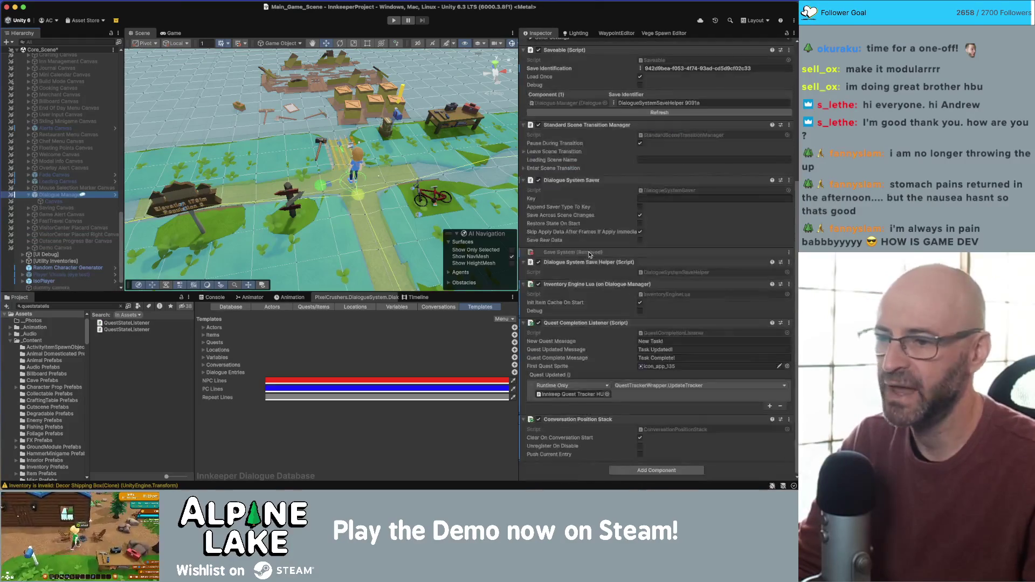
{"action": "double_click", "coordinate": [660, 334]}
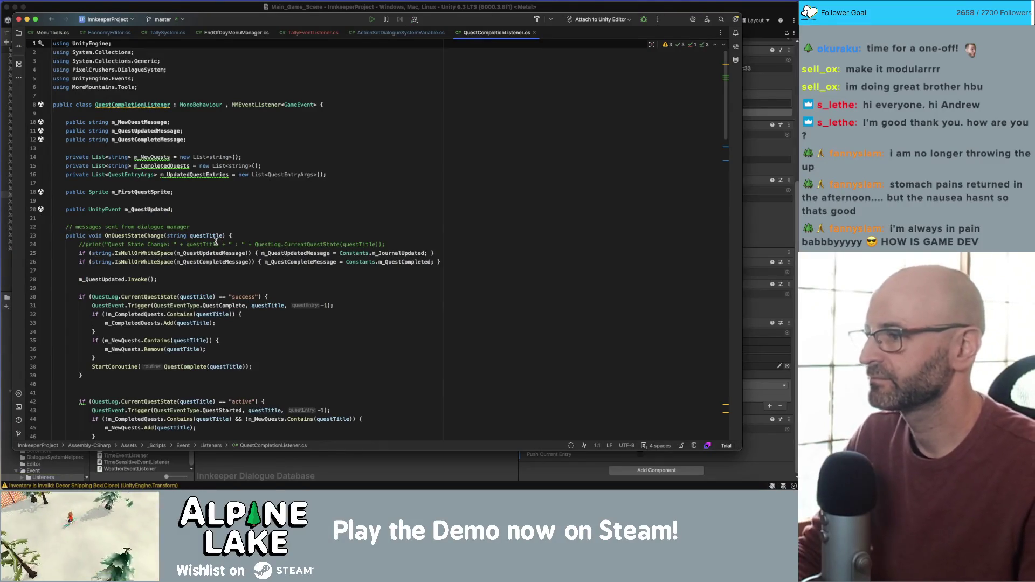
Highlight m_QuestUpdated in Rider and ping the Innkeep Quest Tracker HUD it calls
{"action": "scroll", "coordinate": [213, 242], "scroll_direction": "down", "scroll_amount": 5}
{"action": "scroll", "coordinate": [213, 241], "scroll_direction": "up", "scroll_amount": 4}
{"action": "left_click", "coordinate": [149, 167]}
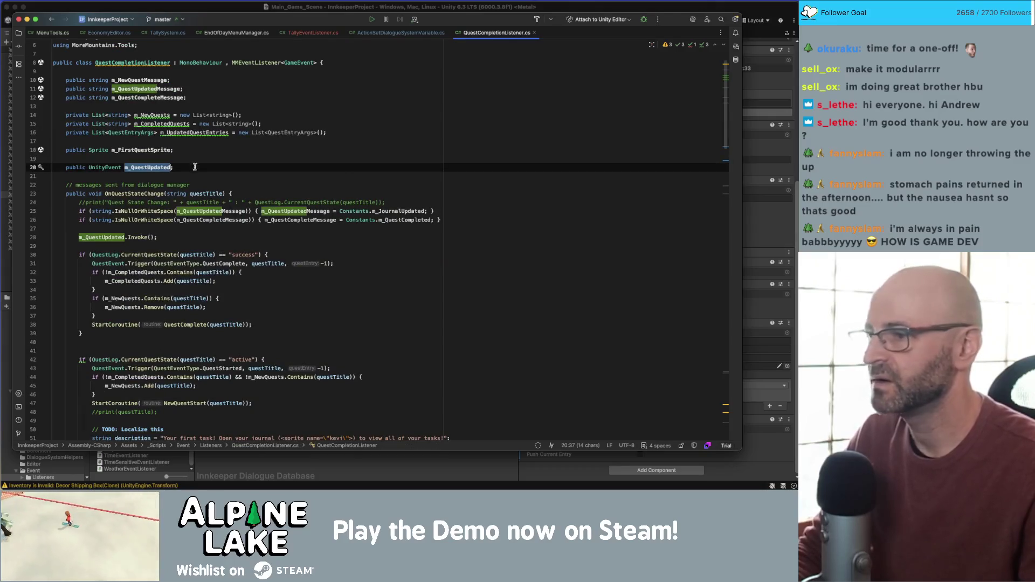
{"action": "left_click", "coordinate": [759, 454]}
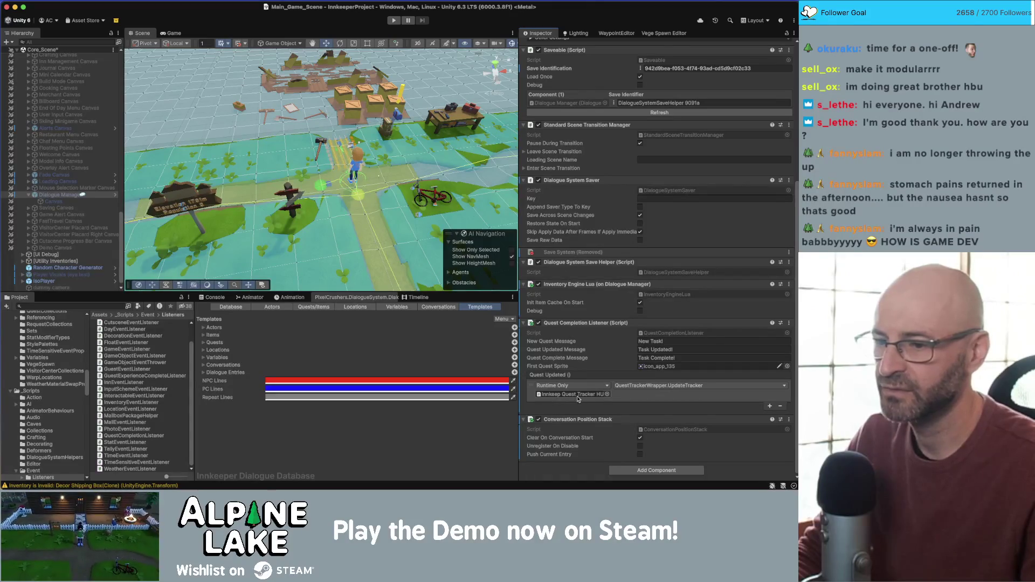
{"action": "left_click", "coordinate": [576, 397]}
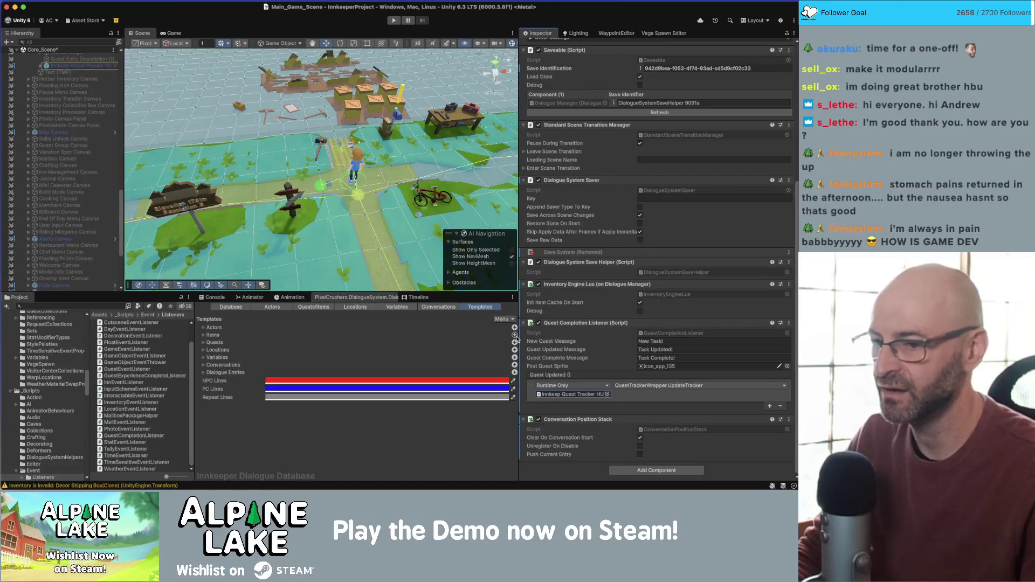
Inspect the Bring Back Arcades QuestListener object, comparing against the Rider code
{"action": "key", "text": "super+Tab"}
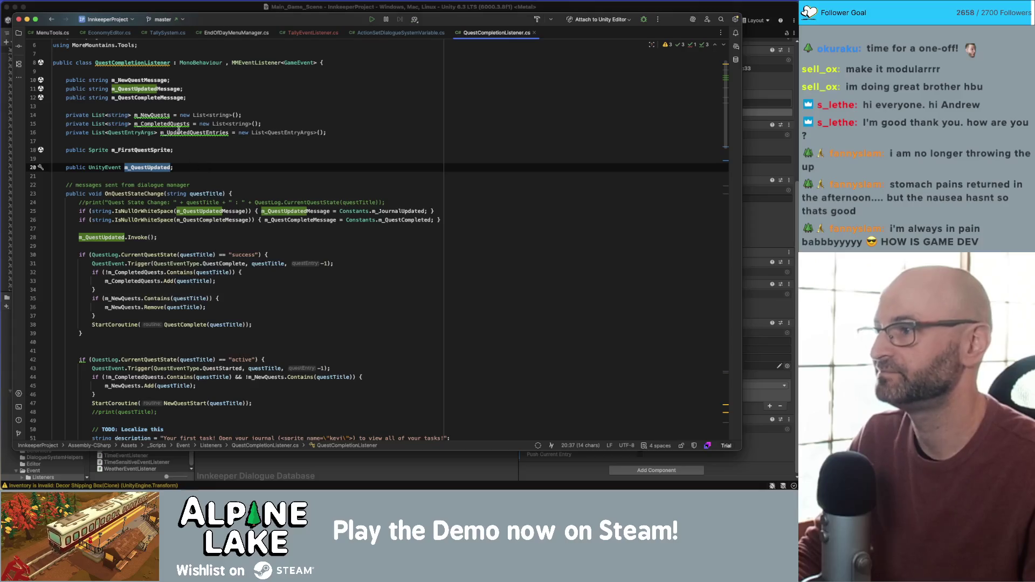
{"action": "key", "text": "super+Tab"}
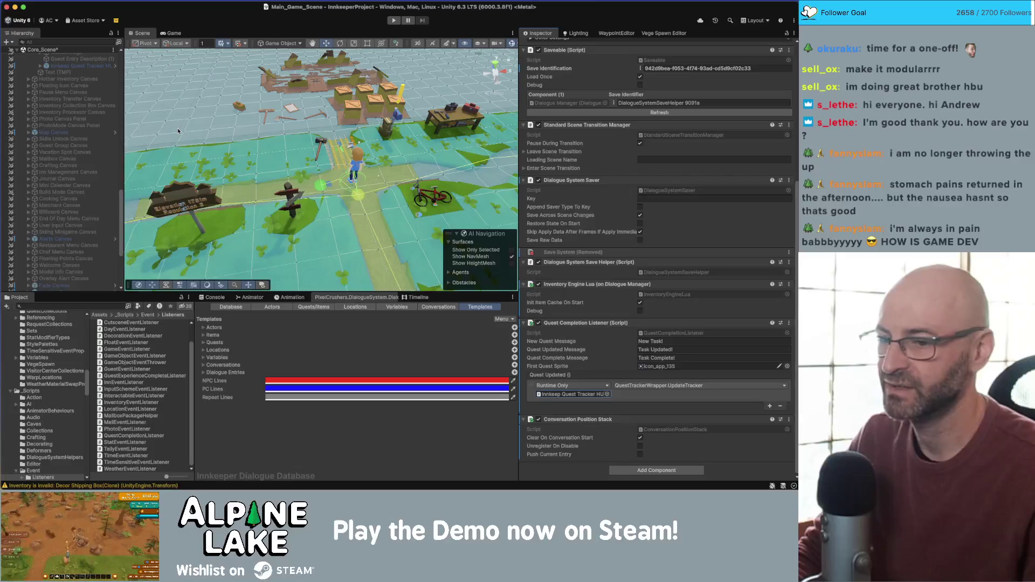
{"action": "scroll", "coordinate": [74, 188], "scroll_direction": "up", "scroll_amount": 10}
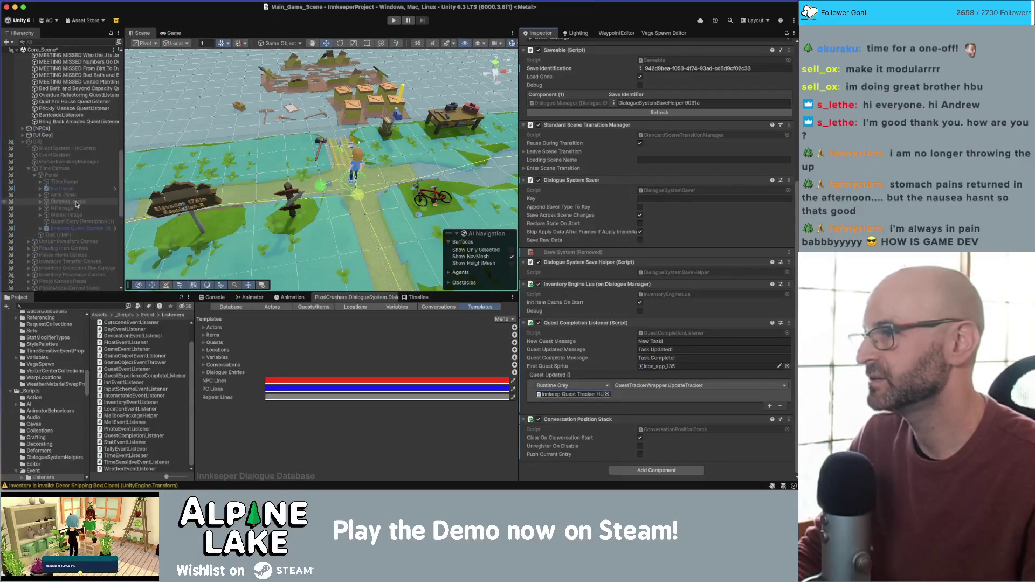
{"action": "left_click", "coordinate": [64, 129]}
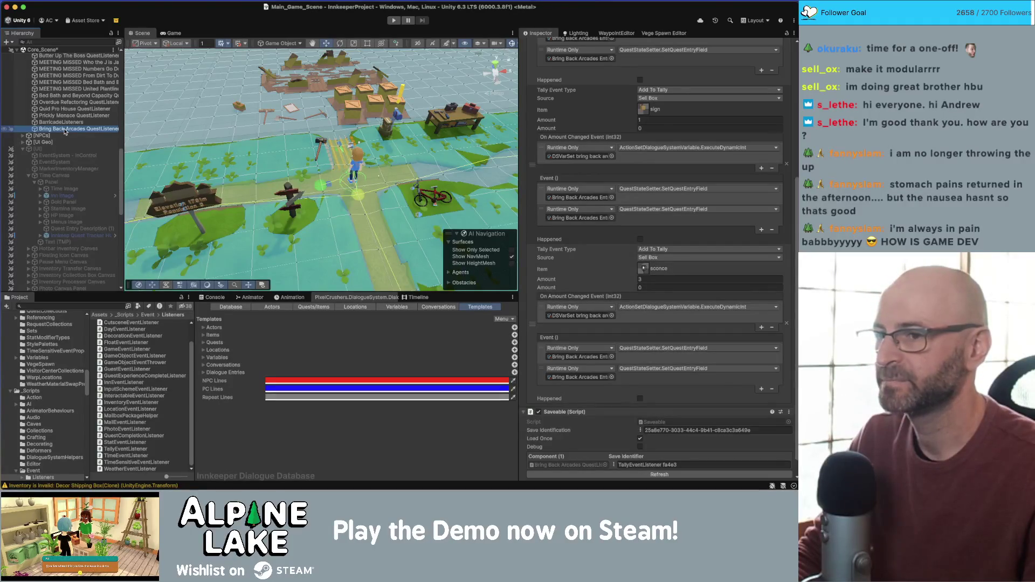
{"action": "scroll", "coordinate": [65, 131], "scroll_direction": "down", "scroll_amount": 2}
{"action": "key", "text": "super+Tab"}
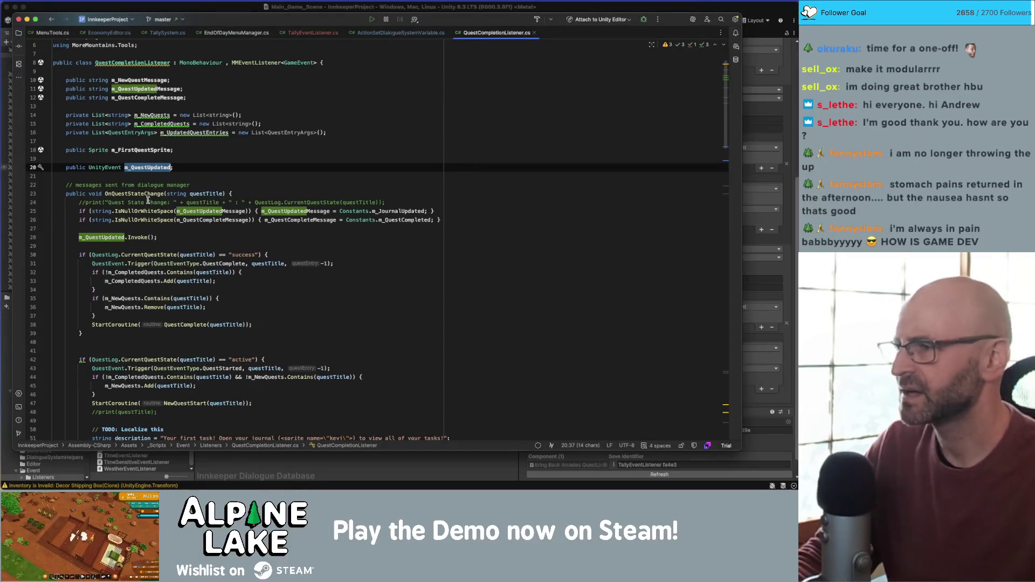
{"action": "key", "text": "super+Tab"}
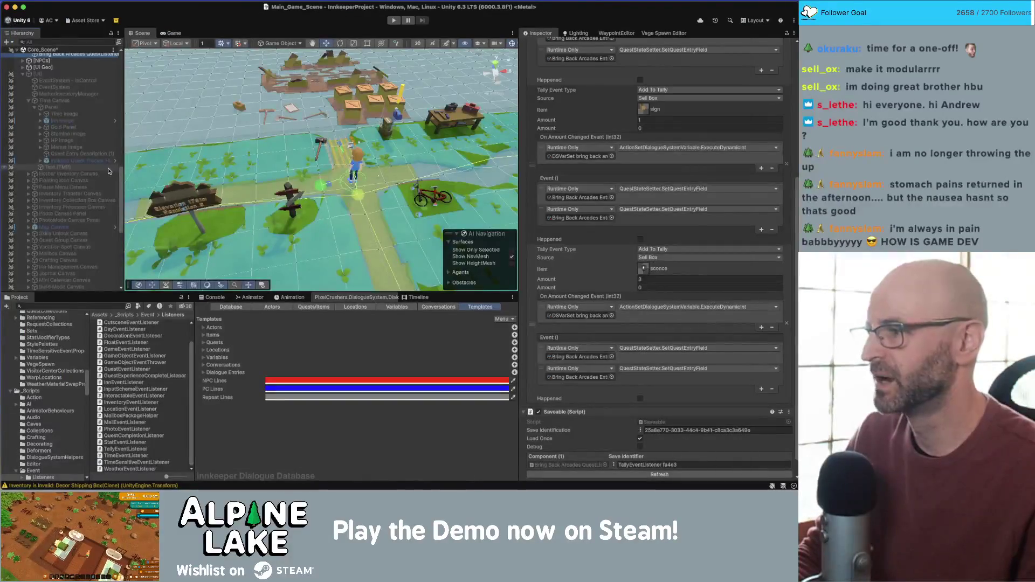
From Dialogue Manager's Quest Updated reference, select the Innkeep Quest Tracker HUD object
{"action": "scroll", "coordinate": [701, 307], "scroll_direction": "down", "scroll_amount": 1}
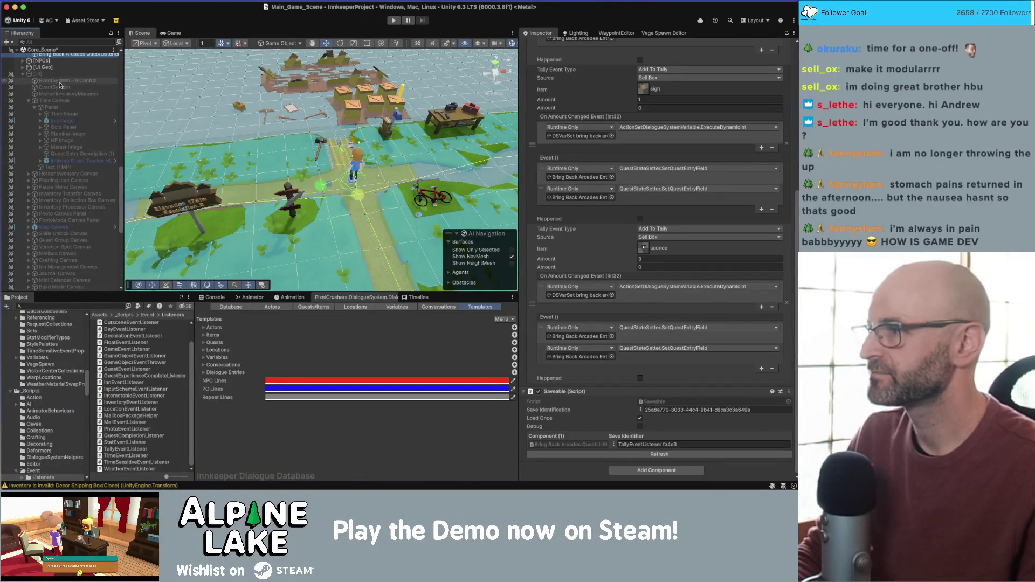
{"action": "scroll", "coordinate": [60, 108], "scroll_direction": "down", "scroll_amount": 10}
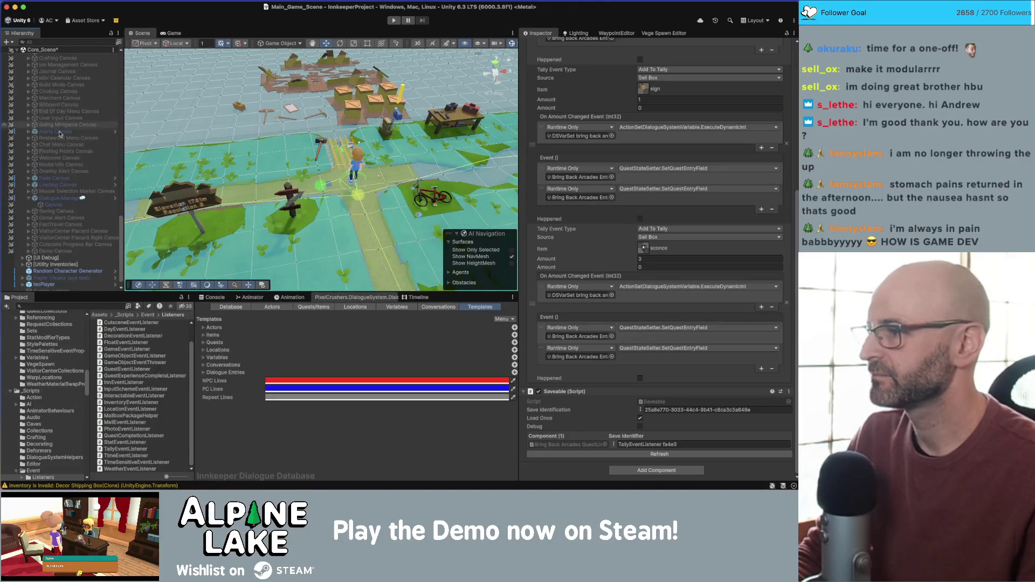
{"action": "left_click", "coordinate": [66, 199]}
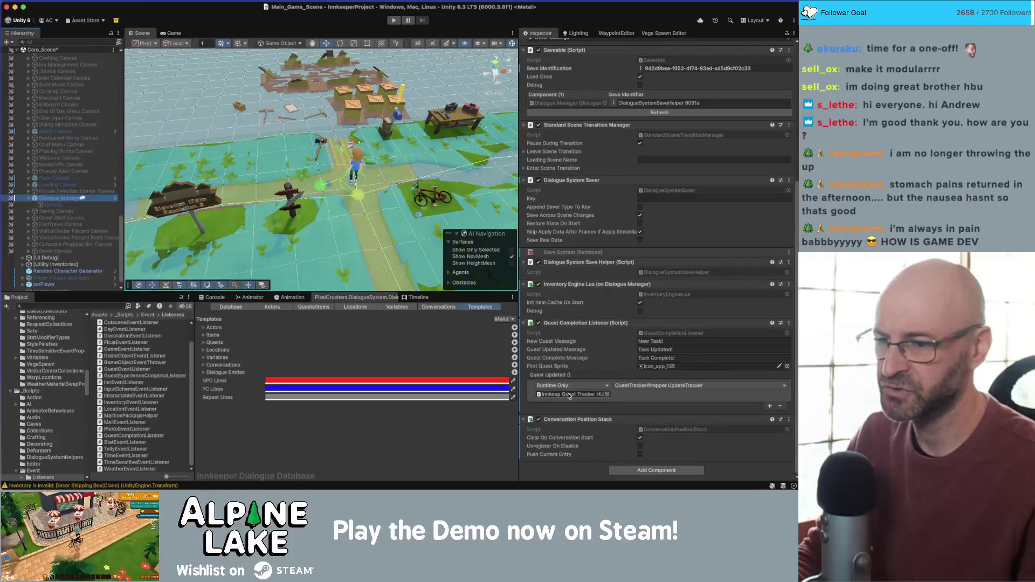
{"action": "left_click", "coordinate": [569, 394]}
{"action": "left_click", "coordinate": [101, 57]}
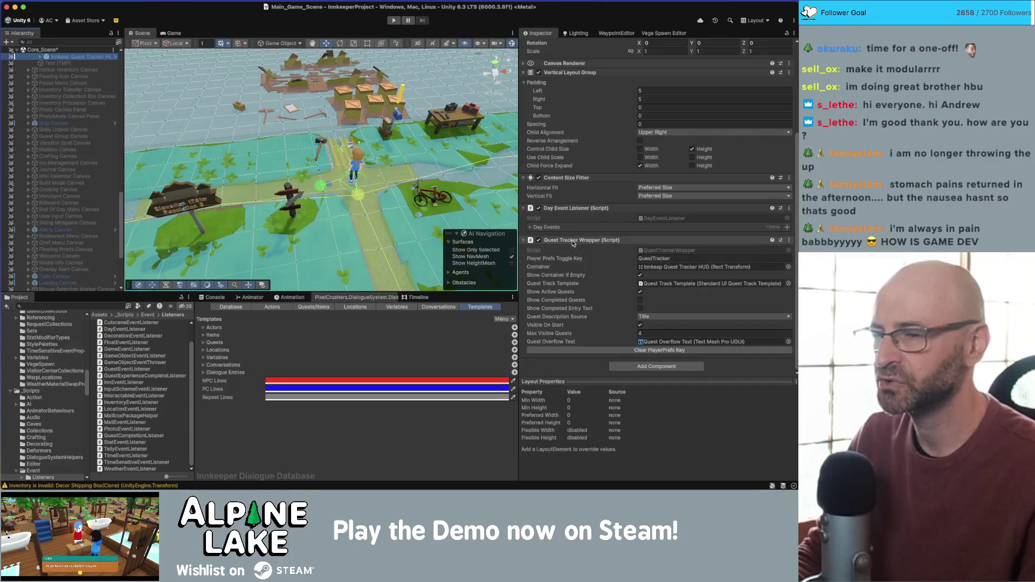
Review the HUD's Day Events, Game Conditions, Date Condition and day-range foldouts
{"action": "left_click", "coordinate": [529, 229]}
{"action": "left_click", "coordinate": [531, 231]}
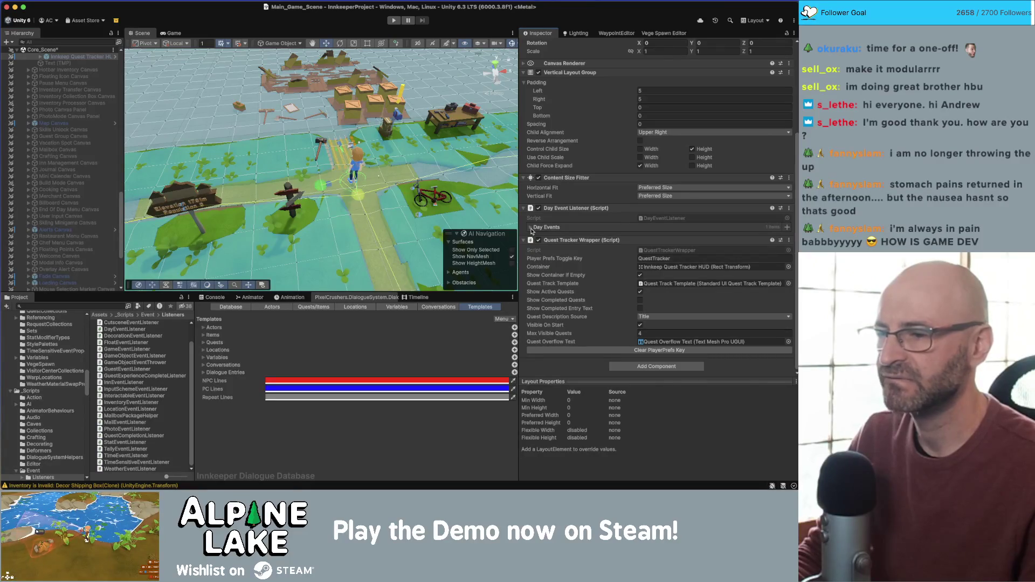
{"action": "left_click", "coordinate": [531, 228]}
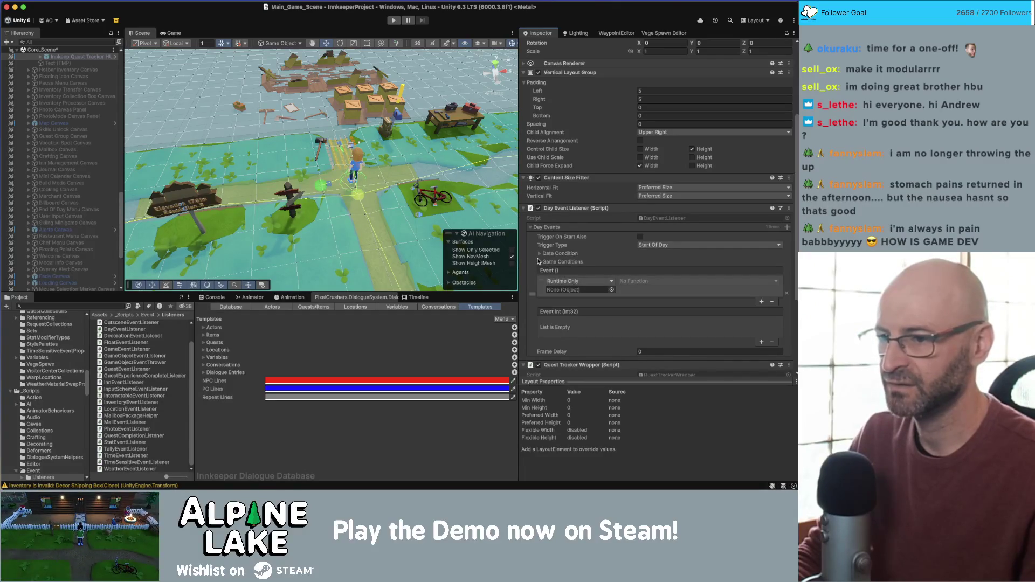
{"action": "scroll", "coordinate": [541, 262], "scroll_direction": "down", "scroll_amount": 3}
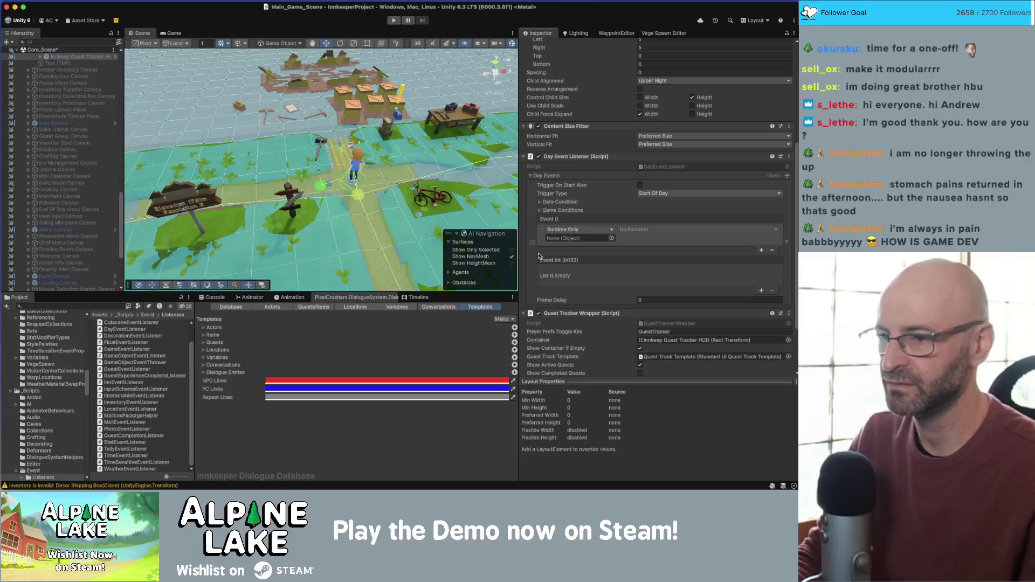
{"action": "left_click", "coordinate": [540, 211]}
{"action": "left_click", "coordinate": [540, 211]}
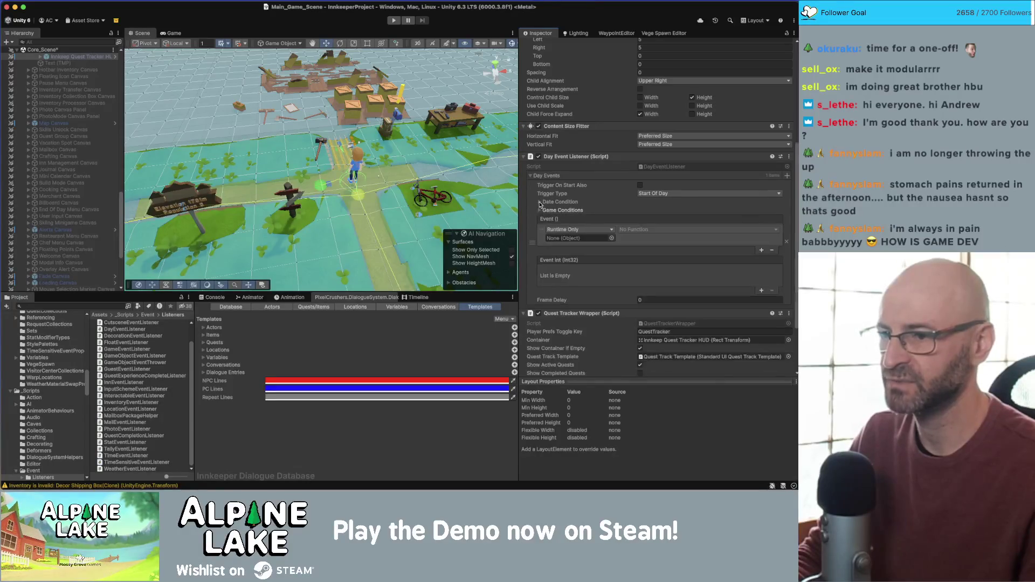
{"action": "left_click", "coordinate": [541, 202]}
{"action": "left_click", "coordinate": [548, 237]}
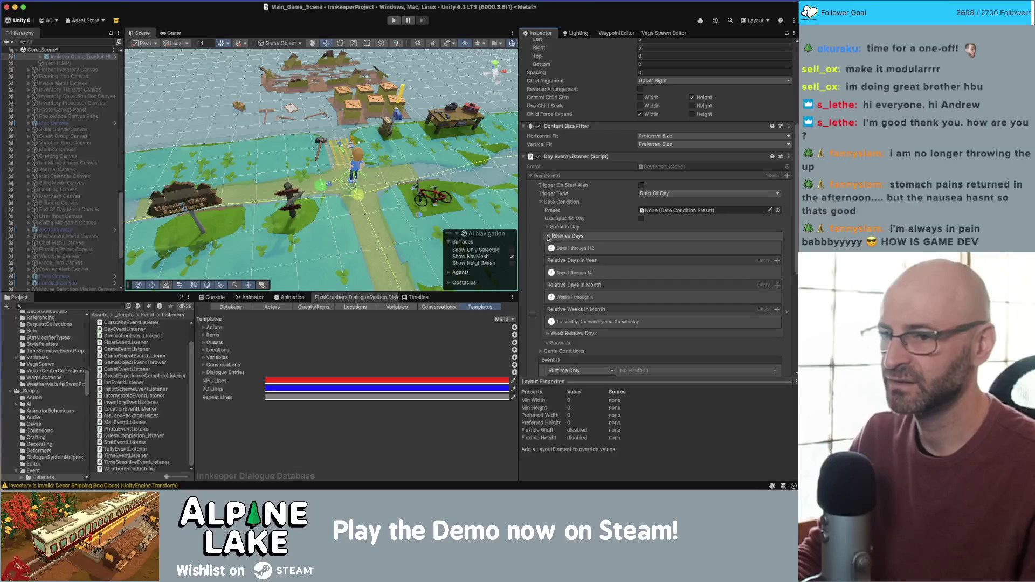
{"action": "left_click", "coordinate": [548, 237]}
{"action": "left_click", "coordinate": [547, 228]}
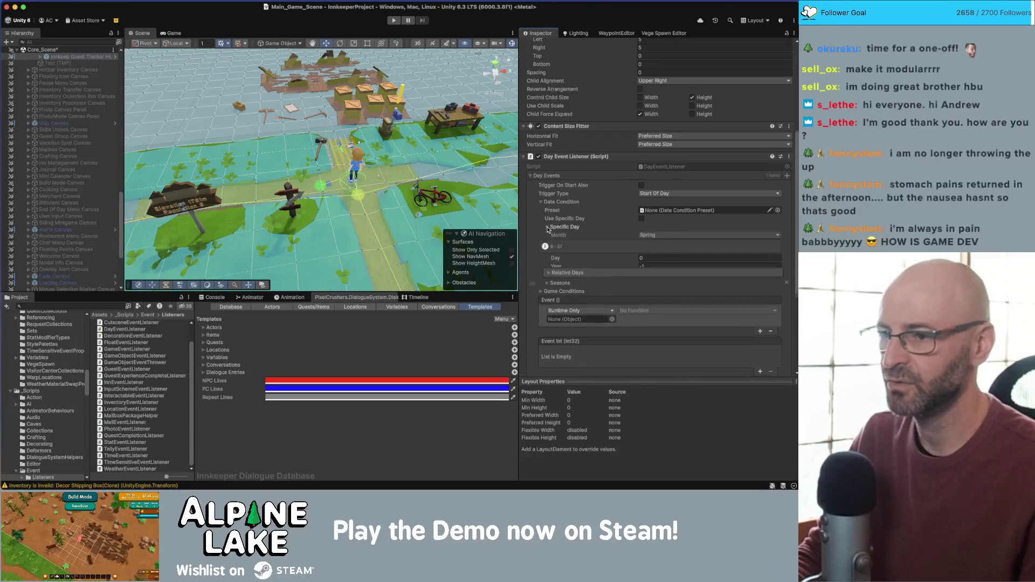
{"action": "left_click", "coordinate": [548, 229]}
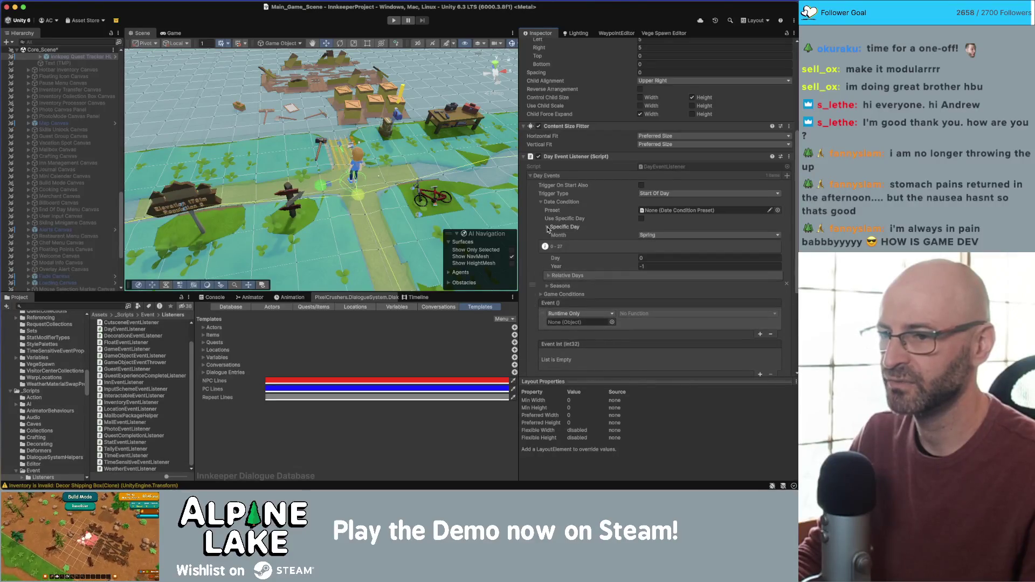
{"action": "left_click", "coordinate": [542, 203]}
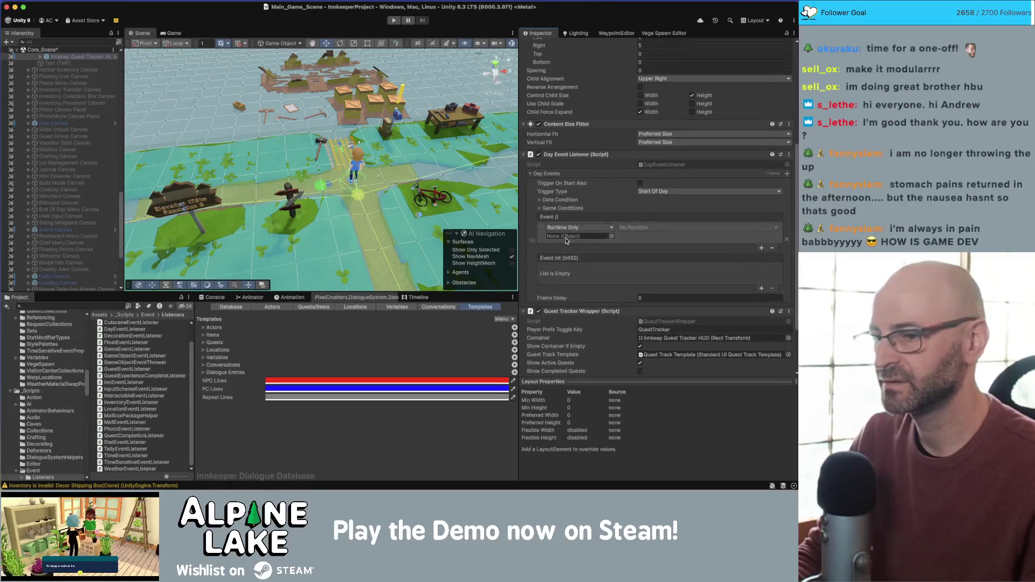
Widen the Inspector, scroll through the HUD's components, and select Dialogue Manager
{"action": "scroll", "coordinate": [610, 367], "scroll_direction": "down", "scroll_amount": 1}
{"action": "left_click", "coordinate": [610, 381]}
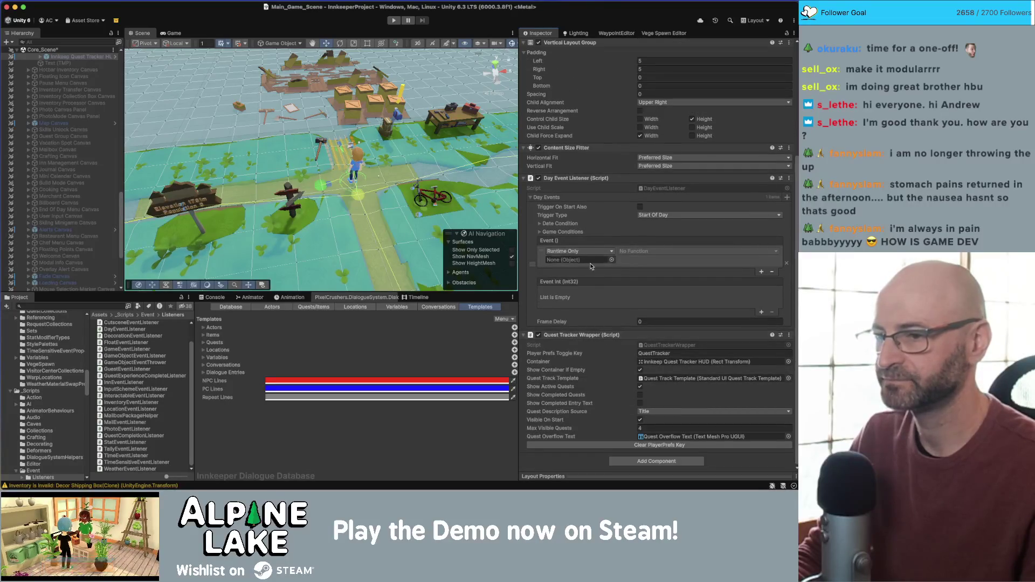
{"action": "scroll", "coordinate": [587, 251], "scroll_direction": "up", "scroll_amount": 5}
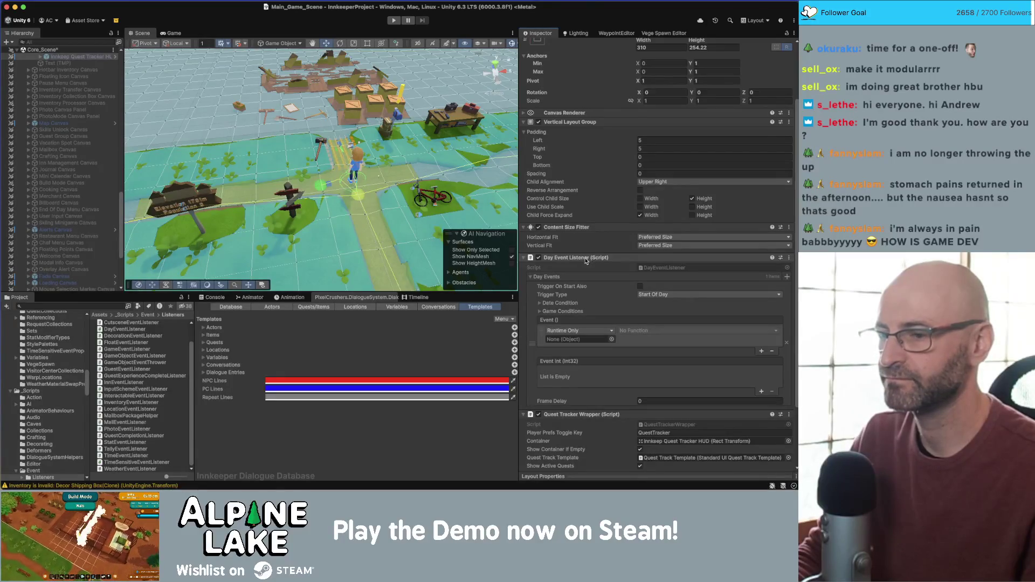
{"action": "scroll", "coordinate": [587, 261], "scroll_direction": "down", "scroll_amount": 5}
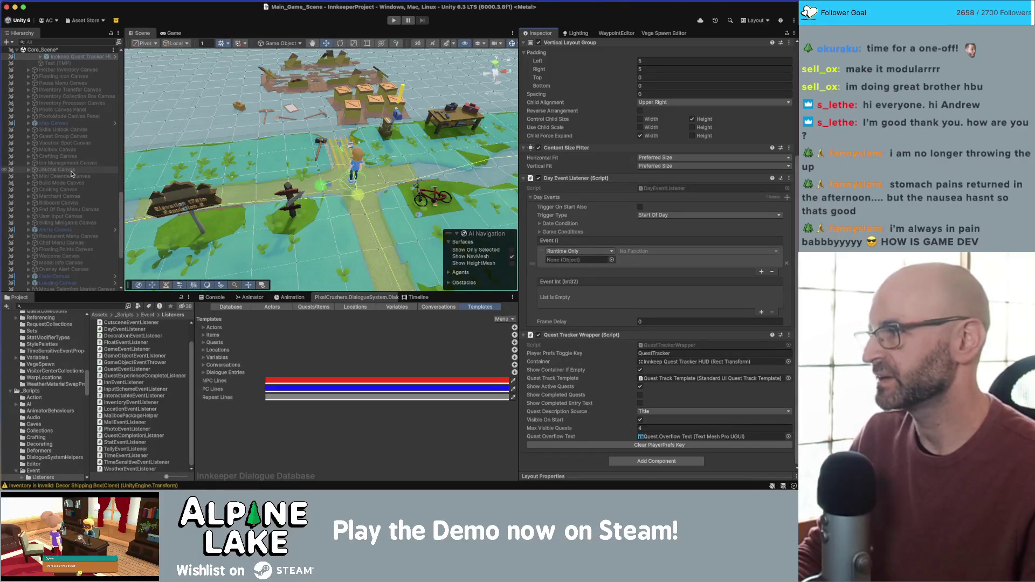
{"action": "scroll", "coordinate": [52, 182], "scroll_direction": "down", "scroll_amount": 5}
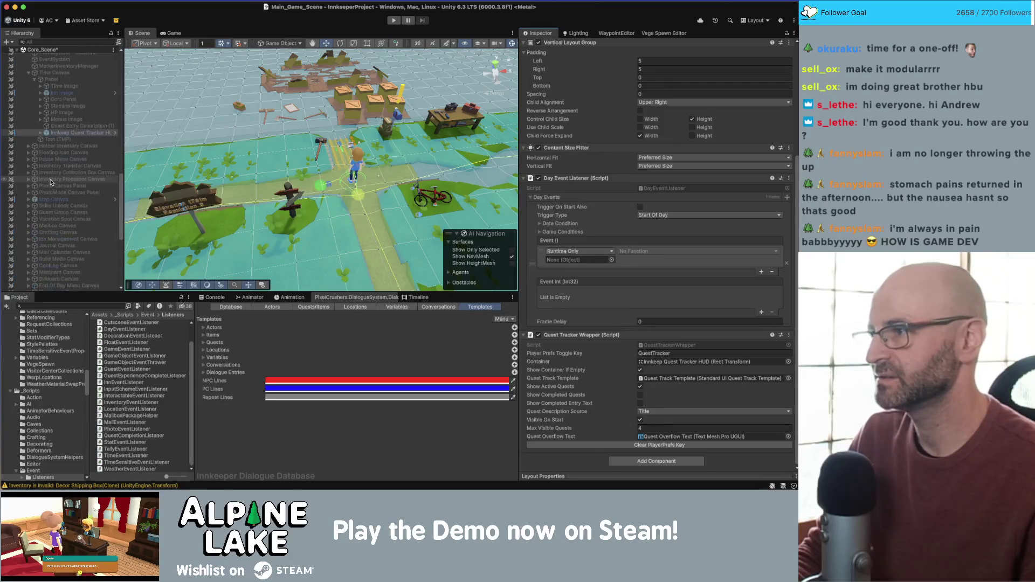
{"action": "scroll", "coordinate": [70, 175], "scroll_direction": "up", "scroll_amount": 3}
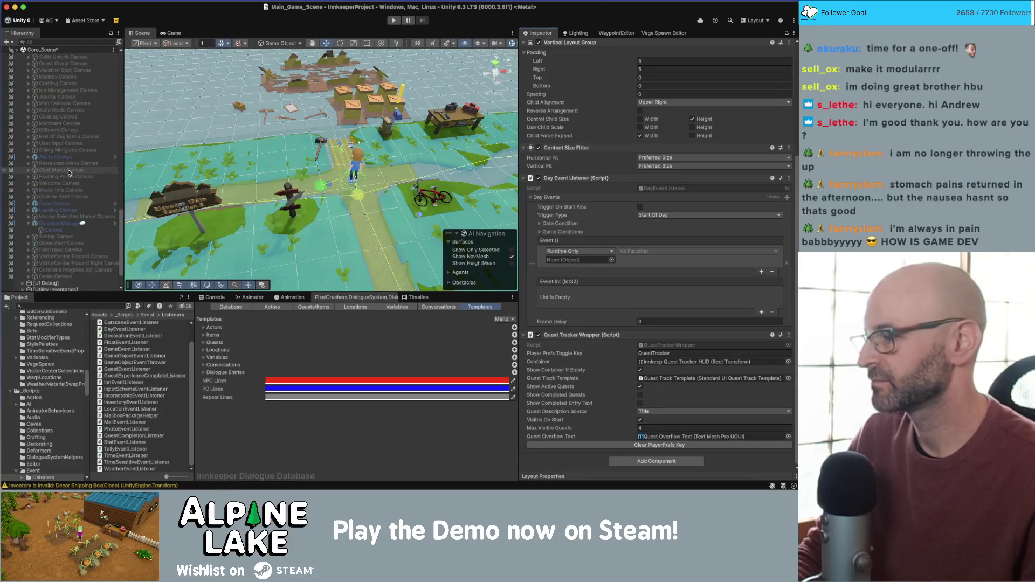
{"action": "scroll", "coordinate": [68, 172], "scroll_direction": "up", "scroll_amount": 5}
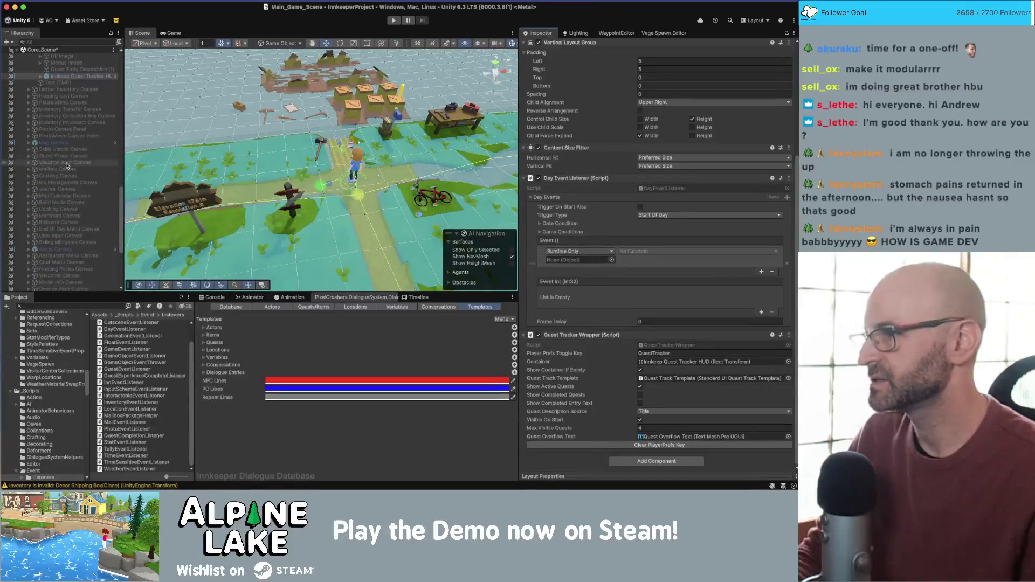
{"action": "scroll", "coordinate": [614, 268], "scroll_direction": "up", "scroll_amount": 3}
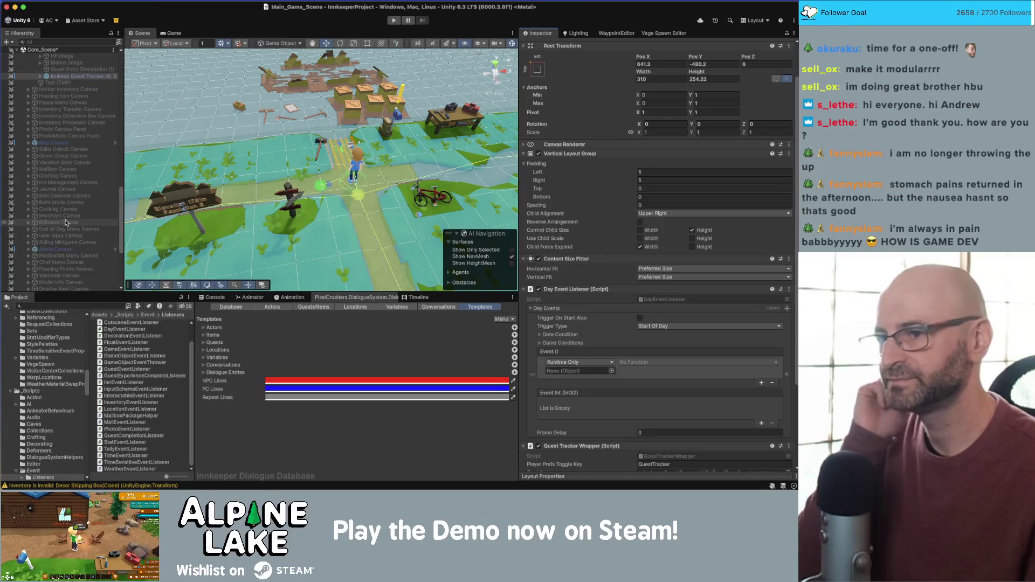
{"action": "scroll", "coordinate": [62, 210], "scroll_direction": "down", "scroll_amount": 6}
{"action": "left_click", "coordinate": [54, 189]}
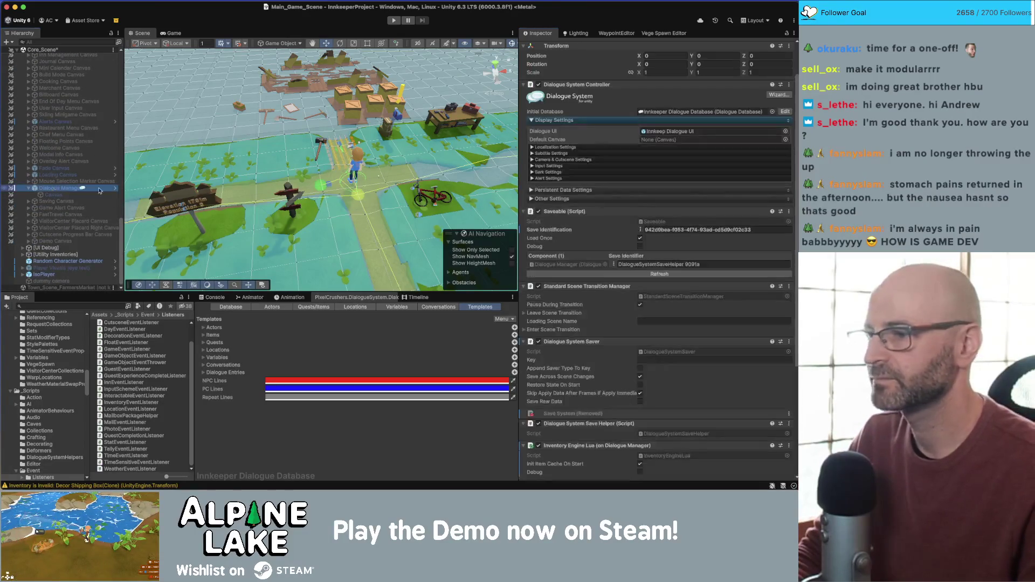
Open QuestCompletionListener.cs from the Inspector and select m_QuestUpdated on line 28
{"action": "scroll", "coordinate": [585, 281], "scroll_direction": "down", "scroll_amount": 10}
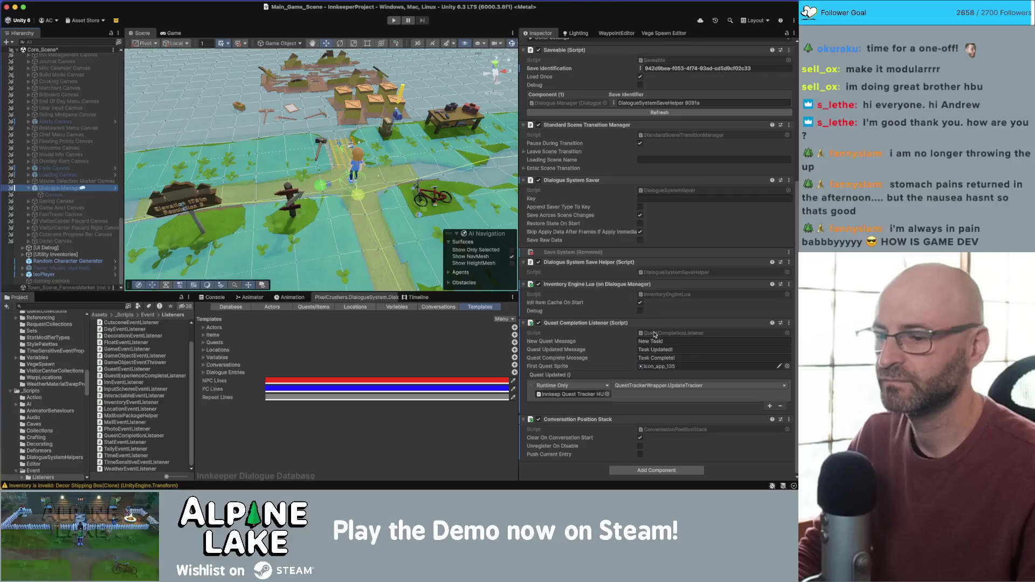
{"action": "double_click", "coordinate": [655, 334]}
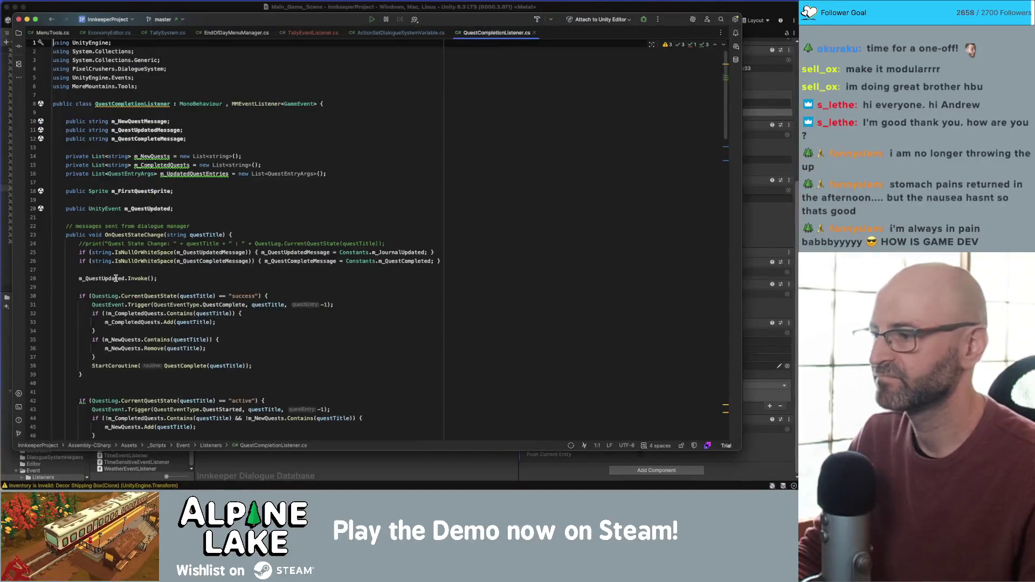
{"action": "double_click", "coordinate": [115, 279]}
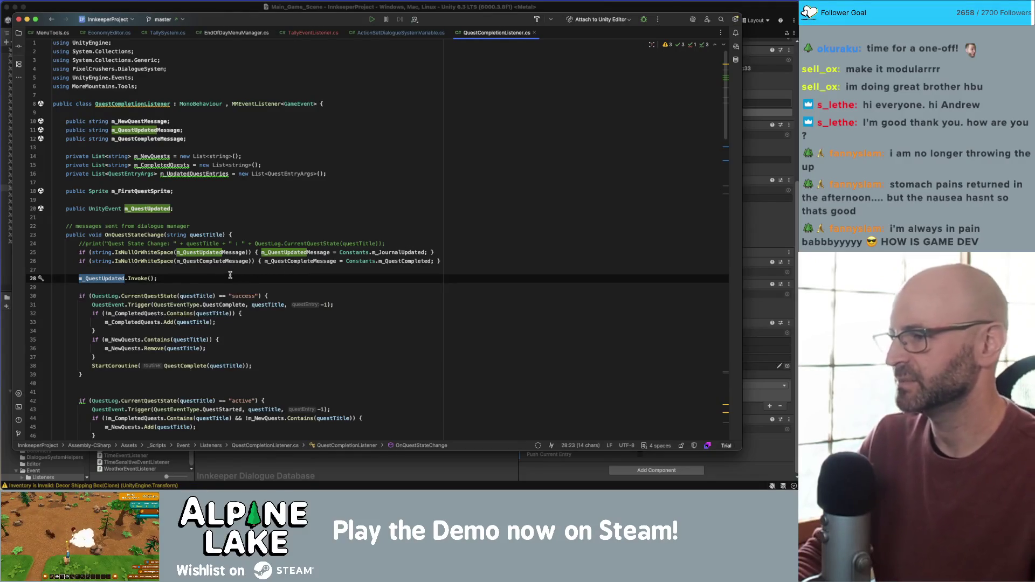
Scroll down through QuestCompletionListener.cs to its OnMMEvent handler
{"action": "scroll", "coordinate": [230, 275], "scroll_direction": "down", "scroll_amount": 5}
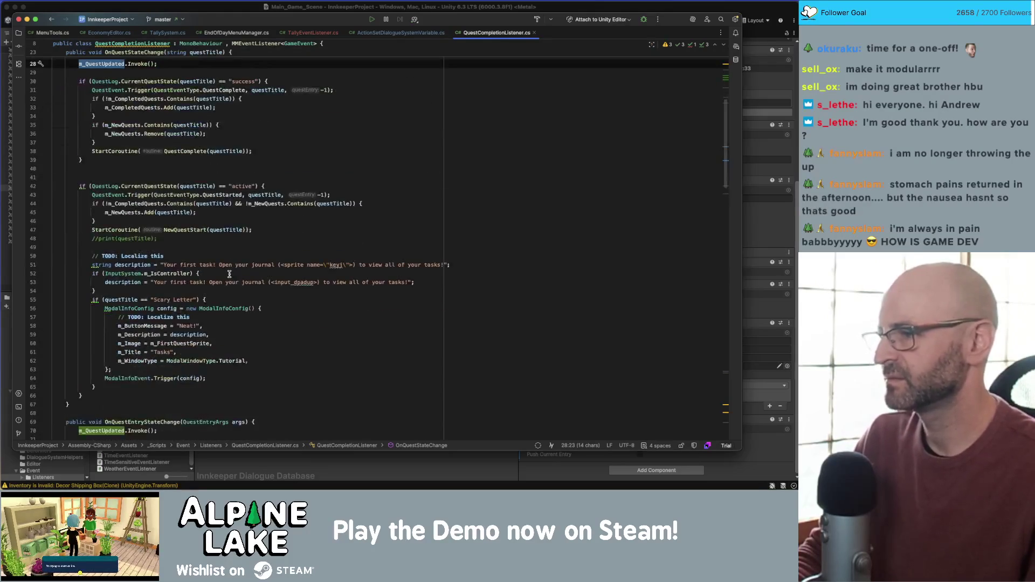
{"action": "scroll", "coordinate": [229, 274], "scroll_direction": "down", "scroll_amount": 4}
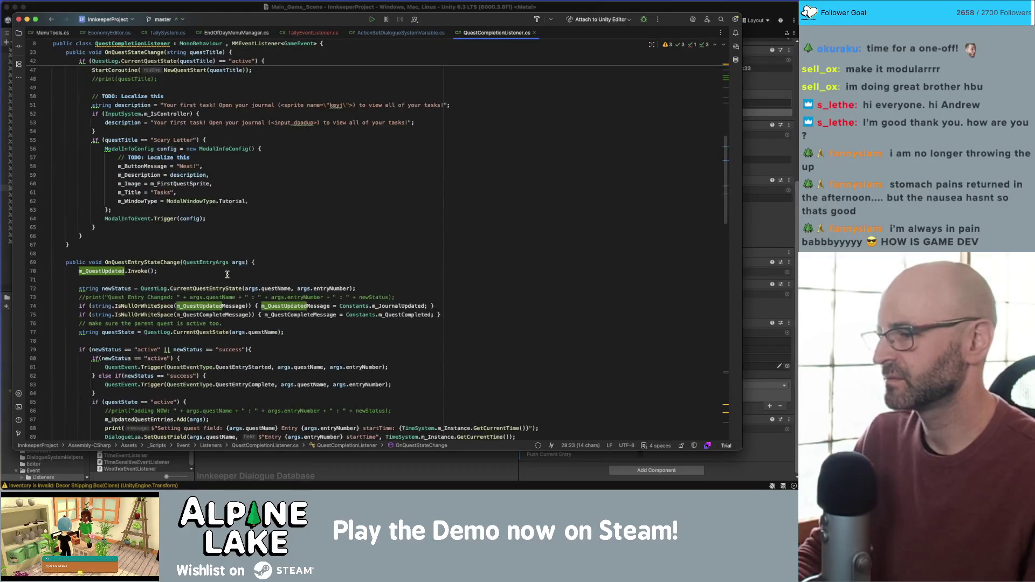
{"action": "scroll", "coordinate": [227, 275], "scroll_direction": "down", "scroll_amount": 2}
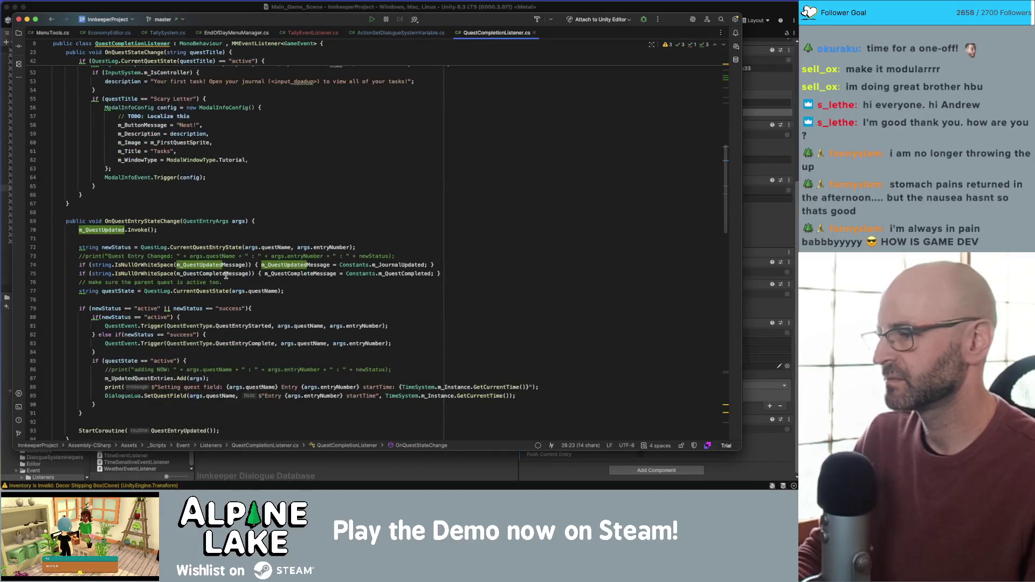
{"action": "scroll", "coordinate": [225, 275], "scroll_direction": "down", "scroll_amount": 1}
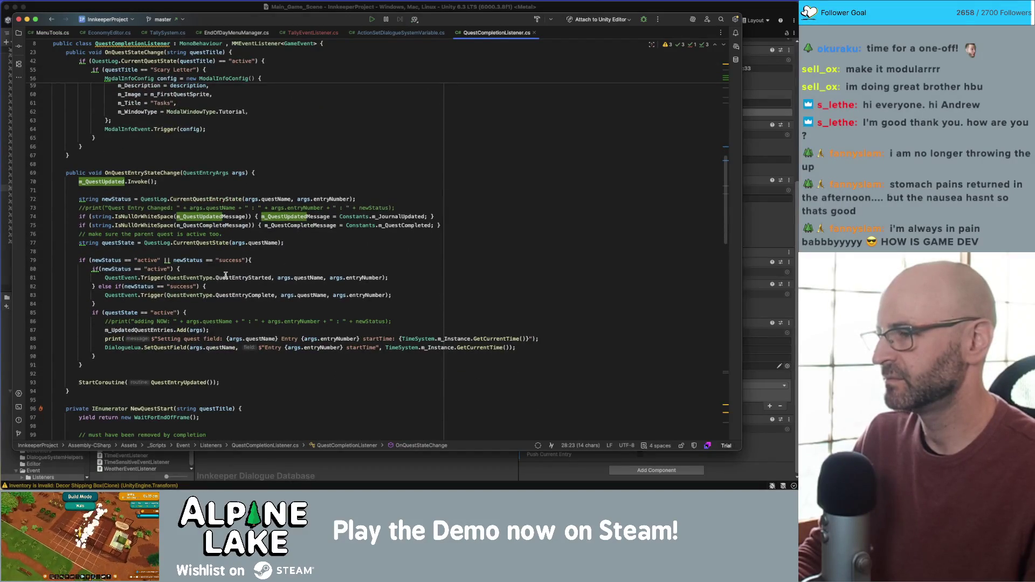
{"action": "mouse_move", "coordinate": [225, 275]}
{"action": "scroll", "coordinate": [225, 276], "scroll_direction": "down", "scroll_amount": 10}
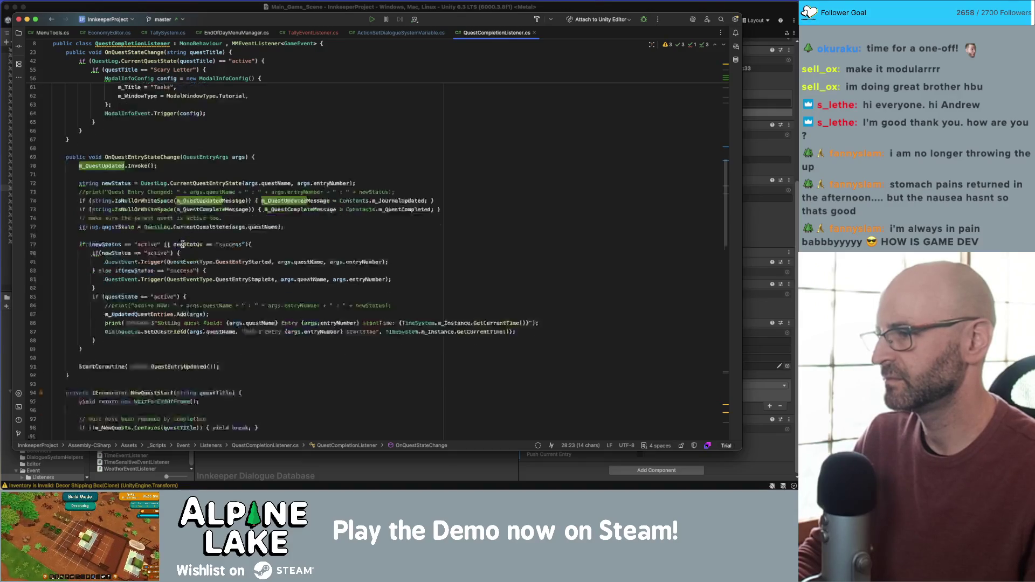
{"action": "scroll", "coordinate": [182, 246], "scroll_direction": "down", "scroll_amount": 10}
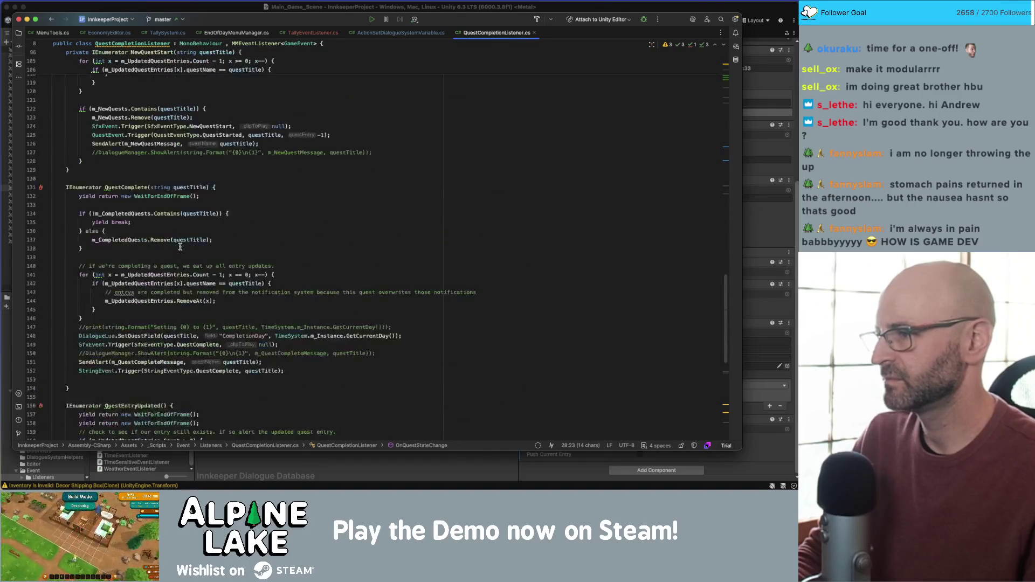
{"action": "scroll", "coordinate": [180, 247], "scroll_direction": "down", "scroll_amount": 10}
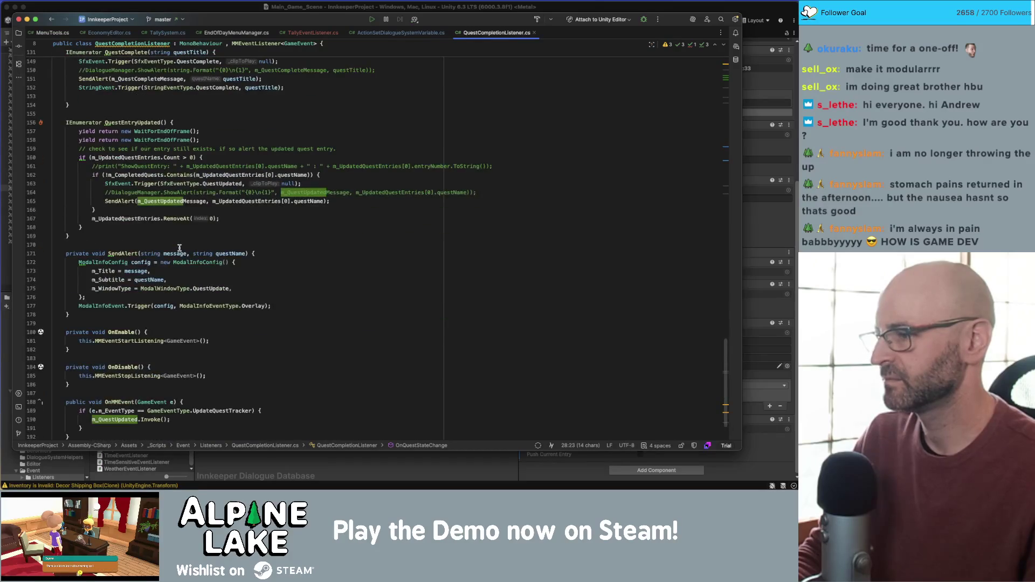
{"action": "scroll", "coordinate": [180, 247], "scroll_direction": "down", "scroll_amount": 2}
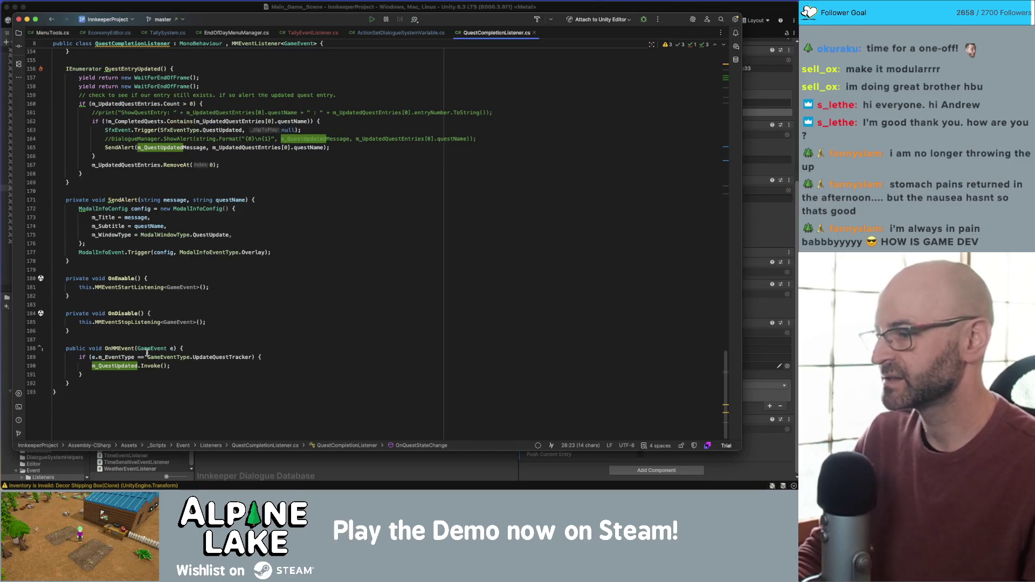
Select the UpdateQuestTracker event type, then switch to the ActionSetDialogueSystemVariable.cs tab
{"action": "left_click", "coordinate": [149, 348]}
{"action": "double_click", "coordinate": [204, 357]}
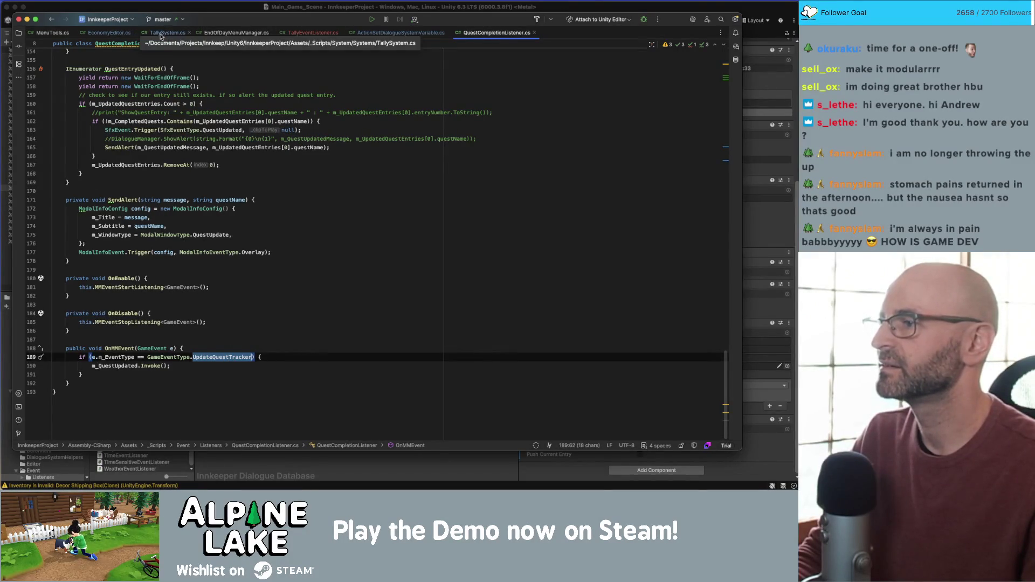
{"action": "left_click", "coordinate": [378, 33]}
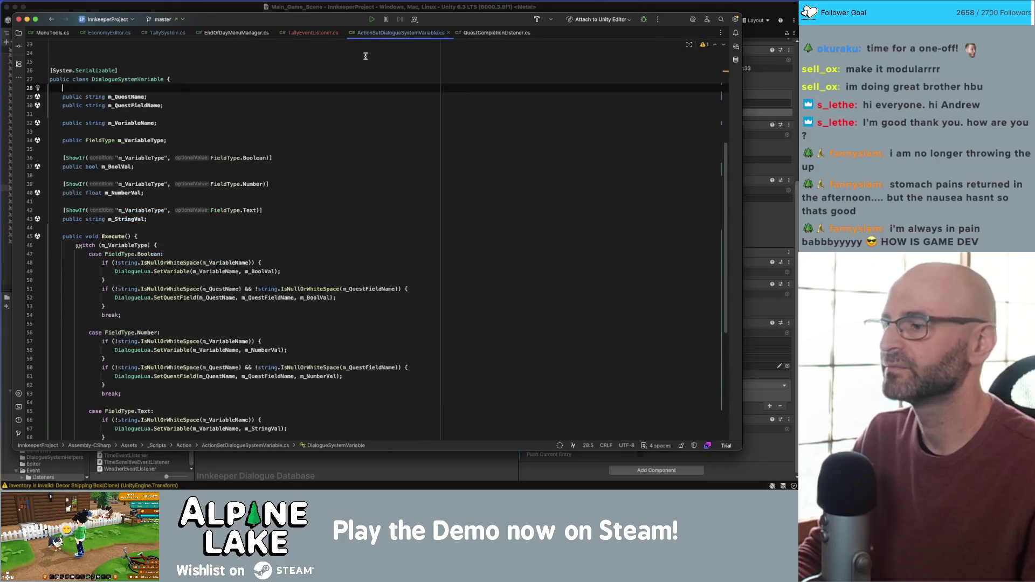
Add GameEvent.Trigger(GameEventType.UpdateQuestTracker); after Execute's switch block and copy the line
{"action": "scroll", "coordinate": [218, 273], "scroll_direction": "down", "scroll_amount": 5}
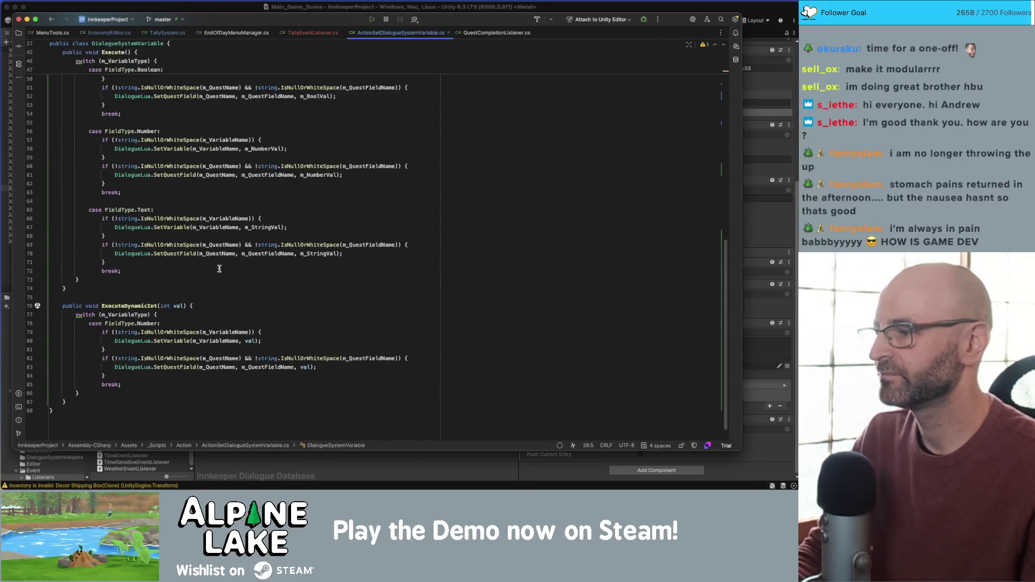
{"action": "left_click", "coordinate": [217, 279]}
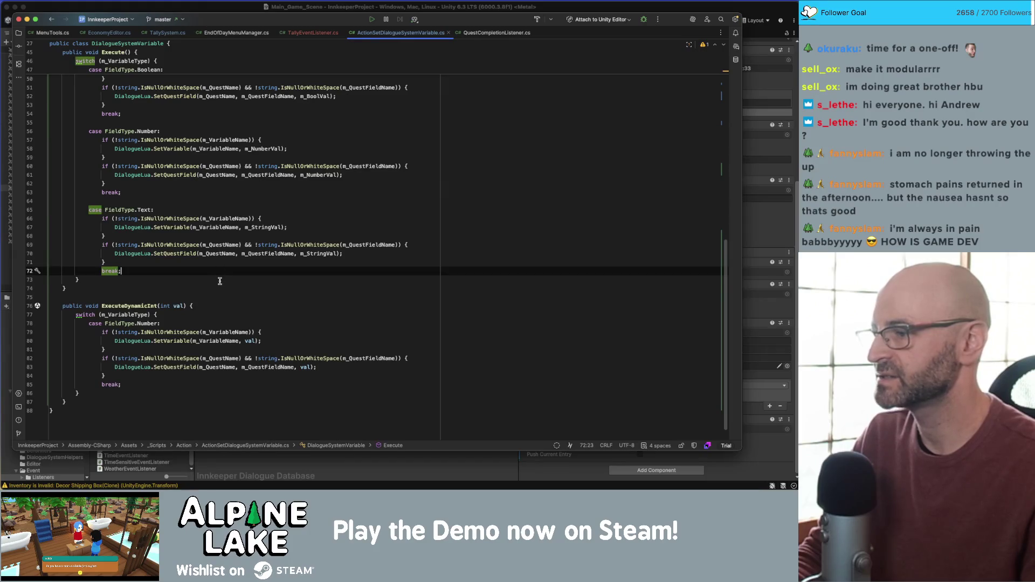
{"action": "scroll", "coordinate": [228, 281], "scroll_direction": "up", "scroll_amount": 3}
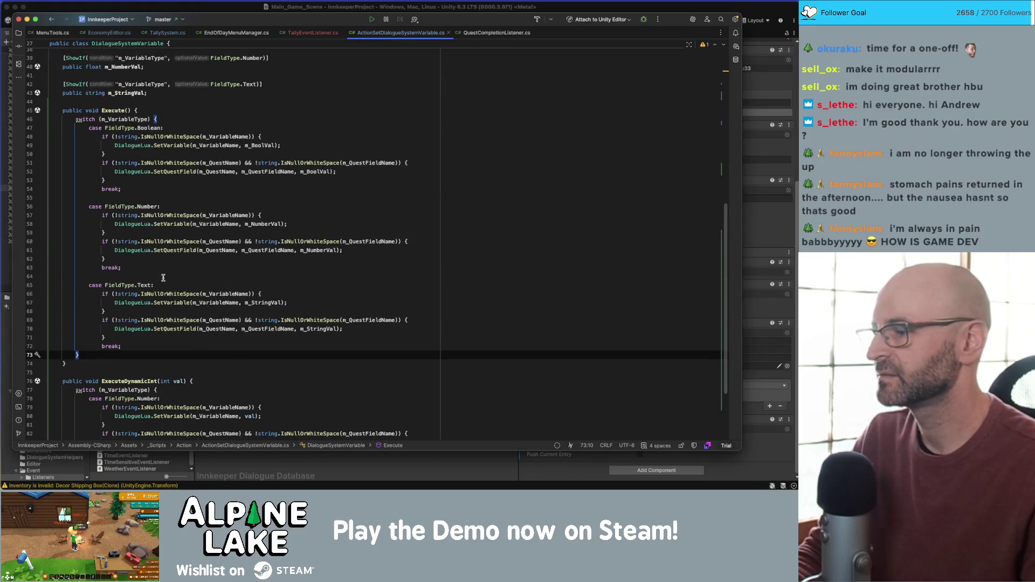
{"action": "key", "text": "Return"}
{"action": "type", "text": "Ga"}
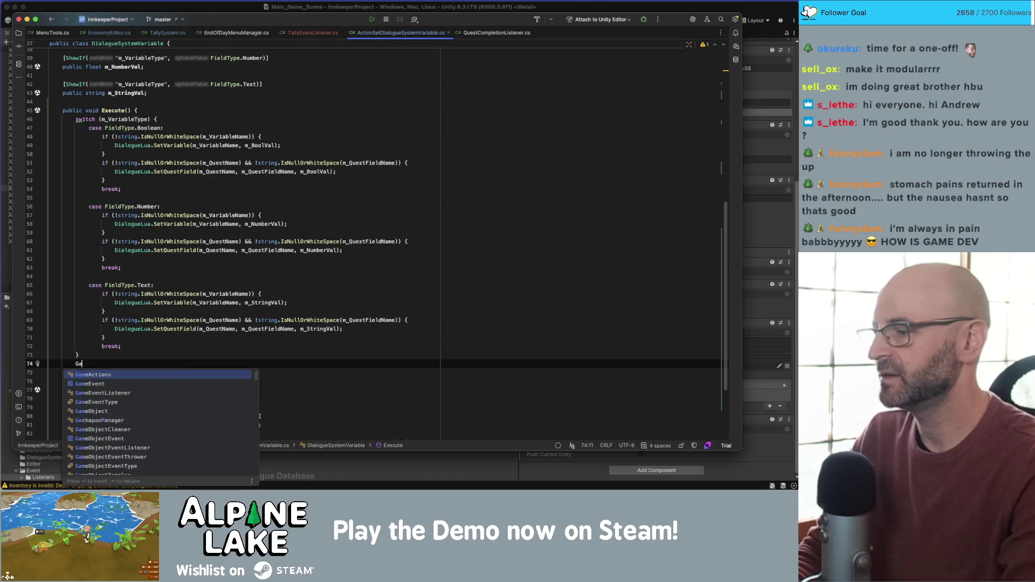
{"action": "type", "text": "meEvent.tri"}
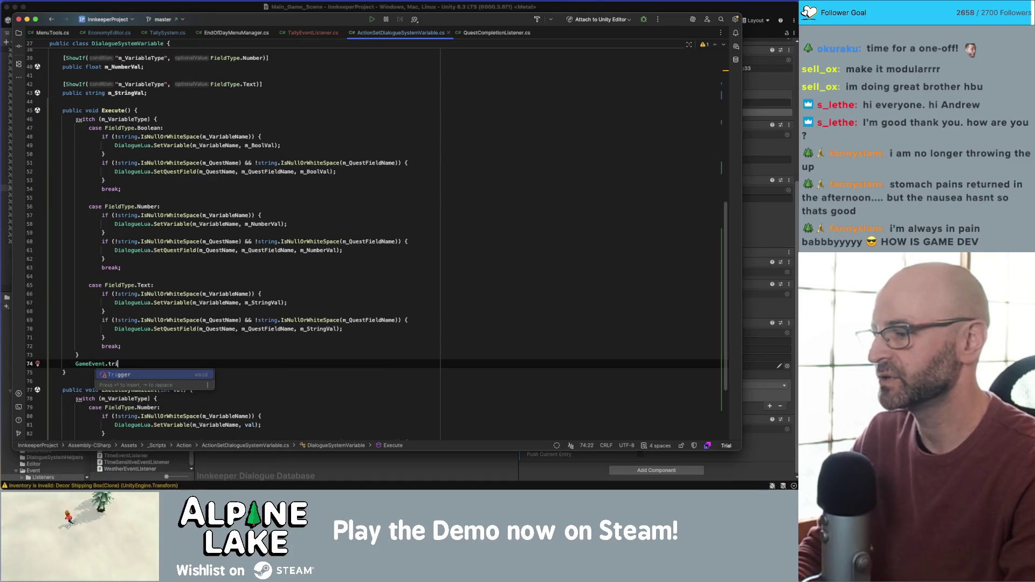
{"action": "key", "text": "Return"}
{"action": "type", "text": "updateq);"}
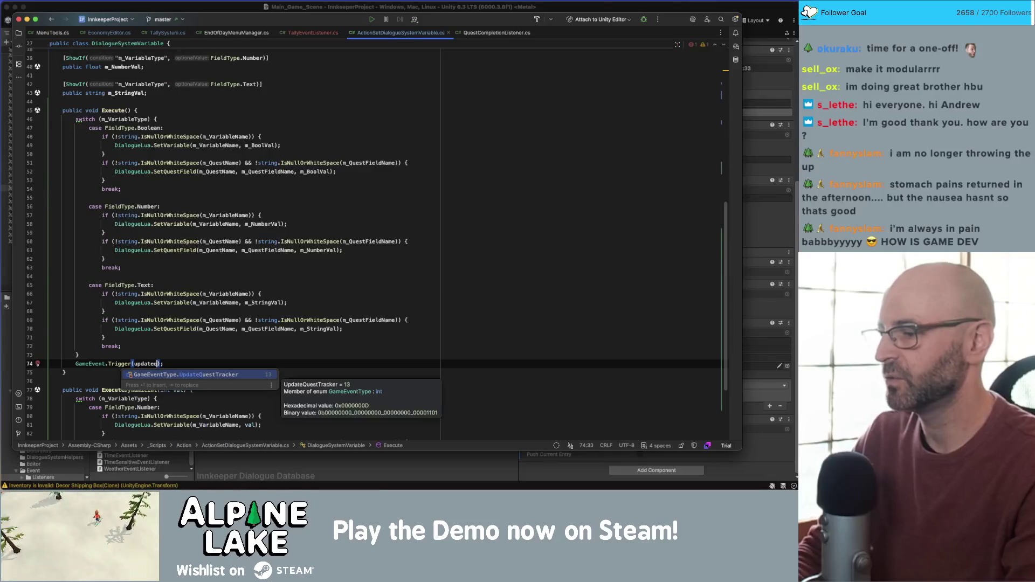
{"action": "key", "text": "Return"}
{"action": "key", "text": "Home"}
{"action": "key", "text": "Return"}
{"action": "key", "text": "End"}
{"action": "key", "text": "shift+Home"}
{"action": "key", "text": "ctrl+c"}
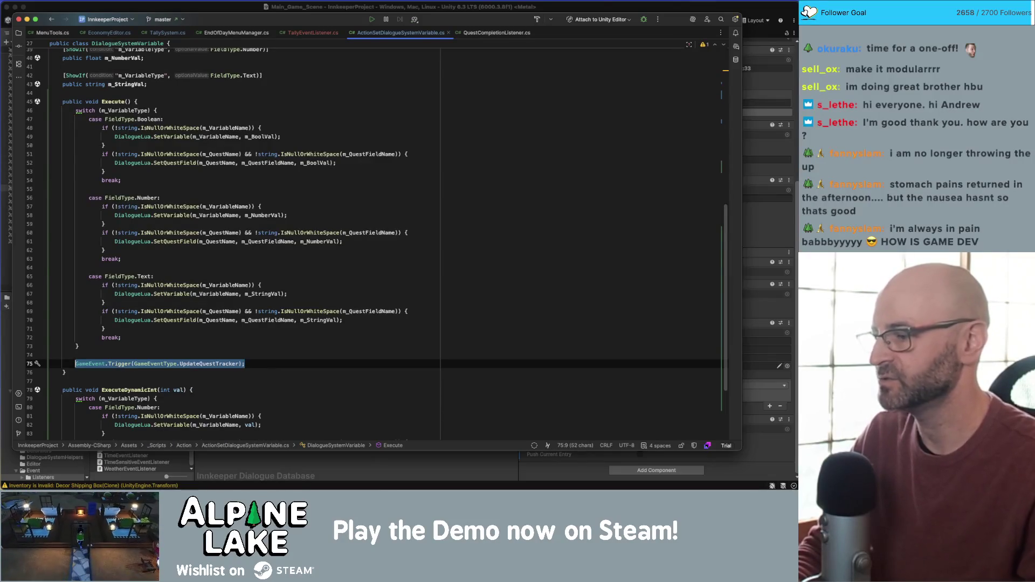
Paste the UpdateQuestTracker trigger after ExecuteDynamicInt's switch and return to Unity to recompile
{"action": "scroll", "coordinate": [213, 338], "scroll_direction": "down", "scroll_amount": 4}
{"action": "left_click", "coordinate": [213, 358]}
{"action": "left_click", "coordinate": [213, 374]}
{"action": "key", "text": "Return"}
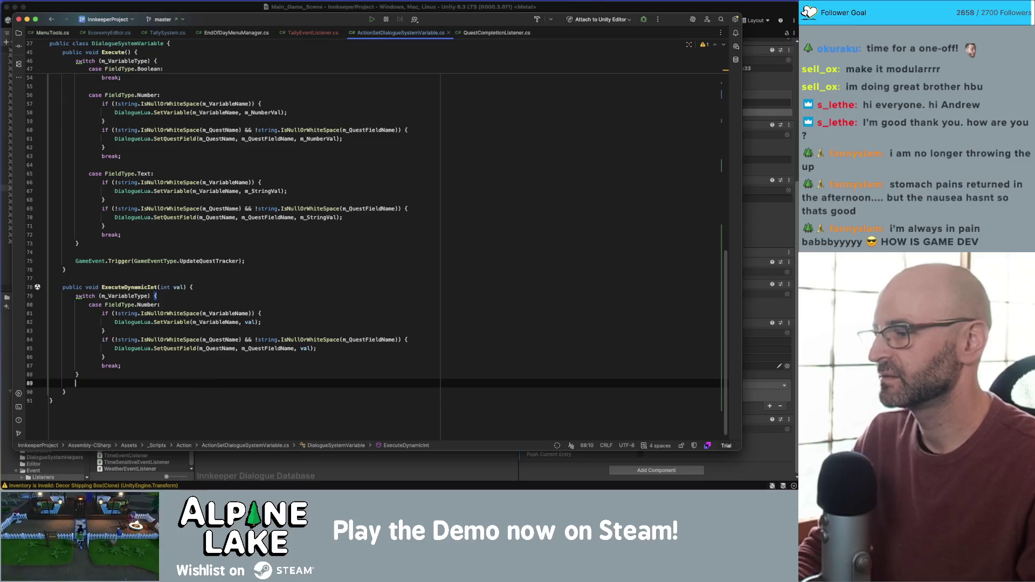
{"action": "key", "text": "ctrl+v"}
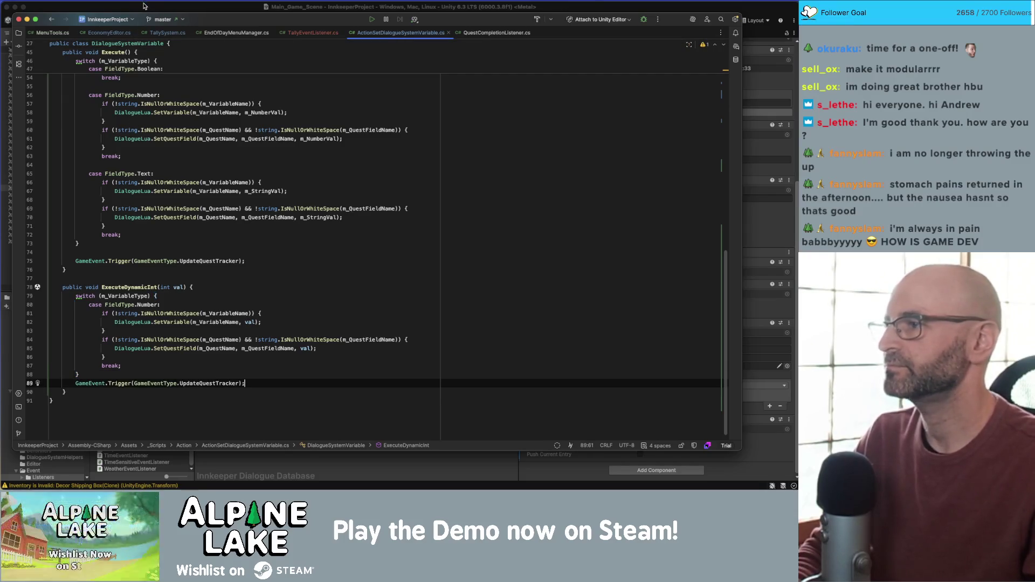
{"action": "left_click", "coordinate": [145, 6]}
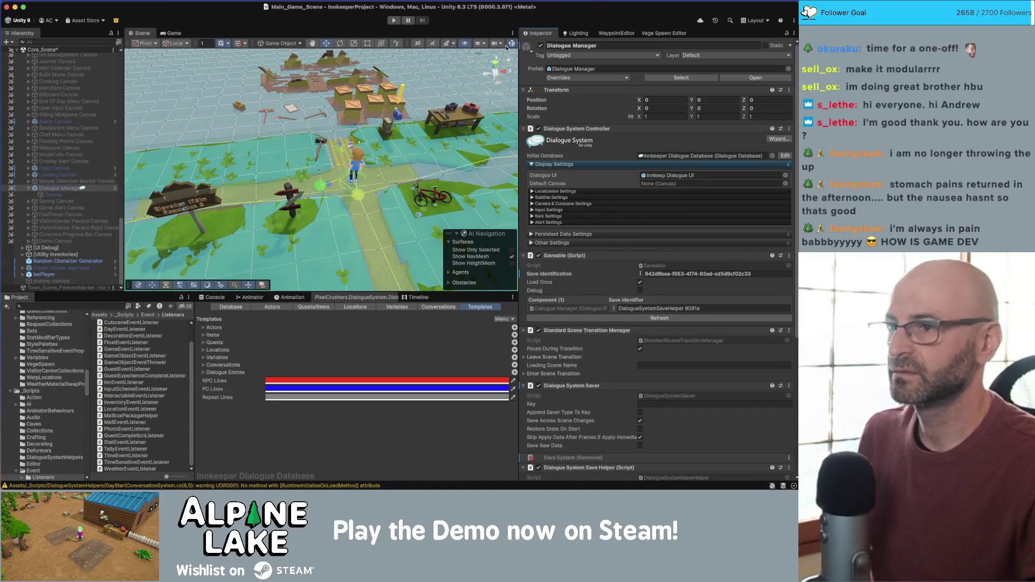
Toggle off Gizmos in the Scene view toolbar after the scripts recompile
{"action": "left_click", "coordinate": [510, 44]}
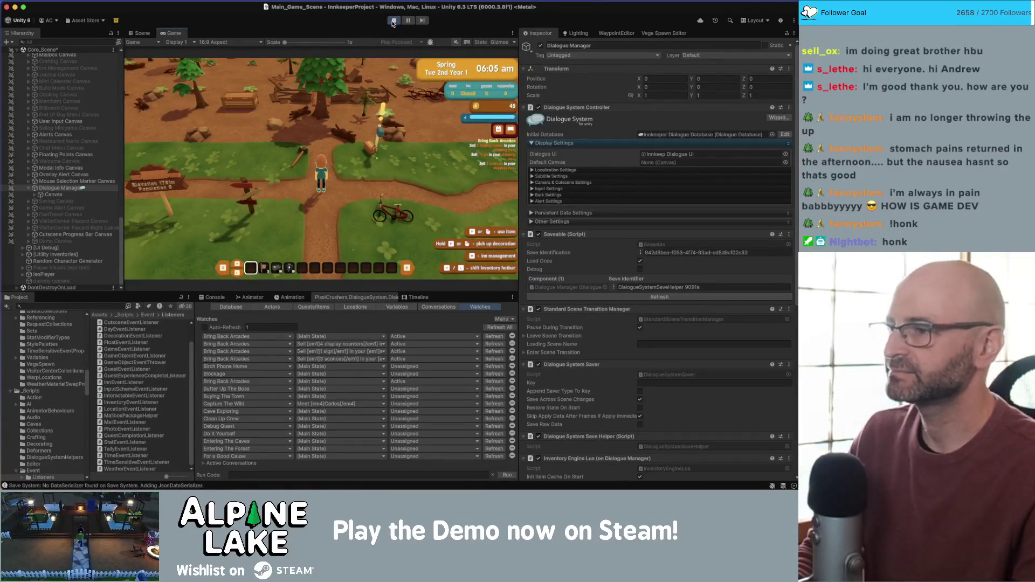
Walk to the shipping crate, ship the sconce and a rock, and end the day
{"action": "key", "text": "a"}
{"action": "key", "text": "w"}
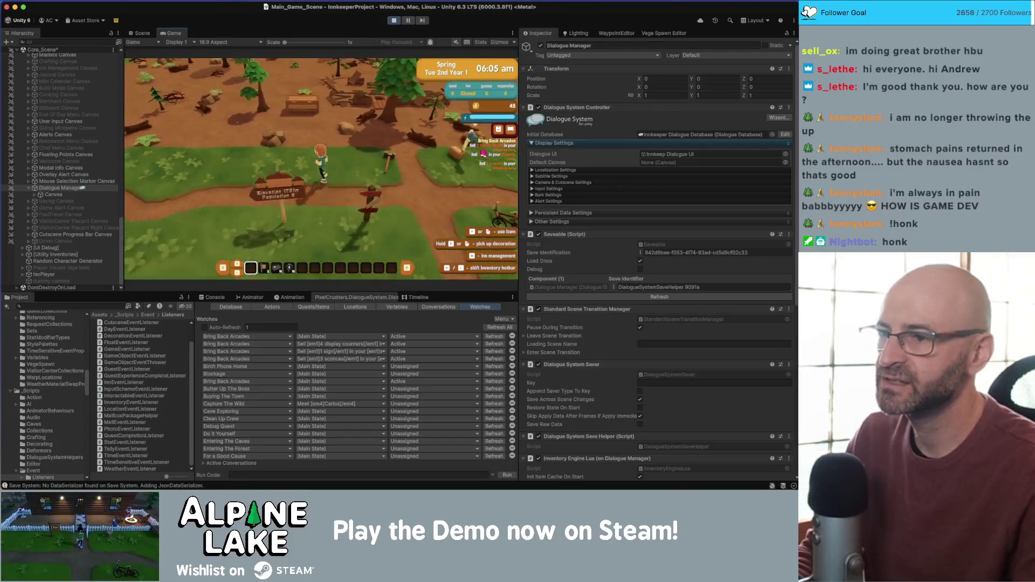
{"action": "key", "text": "w"}
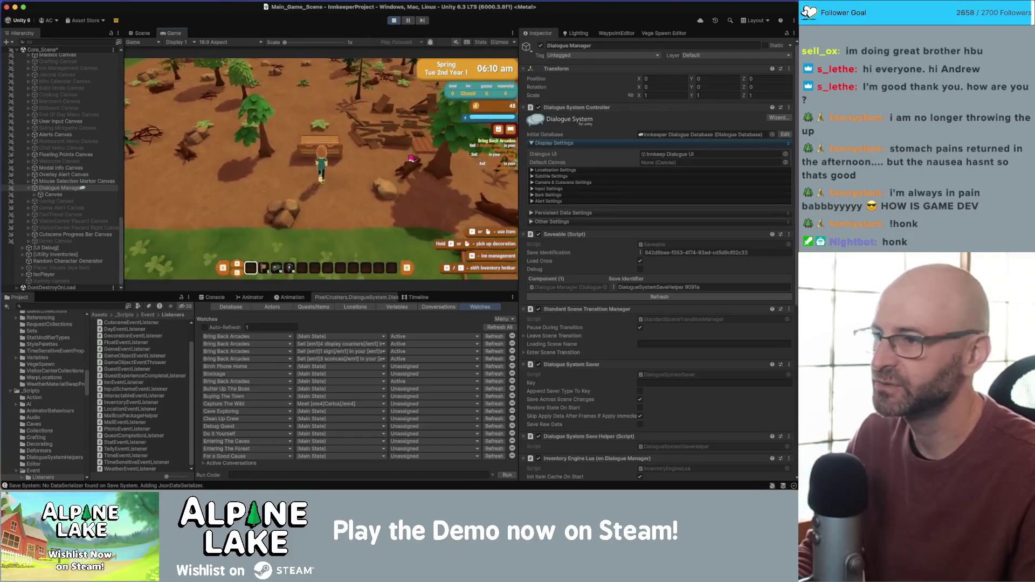
{"action": "key", "text": "e"}
{"action": "left_click", "coordinate": [280, 198]}
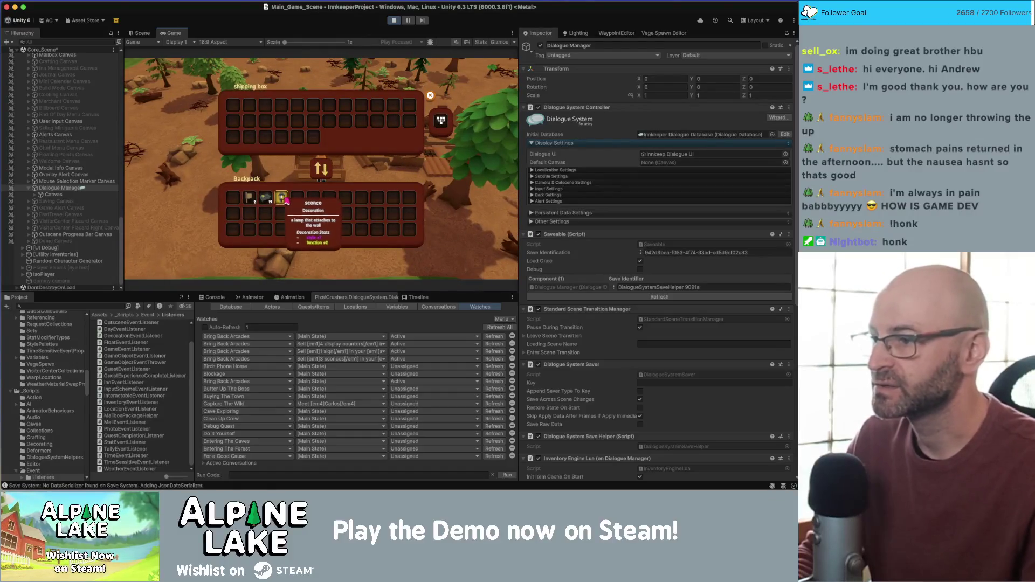
{"action": "left_click", "coordinate": [266, 199]}
{"action": "key", "text": "e"}
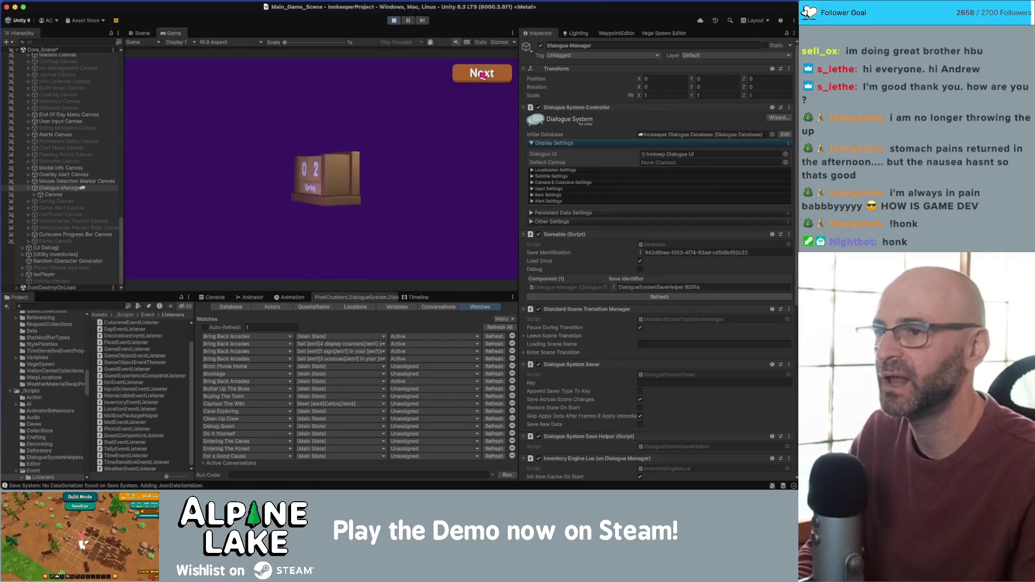
Advance through the day summary, items sold and totals pages back to play
{"action": "left_click", "coordinate": [483, 74]}
{"action": "left_click", "coordinate": [482, 74]}
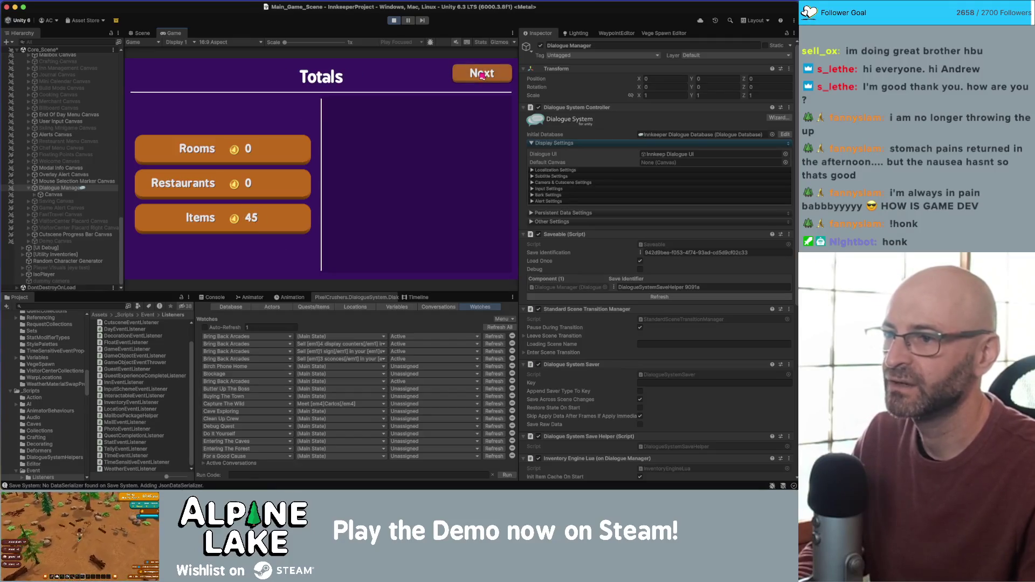
{"action": "left_click", "coordinate": [483, 74]}
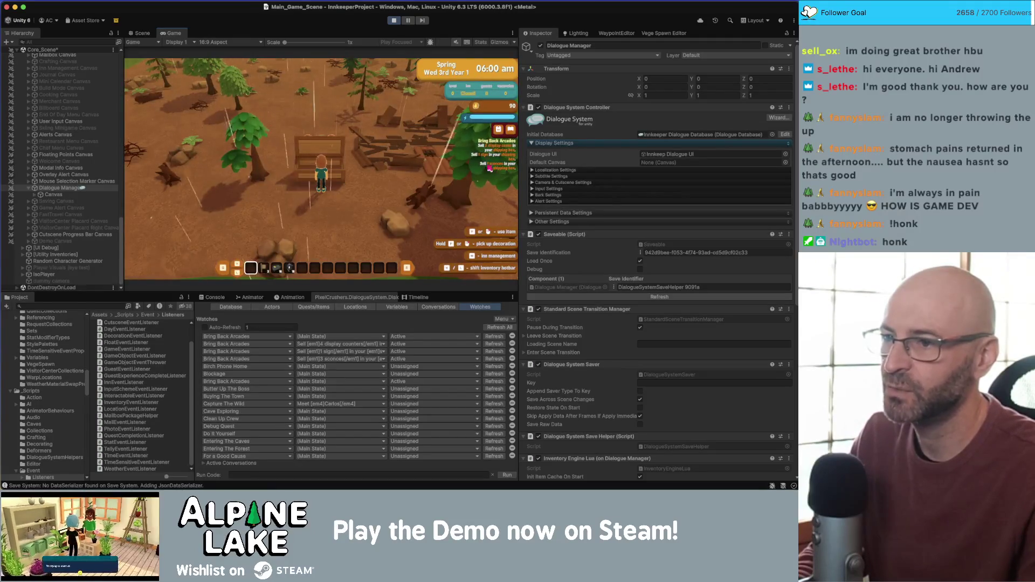
Ship the flag, two display cases and the sconce from the backpack, then end the day
{"action": "left_click", "coordinate": [352, 176]}
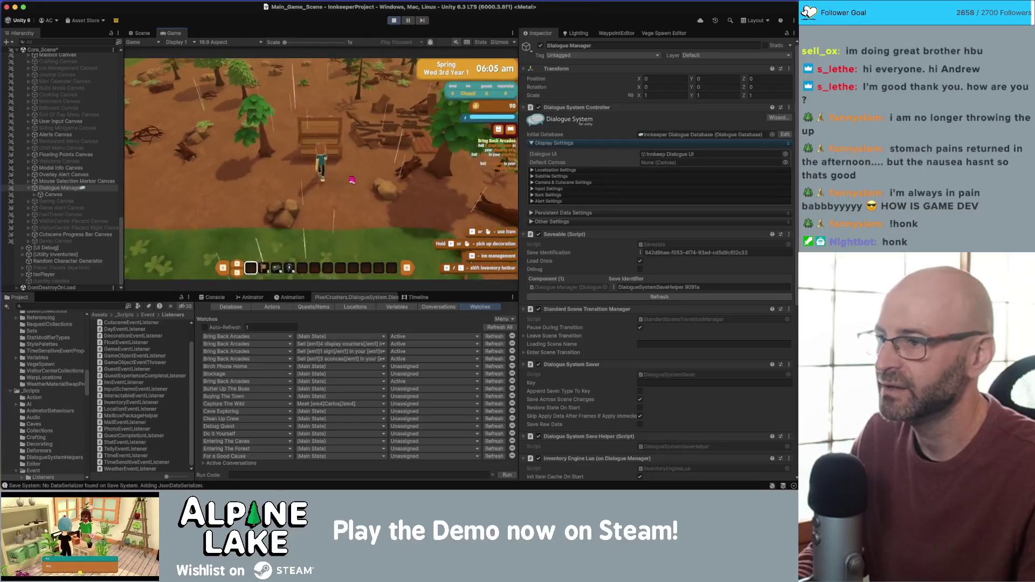
{"action": "left_click", "coordinate": [266, 198]}
{"action": "left_click", "coordinate": [249, 197]}
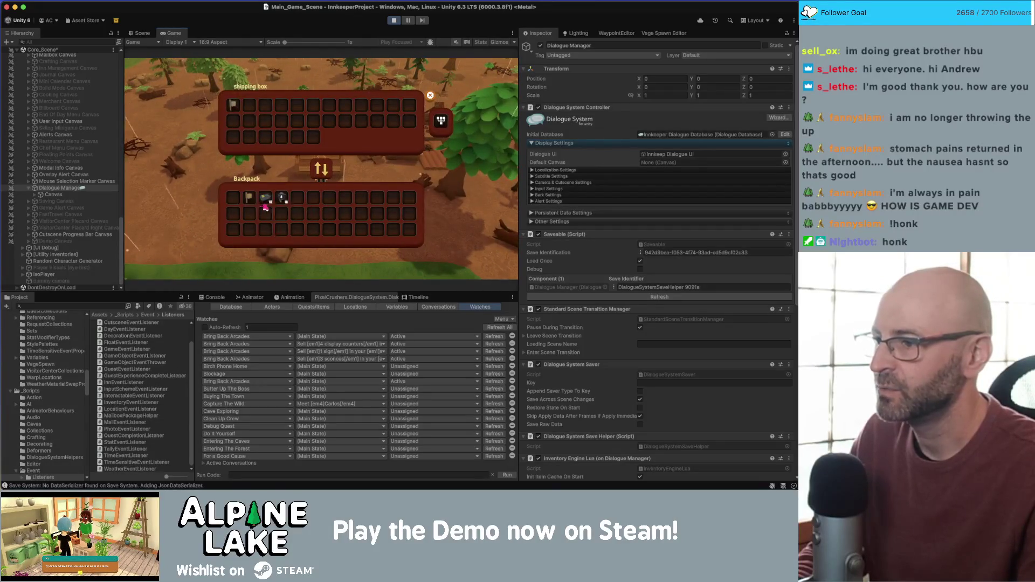
{"action": "left_click", "coordinate": [265, 198]}
{"action": "left_click", "coordinate": [281, 197]}
{"action": "key", "text": "Escape"}
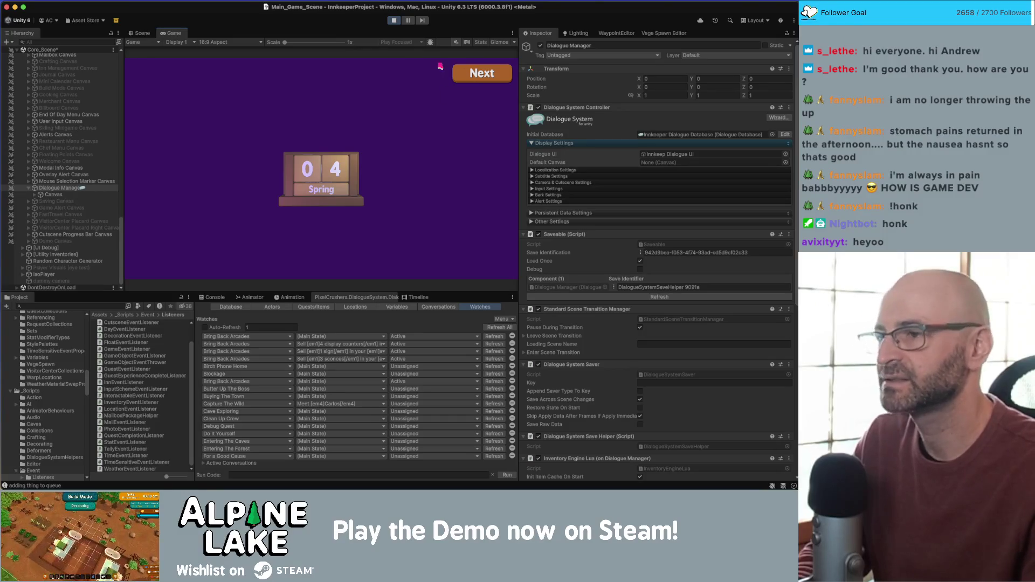
Advance past the day card, summary and items sold to Spring, Thu 4th Year 1
{"action": "left_click", "coordinate": [485, 71]}
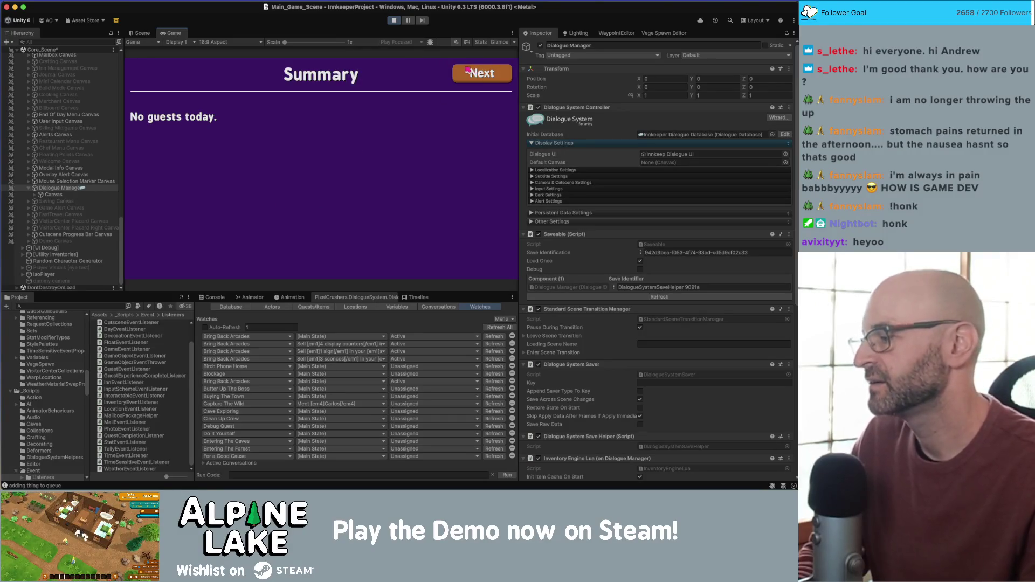
{"action": "left_click", "coordinate": [483, 73]}
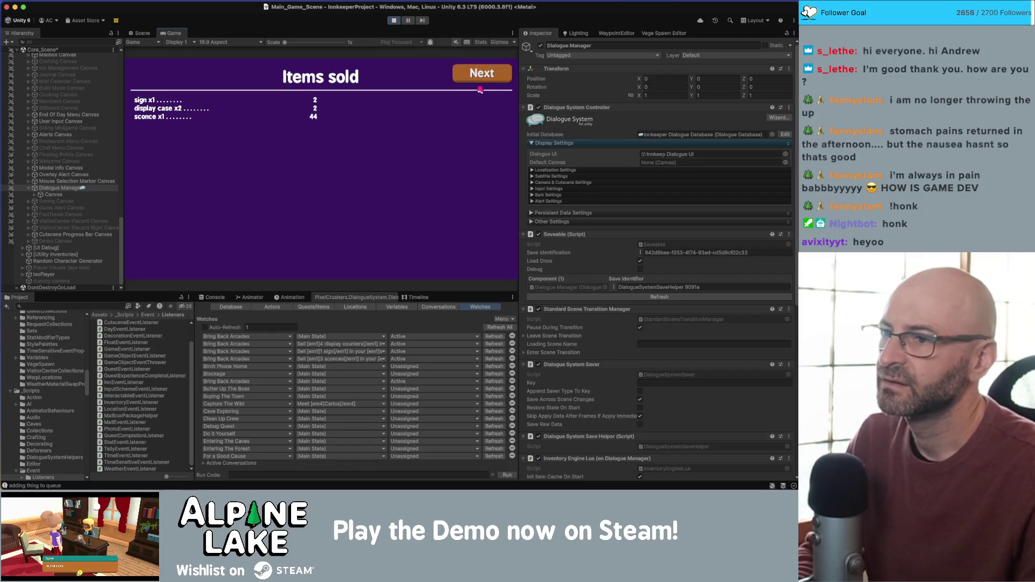
{"action": "left_click", "coordinate": [481, 74]}
{"action": "left_click", "coordinate": [478, 76]}
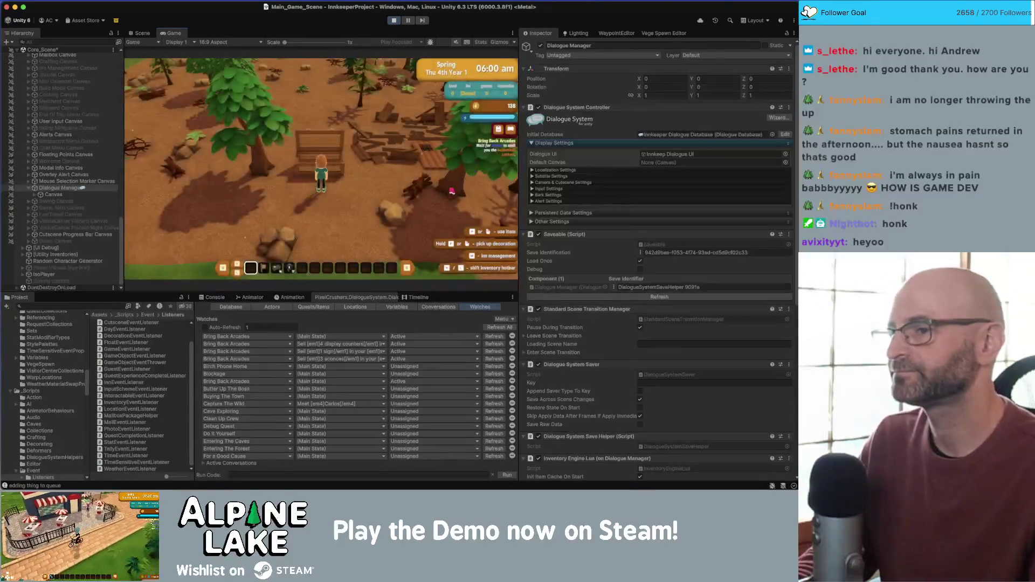
Stop the play-test and select the Bring Back Arcades quest in the Quests/Items list
{"action": "left_click", "coordinate": [395, 20]}
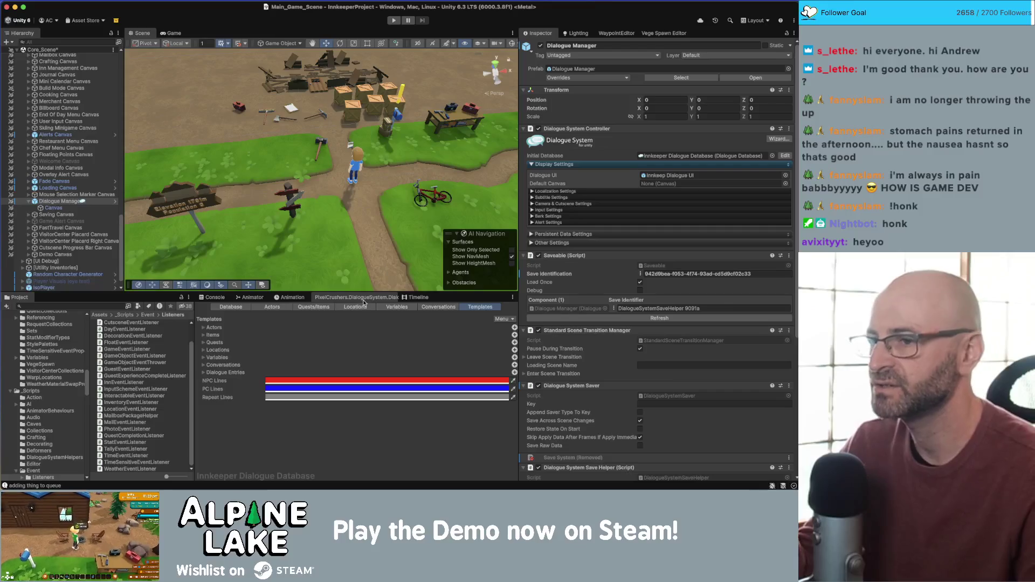
{"action": "left_click", "coordinate": [313, 307]}
{"action": "scroll", "coordinate": [210, 429], "scroll_direction": "down", "scroll_amount": 5}
{"action": "scroll", "coordinate": [210, 430], "scroll_direction": "down", "scroll_amount": 5}
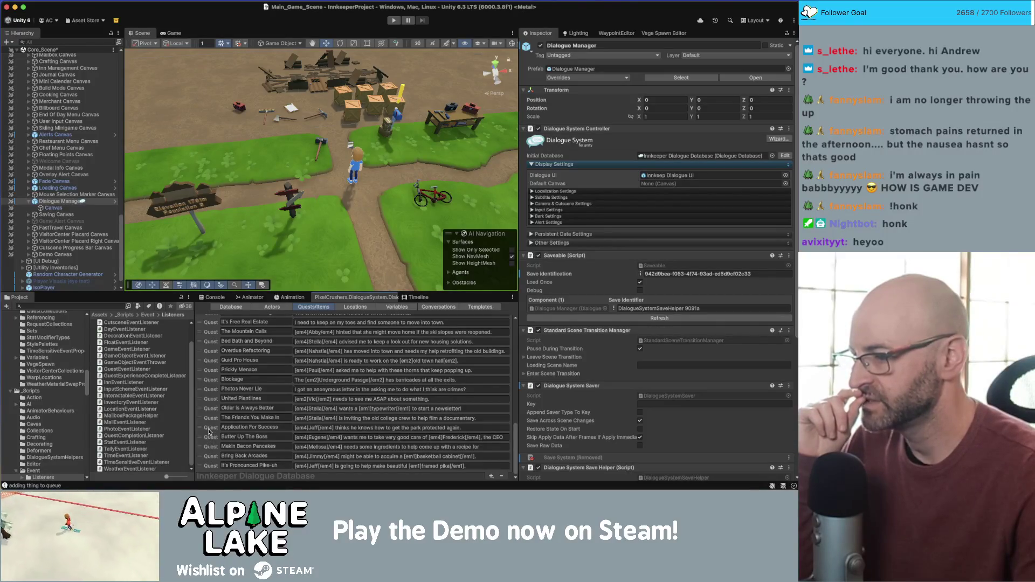
{"action": "left_click", "coordinate": [212, 456]}
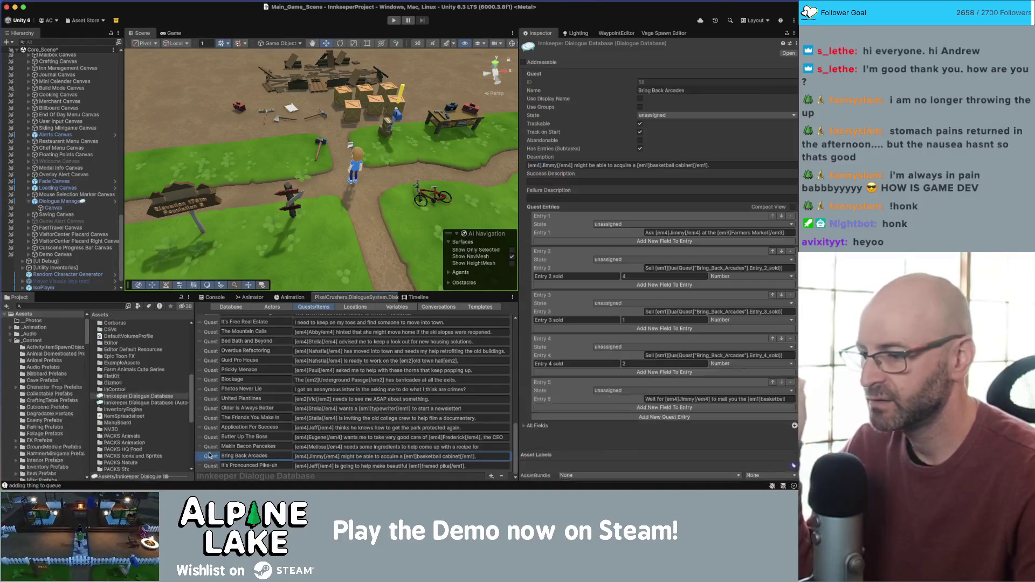
Change Entry 5 to read 'Check your mailbox for [em4]Jimmy's[/em4] package' without a final period
{"action": "left_click", "coordinate": [692, 400]}
{"action": "left_click", "coordinate": [690, 399]}
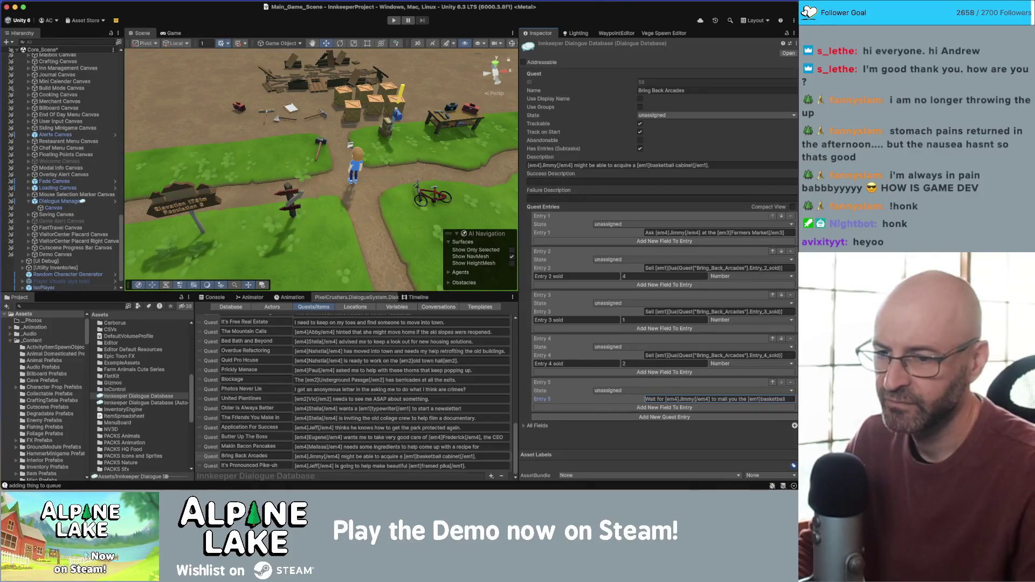
{"action": "type", "text": "Check"}
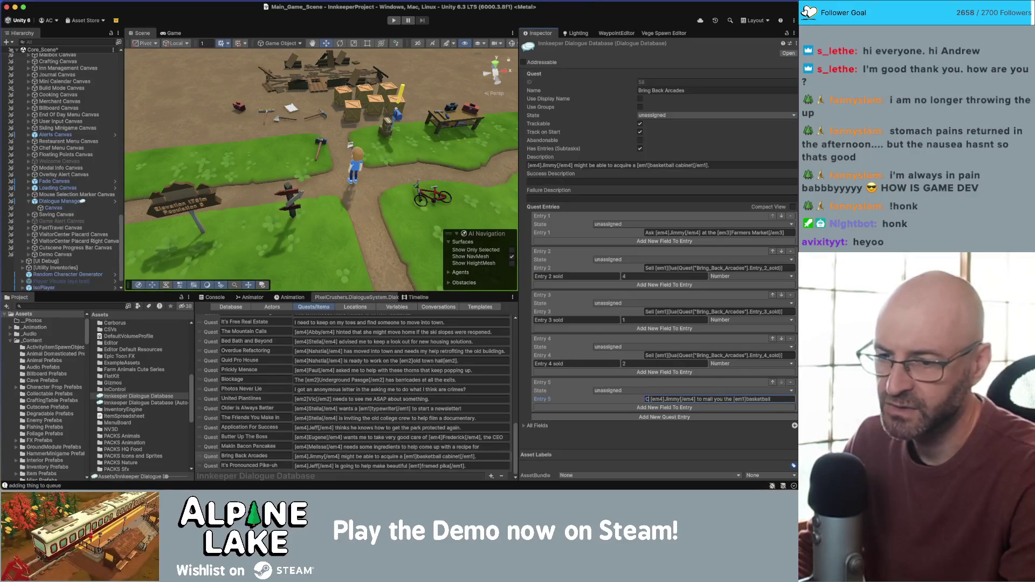
{"action": "type", "text": " your mailb"}
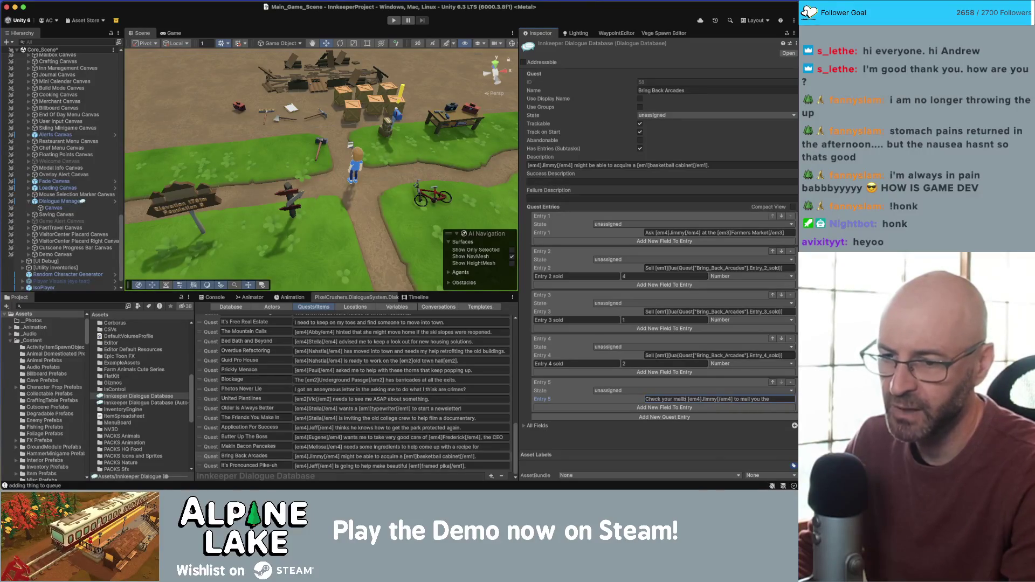
{"action": "type", "text": "ox for"}
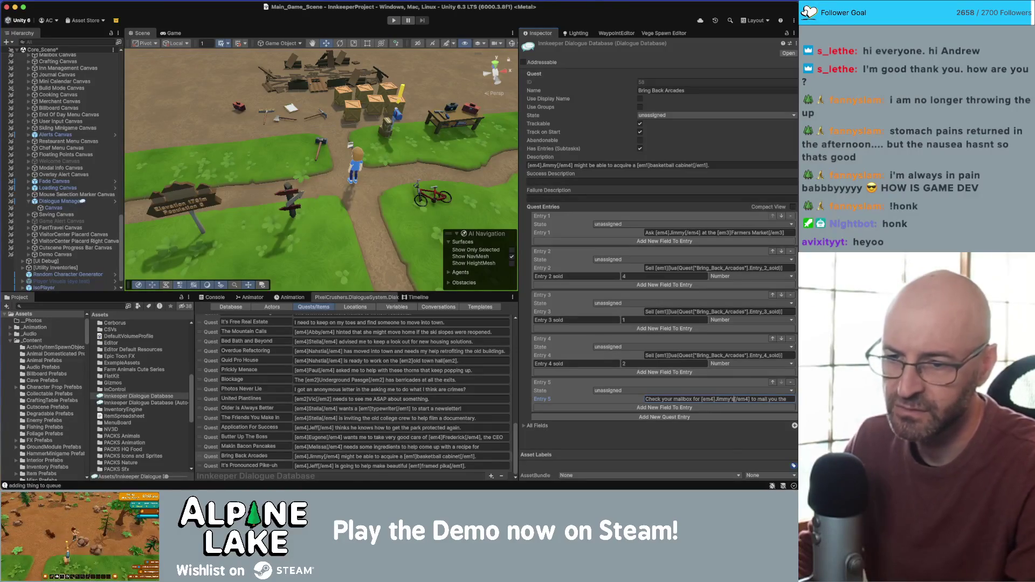
{"action": "left_click", "coordinate": [751, 399]}
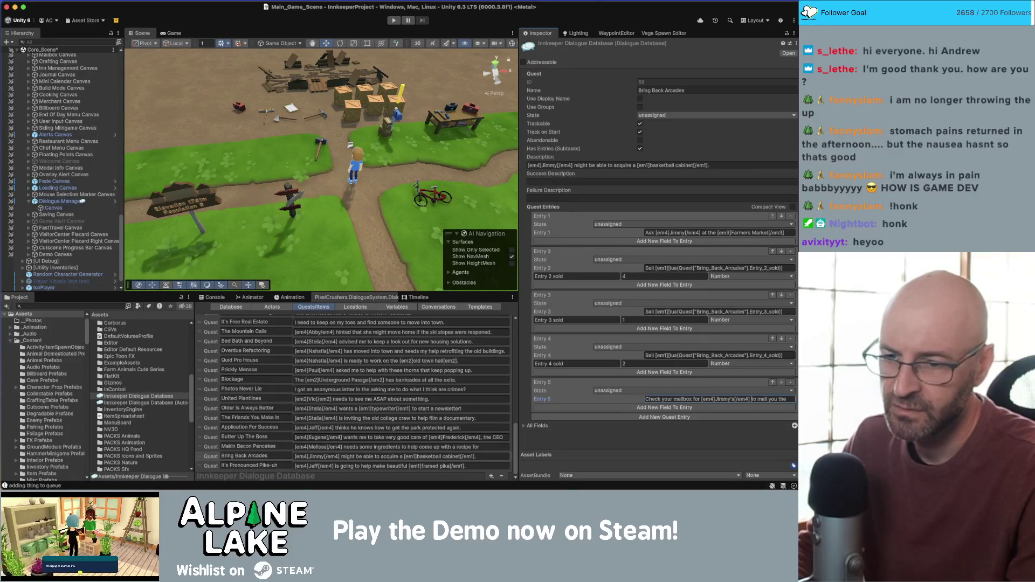
{"action": "key", "text": "shift+End"}
{"action": "type", "text": "pack"}
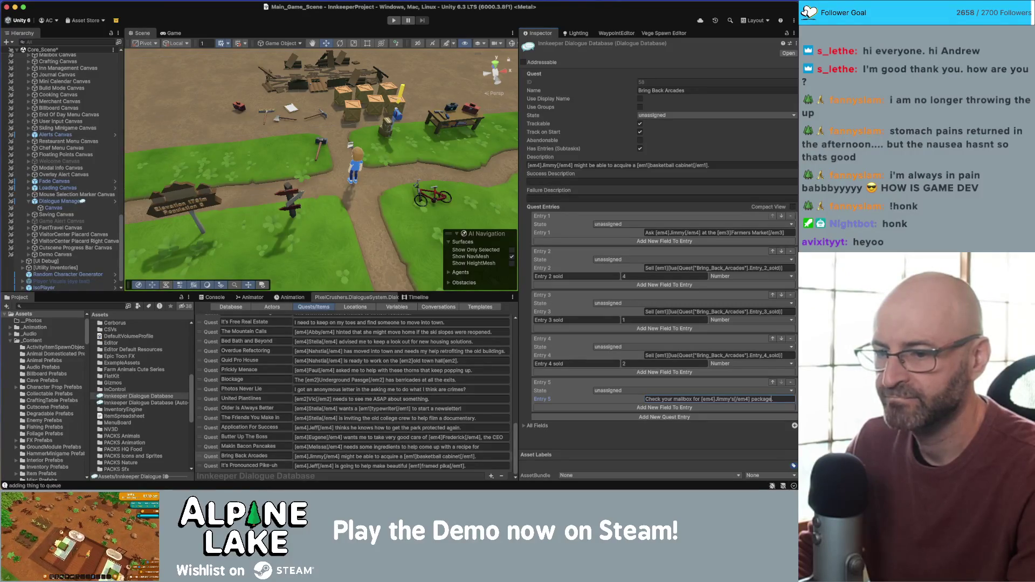
{"action": "left_click", "coordinate": [716, 399]}
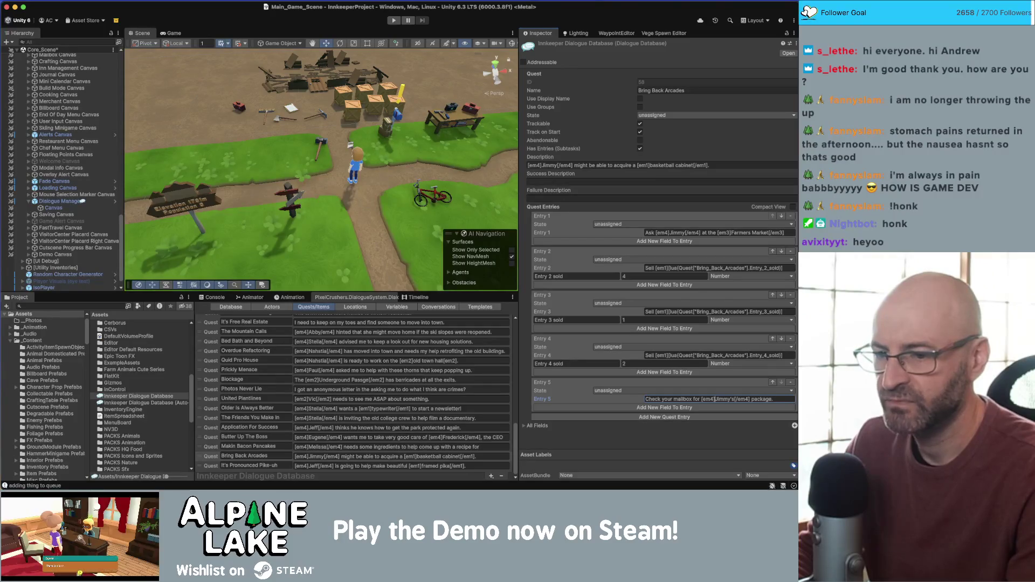
{"action": "left_click", "coordinate": [773, 399]}
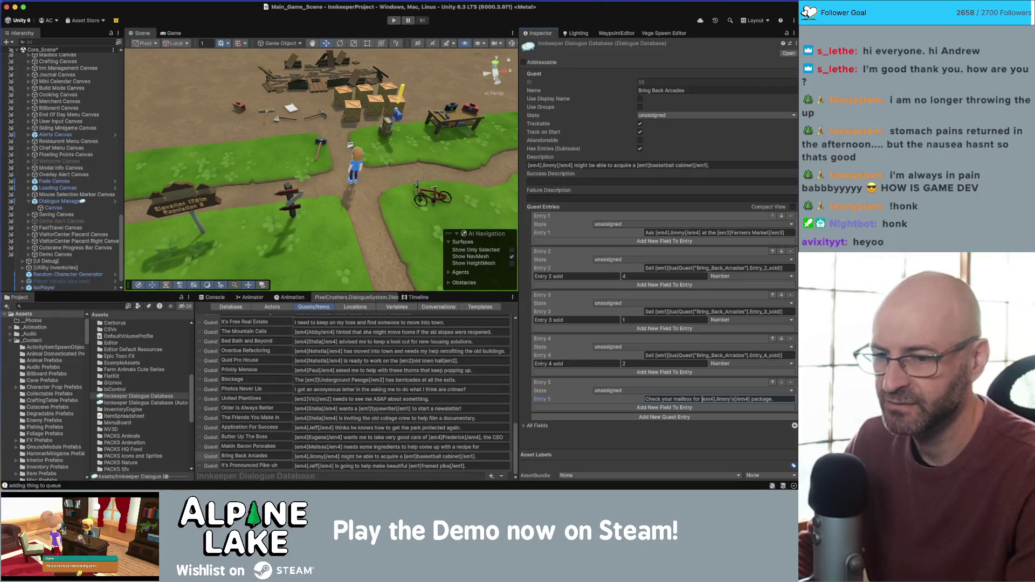
{"action": "key", "text": "BackSpace"}
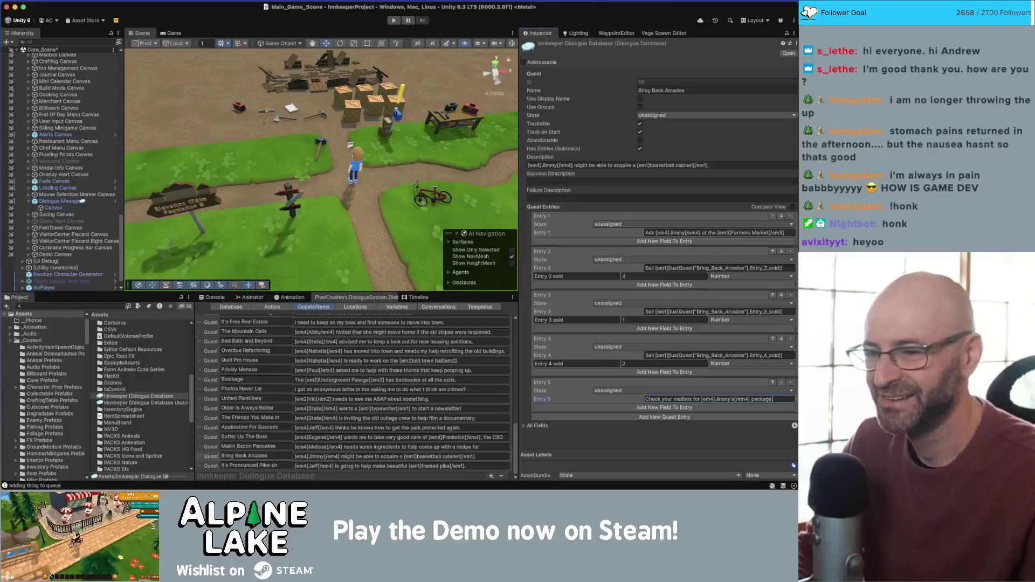
{"action": "left_click", "coordinate": [677, 442]}
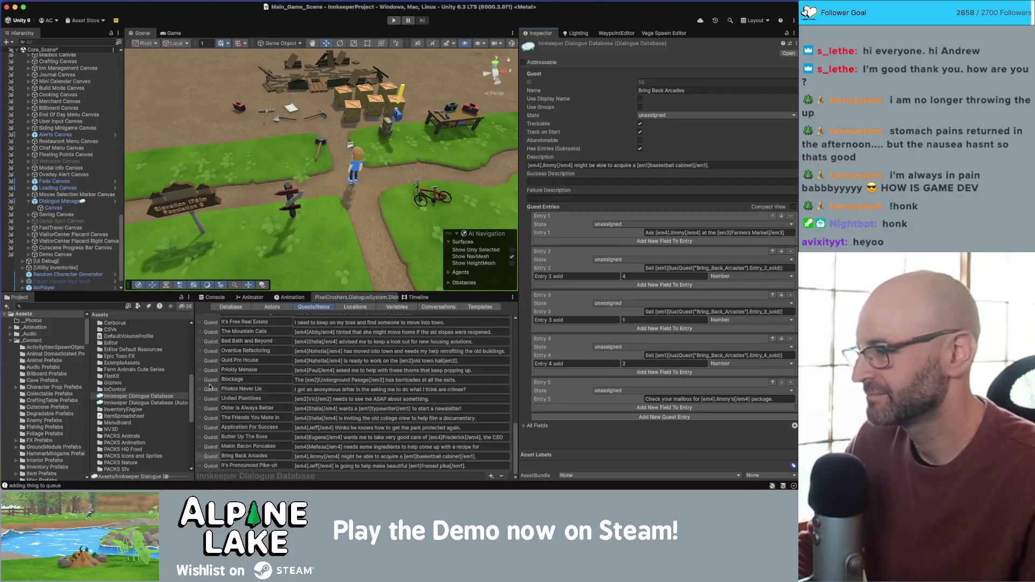
{"action": "left_click", "coordinate": [70, 305]}
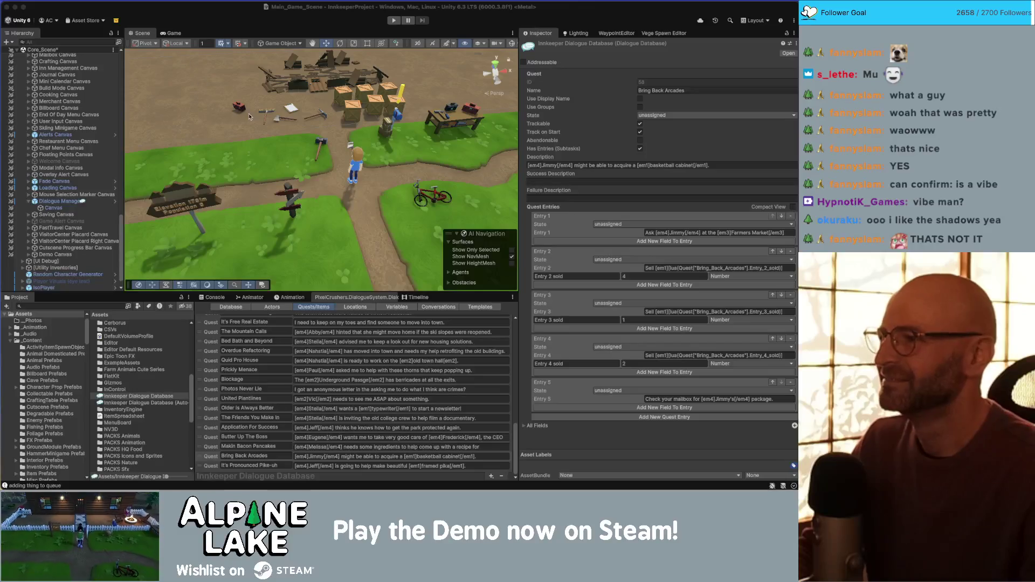
{"action": "mouse_move", "coordinate": [267, 101]}
{"action": "left_mouse_down"}
{"action": "mouse_move", "coordinate": [253, 131]}
{"action": "mouse_move", "coordinate": [174, 124]}
{"action": "left_mouse_up"}
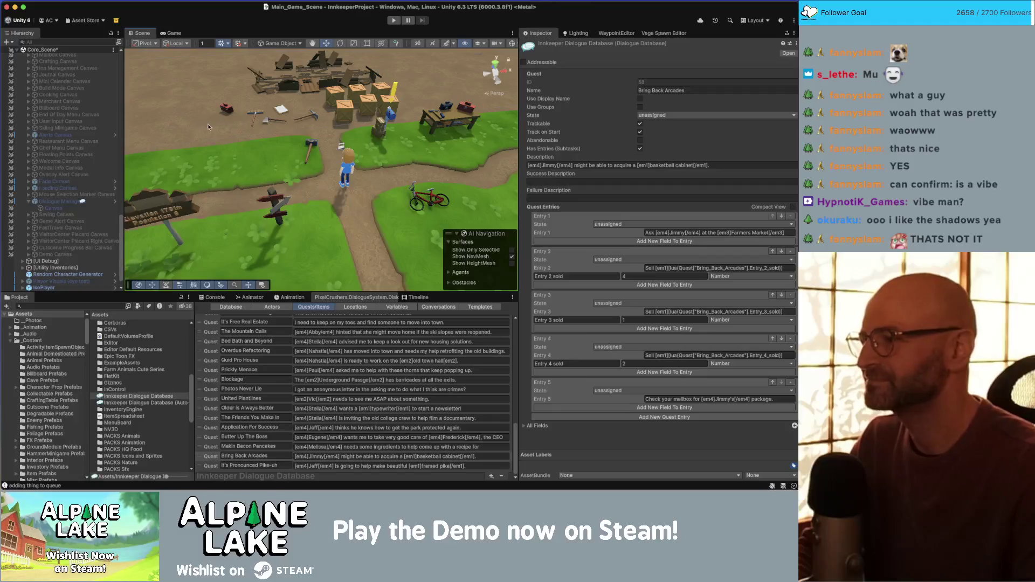
Collapse Dialogue Manager and the [UI] group in the Hierarchy, then open Jimmy's conversation graph
{"action": "left_click_drag", "start_coordinate": [208, 124], "coordinate": [179, 108]}
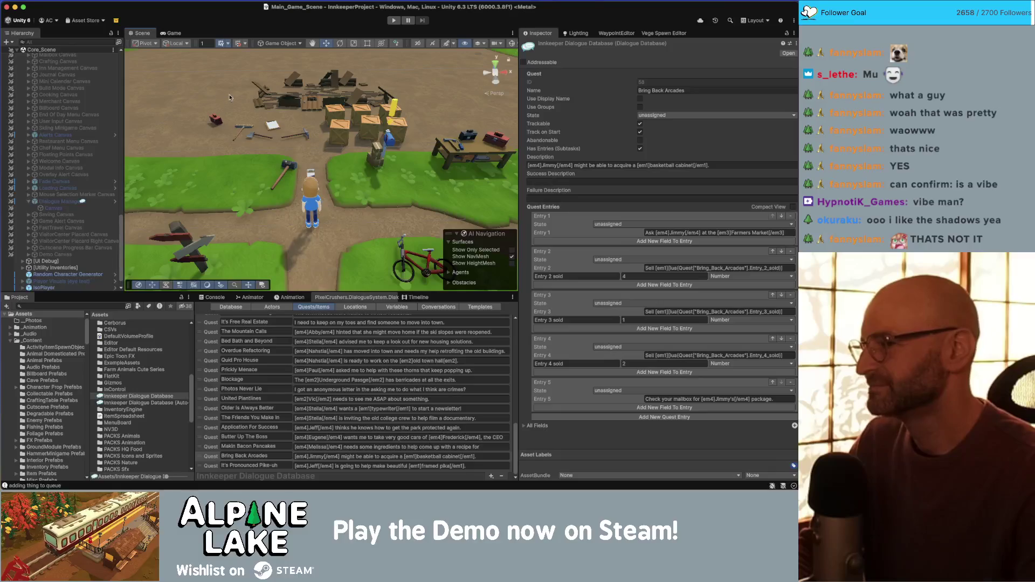
{"action": "left_click", "coordinate": [28, 202]}
{"action": "scroll", "coordinate": [60, 203], "scroll_direction": "up", "scroll_amount": 10}
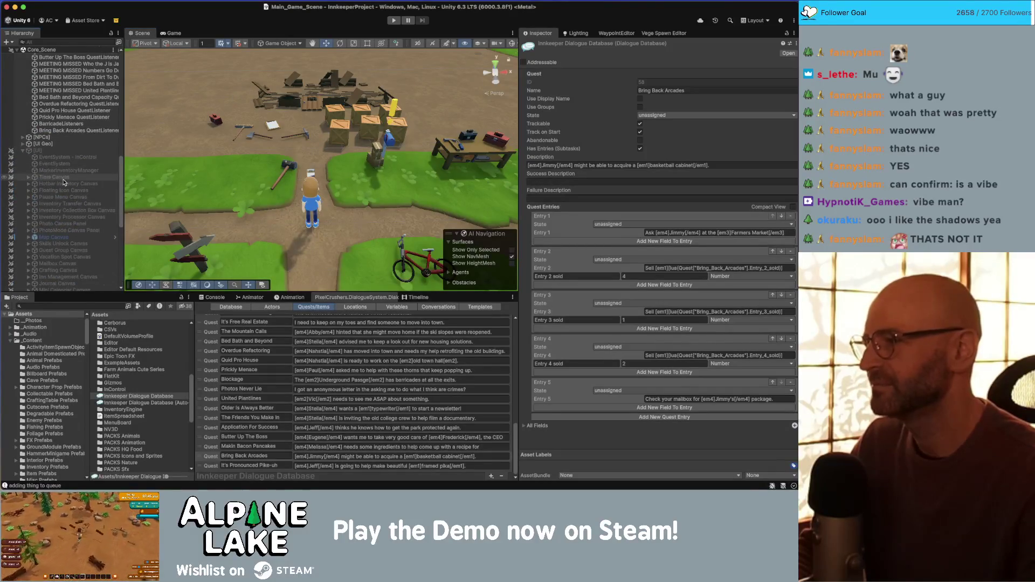
{"action": "left_click", "coordinate": [23, 153]}
{"action": "scroll", "coordinate": [64, 169], "scroll_direction": "up", "scroll_amount": 5}
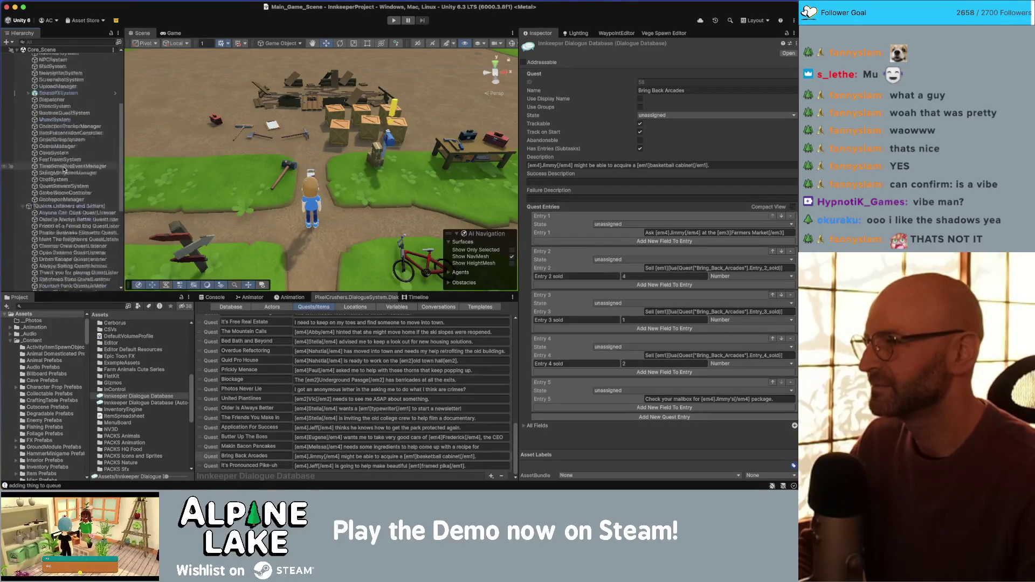
{"action": "scroll", "coordinate": [64, 168], "scroll_direction": "up", "scroll_amount": 6}
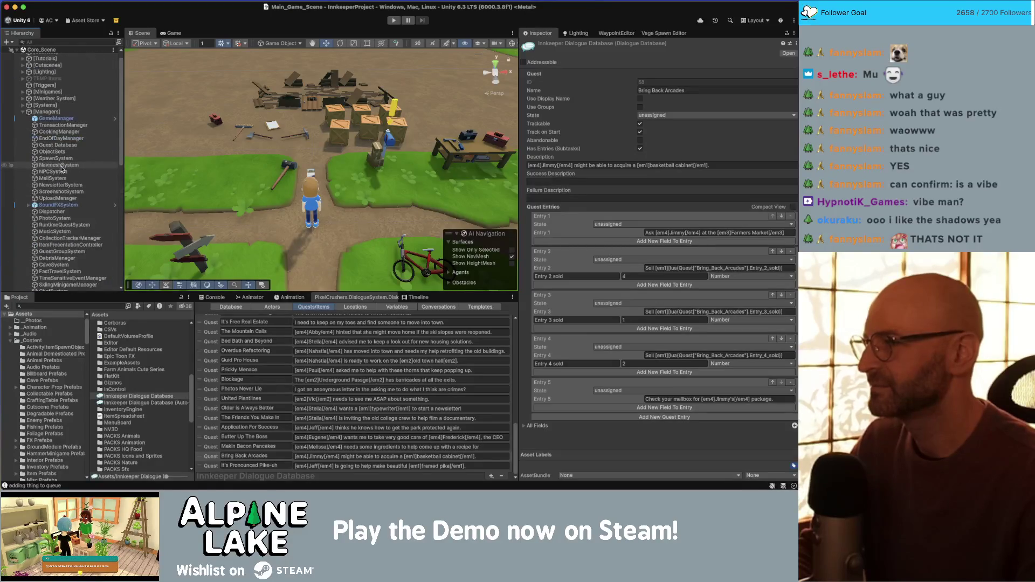
{"action": "scroll", "coordinate": [61, 169], "scroll_direction": "down", "scroll_amount": 5}
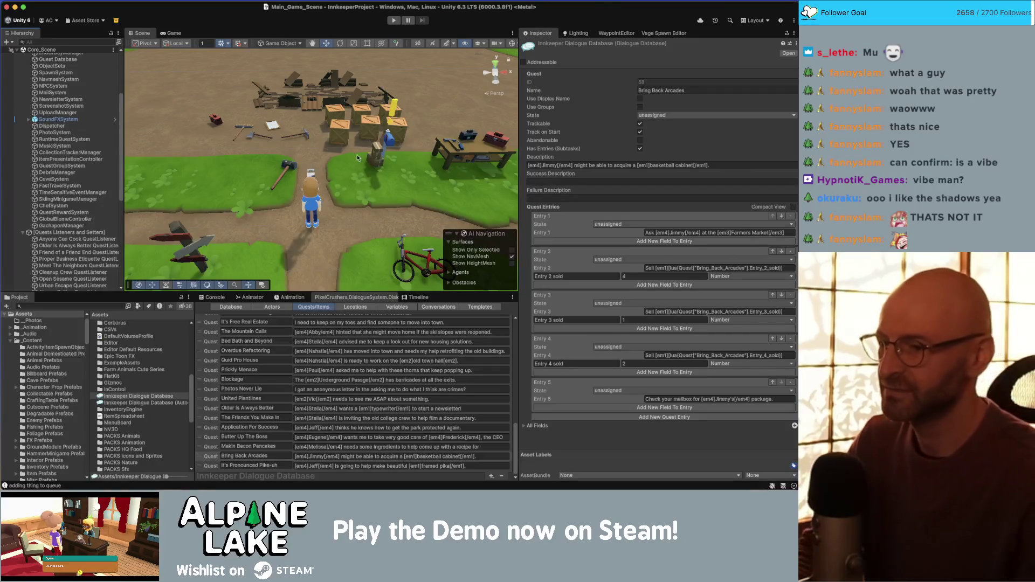
{"action": "left_click", "coordinate": [424, 307]}
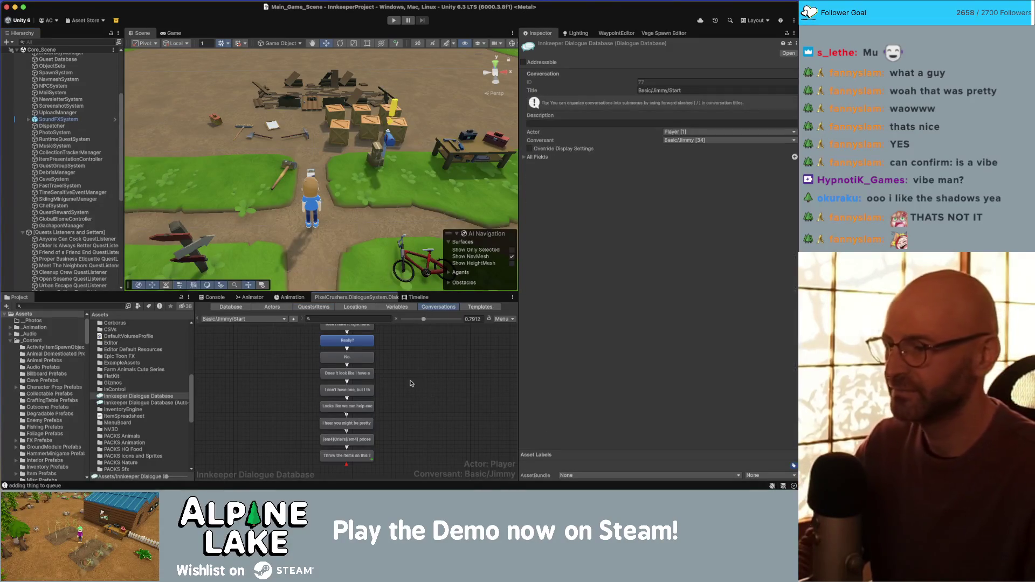
{"action": "left_click_drag", "start_coordinate": [411, 384], "coordinate": [418, 397]}
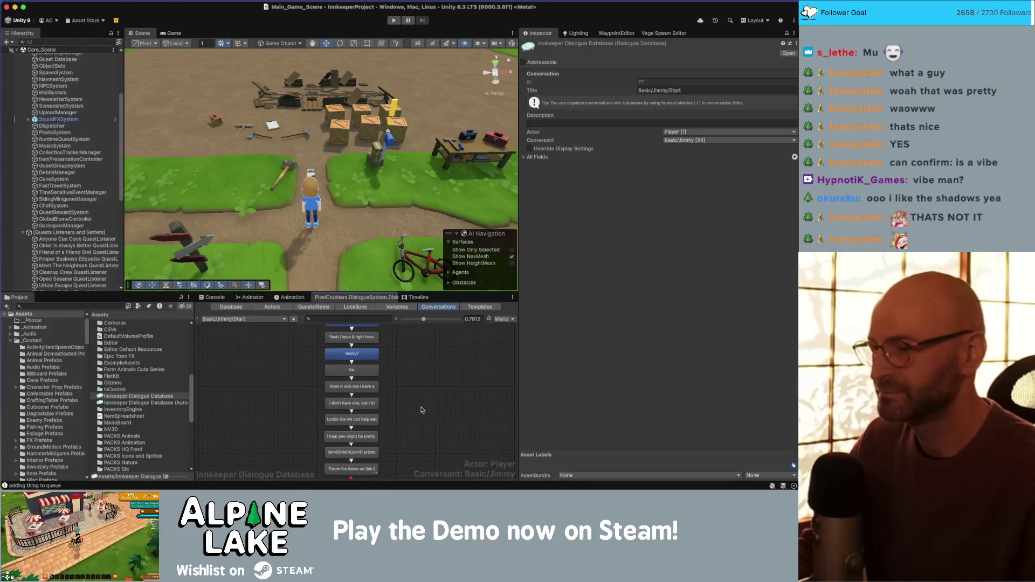
{"action": "scroll", "coordinate": [422, 410], "scroll_direction": "down", "scroll_amount": 2}
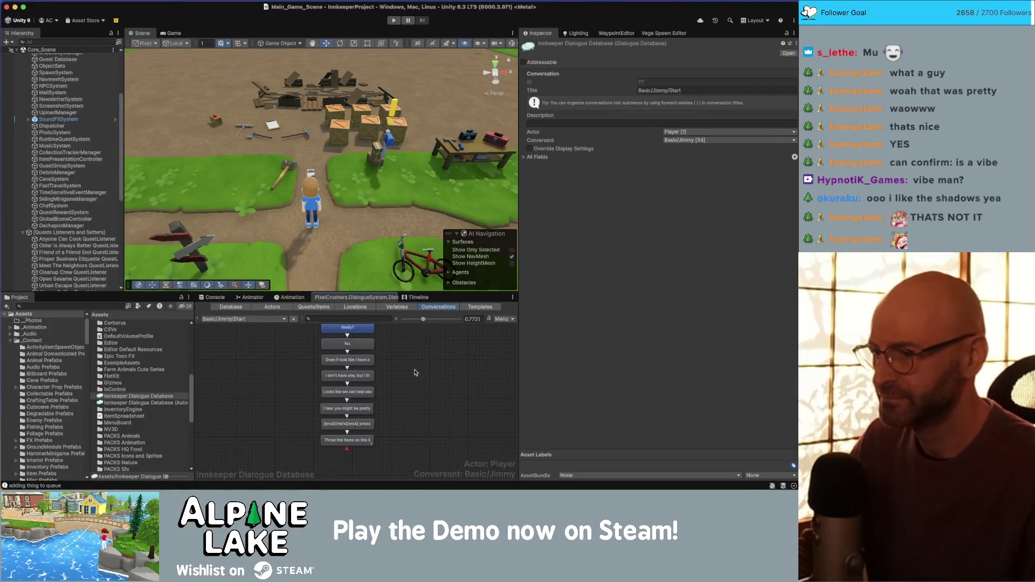
{"action": "scroll", "coordinate": [291, 410], "scroll_direction": "down", "scroll_amount": 5}
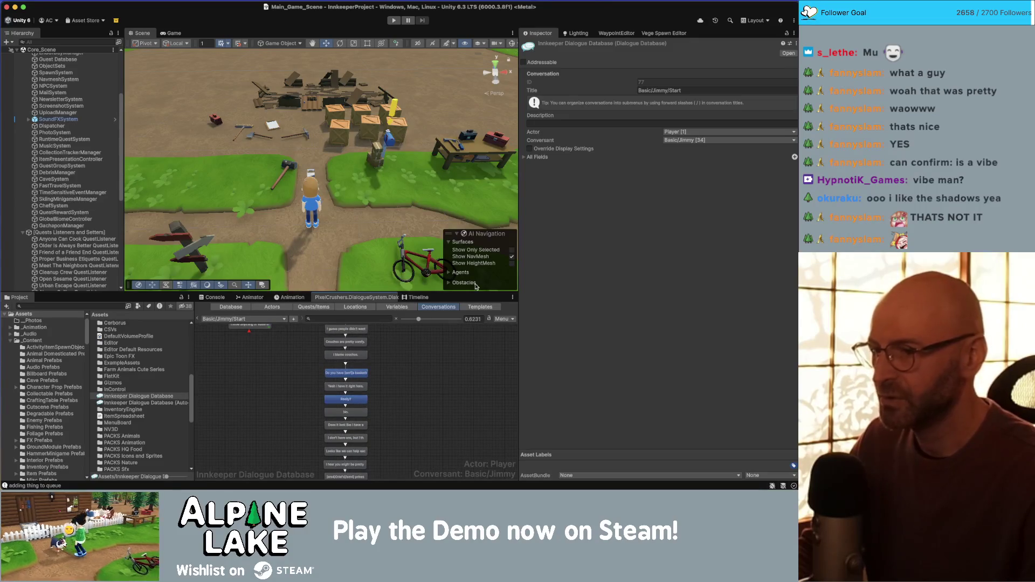
{"action": "left_click_drag", "start_coordinate": [476, 293], "coordinate": [477, 254]}
{"action": "left_click_drag", "start_coordinate": [470, 379], "coordinate": [503, 408]}
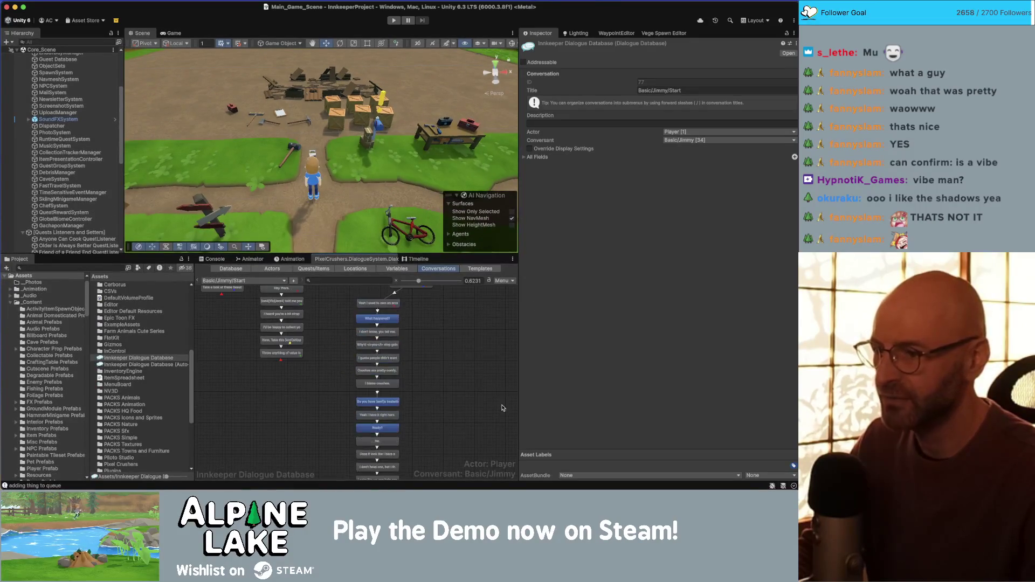
{"action": "scroll", "coordinate": [453, 405], "scroll_direction": "up", "scroll_amount": 3}
{"action": "scroll", "coordinate": [347, 358], "scroll_direction": "down", "scroll_amount": 2}
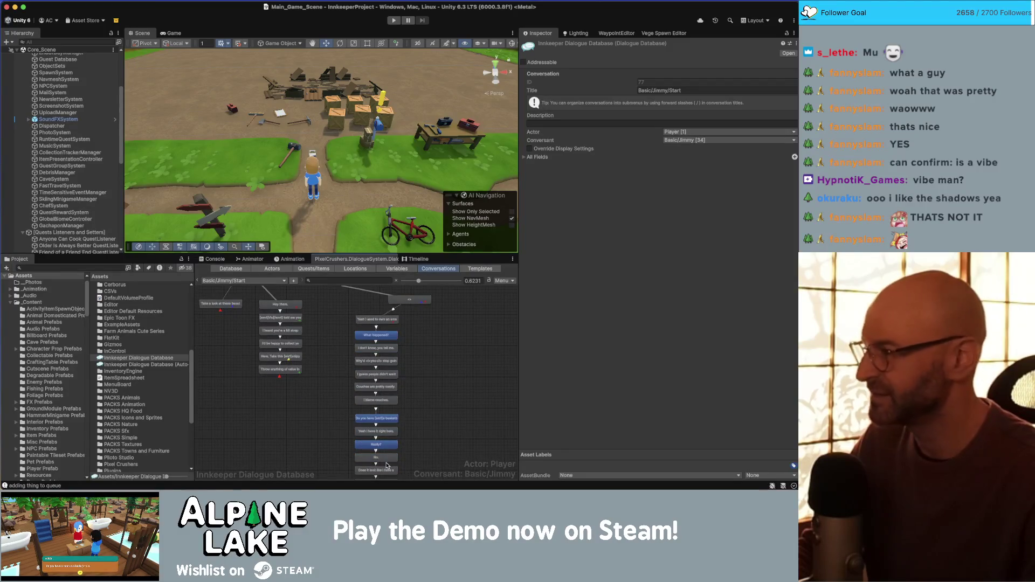
{"action": "scroll", "coordinate": [331, 367], "scroll_direction": "up", "scroll_amount": 2}
{"action": "scroll", "coordinate": [429, 393], "scroll_direction": "down", "scroll_amount": 9}
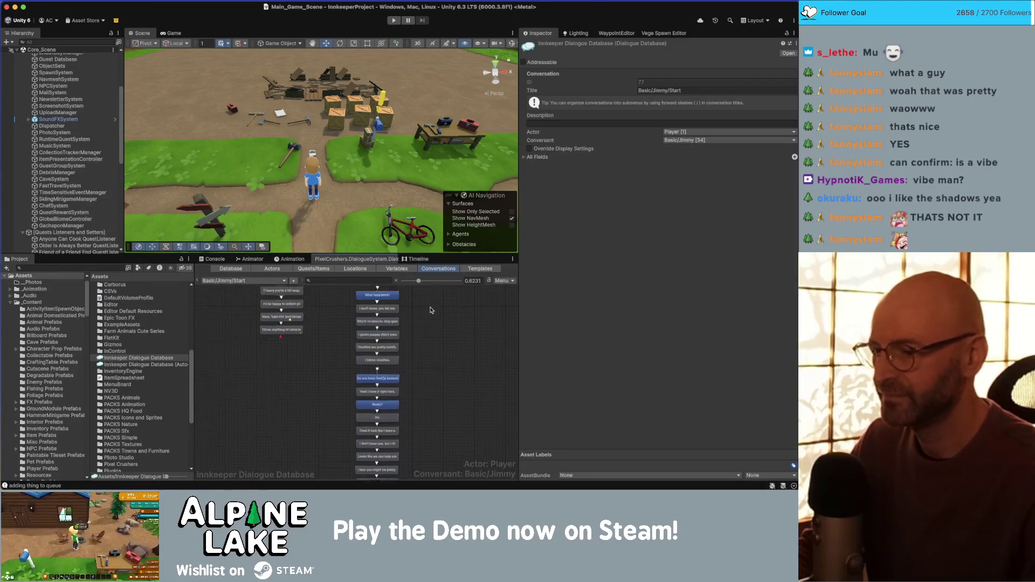
{"action": "left_click", "coordinate": [388, 417]}
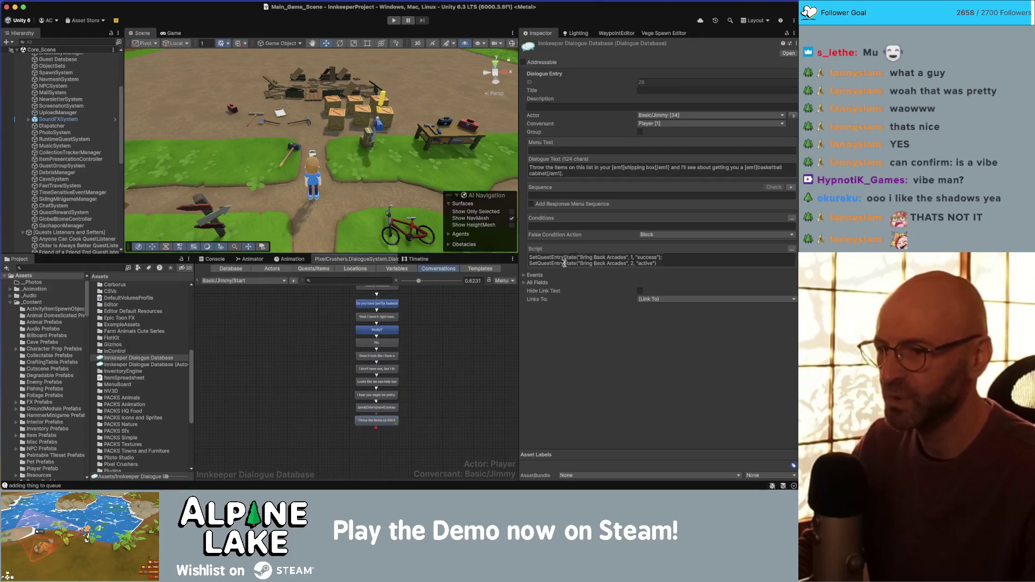
{"action": "left_click", "coordinate": [664, 260]}
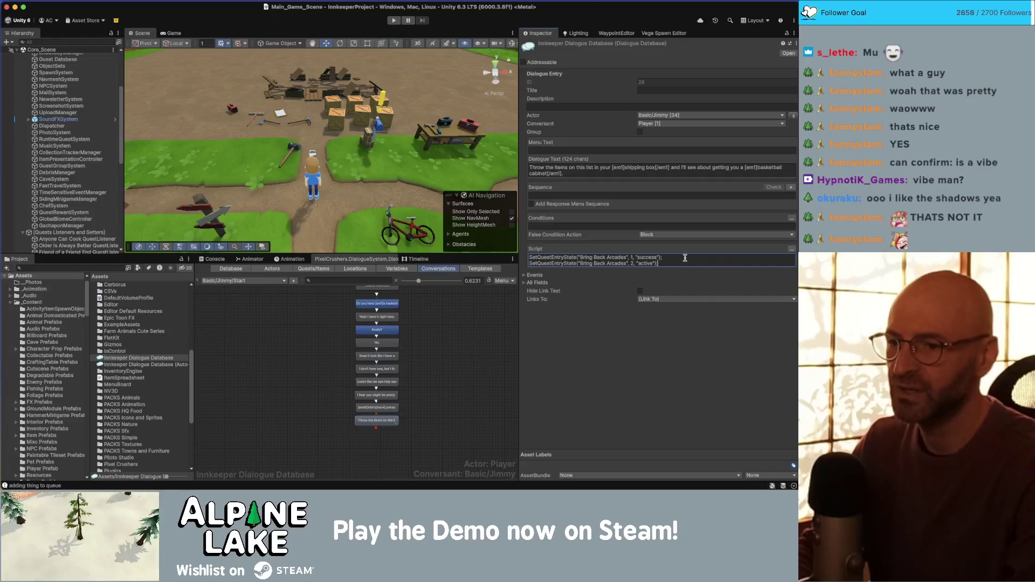
{"action": "key", "text": "shift+Home"}
{"action": "key", "text": "super+c"}
{"action": "key", "text": "End"}
{"action": "key", "text": "Return"}
{"action": "key", "text": "super+v"}
{"action": "key", "text": "Return"}
{"action": "key", "text": "super+v"}
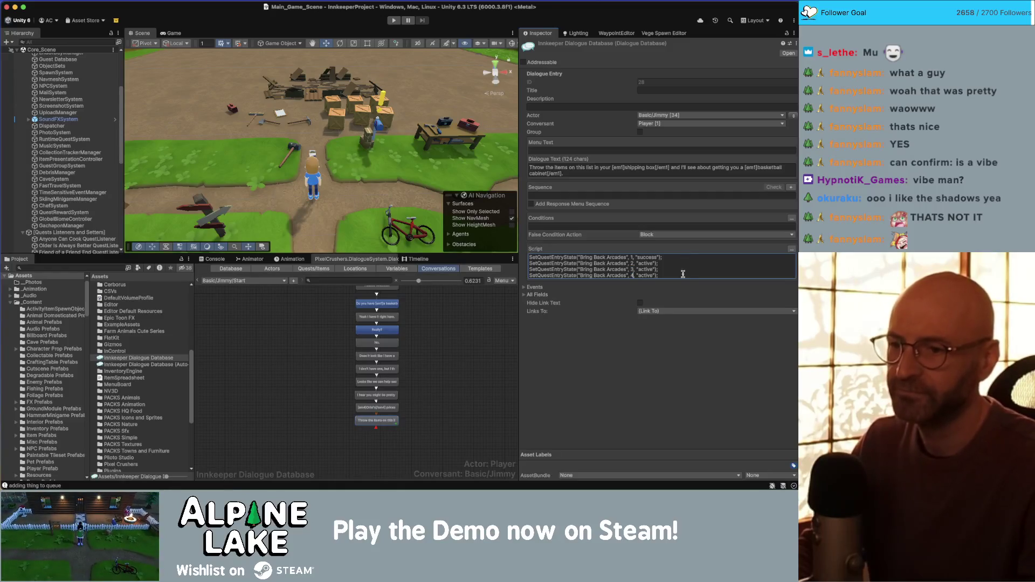
{"action": "left_click", "coordinate": [457, 343]}
{"action": "left_click", "coordinate": [396, 414]}
{"action": "left_click", "coordinate": [429, 375]}
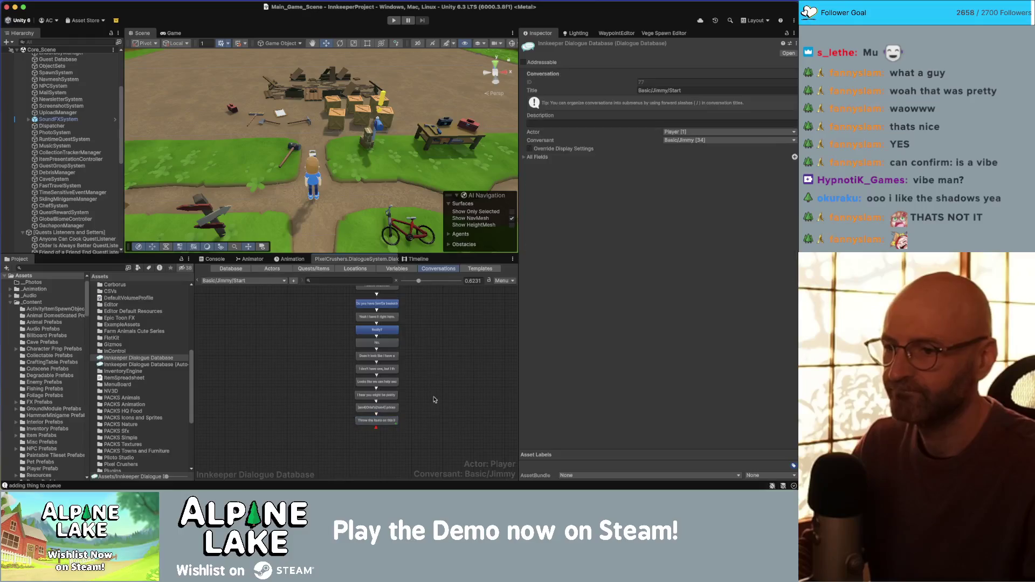
{"action": "scroll", "coordinate": [430, 389], "scroll_direction": "up", "scroll_amount": 3}
{"action": "scroll", "coordinate": [414, 327], "scroll_direction": "up", "scroll_amount": 3}
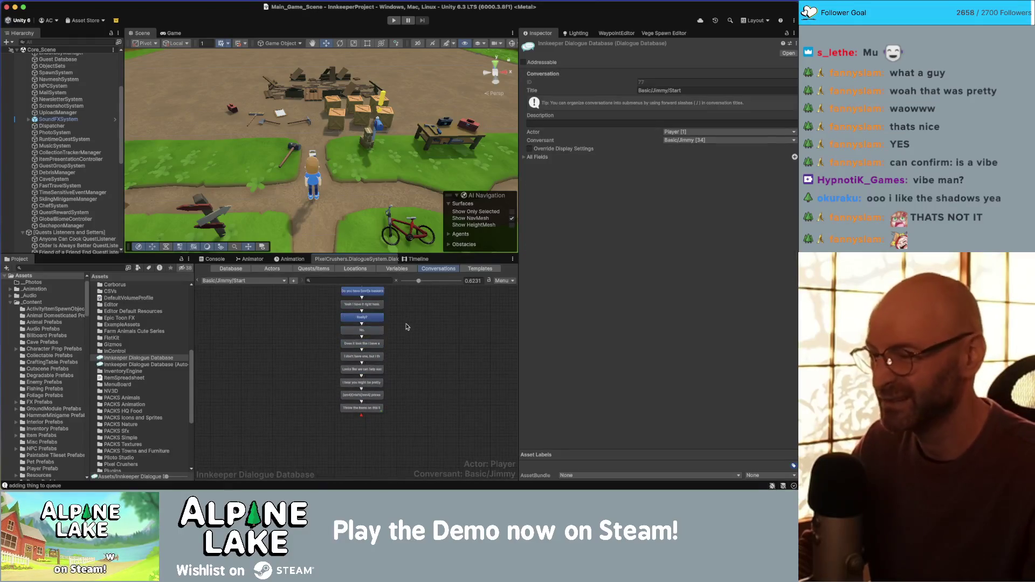
{"action": "scroll", "coordinate": [364, 359], "scroll_direction": "down", "scroll_amount": 2}
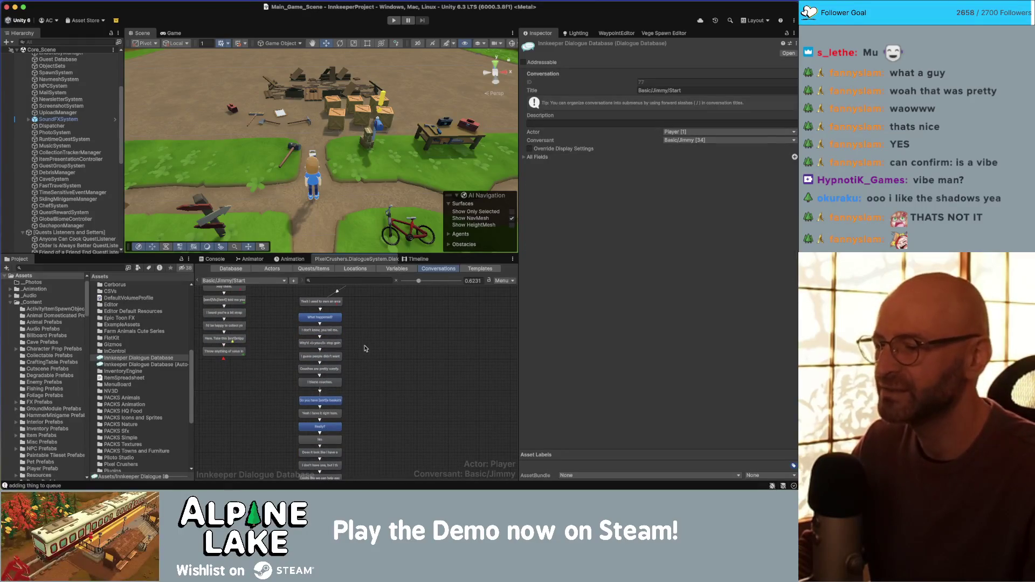
{"action": "scroll", "coordinate": [388, 372], "scroll_direction": "down", "scroll_amount": 4}
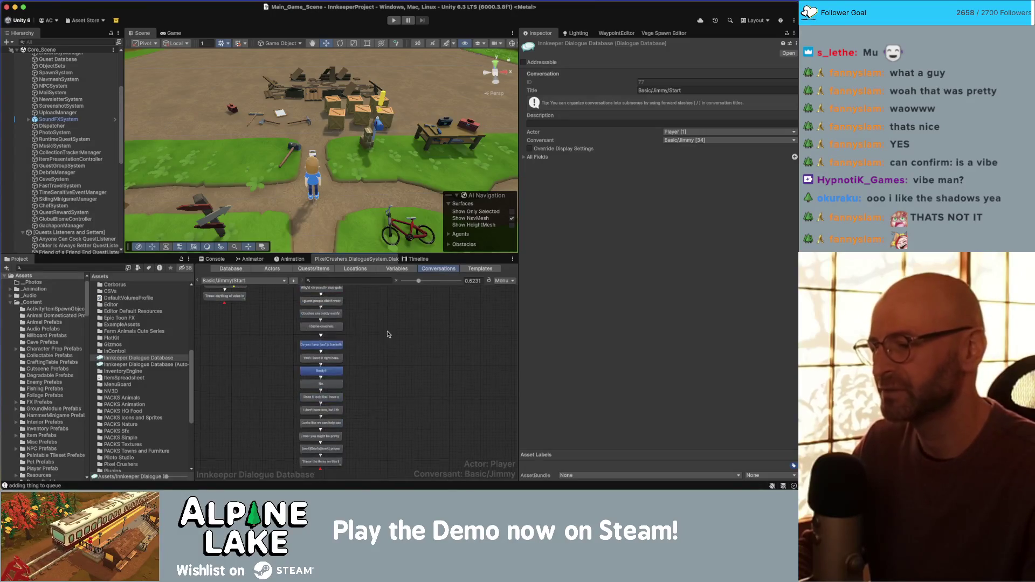
{"action": "left_click", "coordinate": [350, 426]}
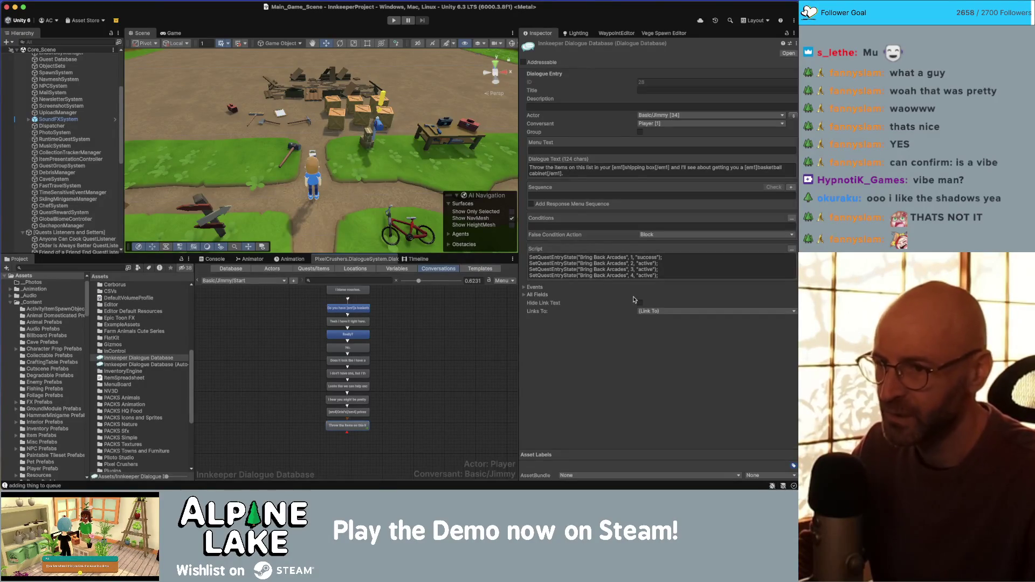
{"action": "left_click_drag", "start_coordinate": [410, 367], "coordinate": [421, 447]}
{"action": "scroll", "coordinate": [417, 415], "scroll_direction": "up", "scroll_amount": 2}
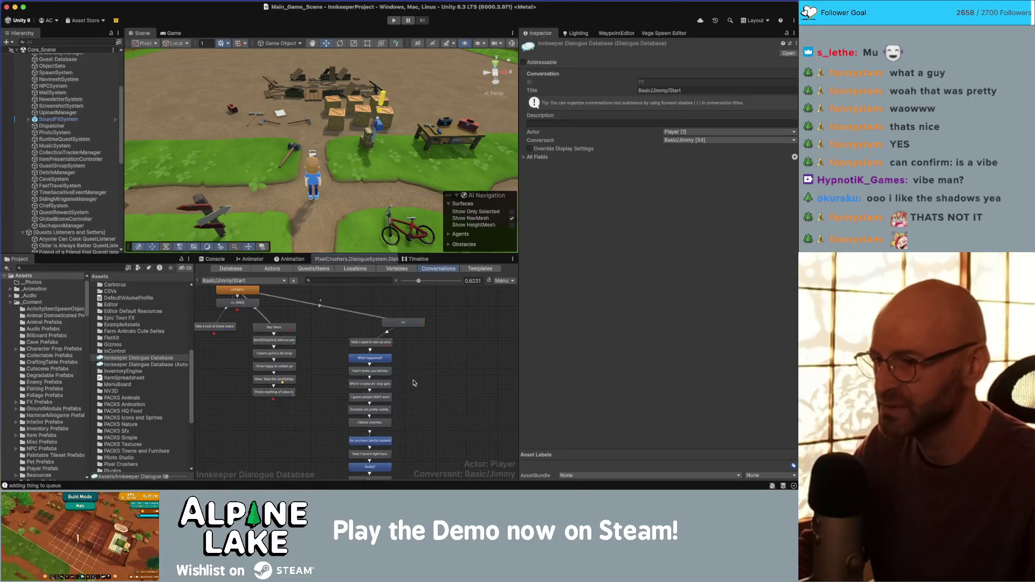
{"action": "scroll", "coordinate": [413, 367], "scroll_direction": "down", "scroll_amount": 5}
{"action": "left_click", "coordinate": [376, 390]}
{"action": "left_click", "coordinate": [413, 347]}
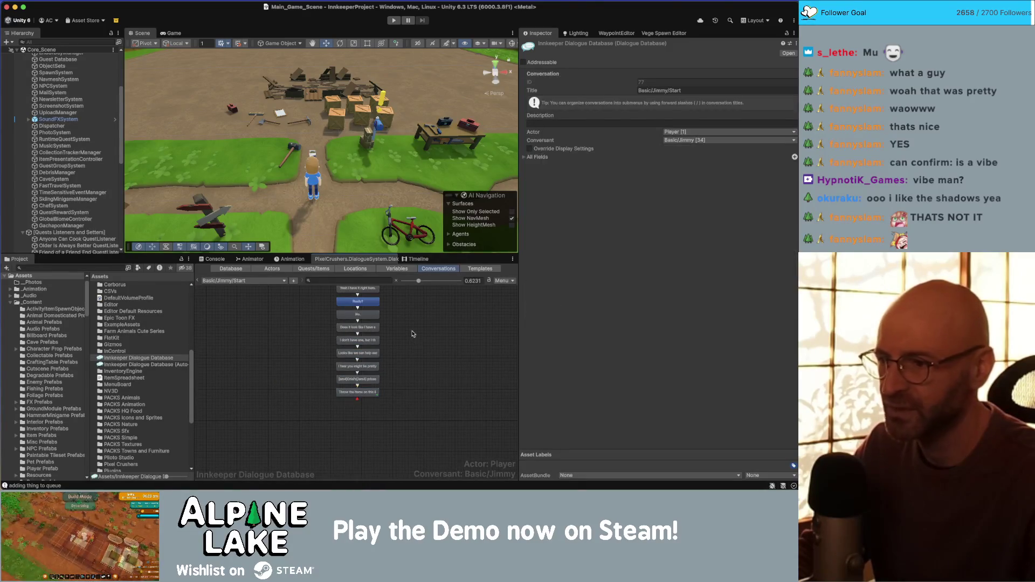
{"action": "scroll", "coordinate": [430, 382], "scroll_direction": "up", "scroll_amount": 6}
{"action": "left_click", "coordinate": [382, 353]}
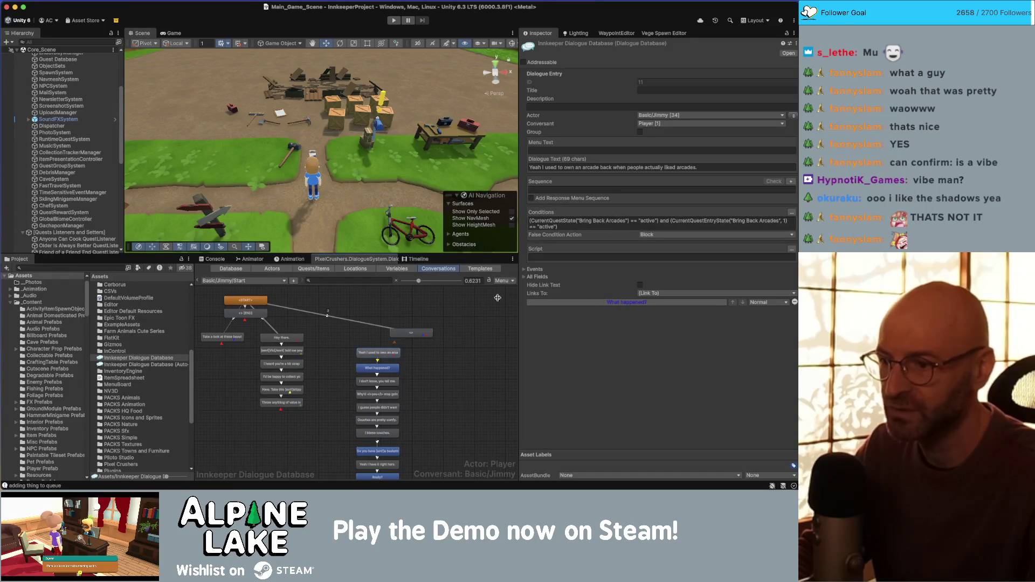
{"action": "left_click", "coordinate": [421, 334]}
{"action": "left_click", "coordinate": [378, 352]}
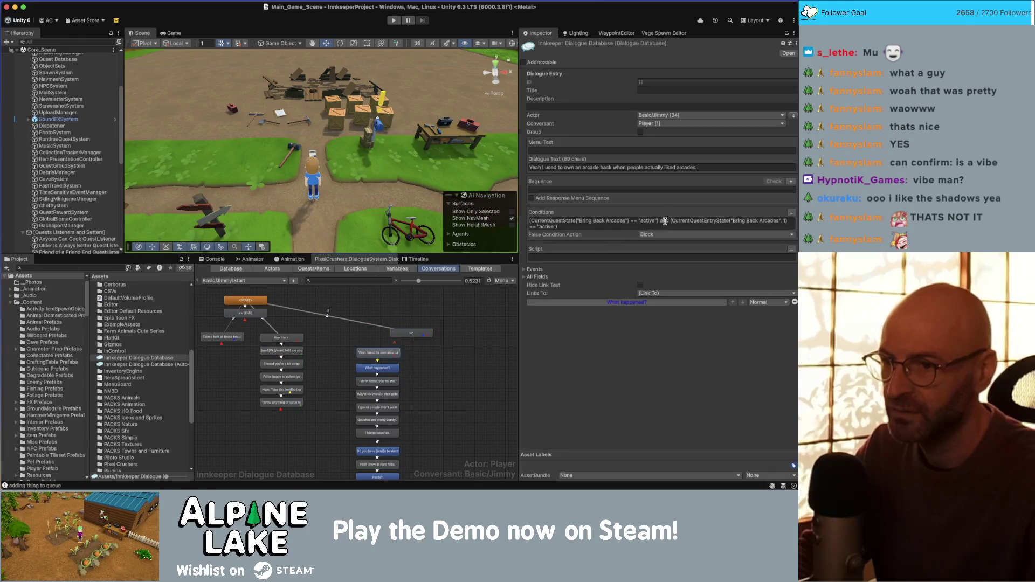
{"action": "left_click", "coordinate": [427, 349]}
{"action": "left_click_drag", "start_coordinate": [419, 358], "coordinate": [402, 354]}
{"action": "scroll", "coordinate": [402, 354], "scroll_direction": "up", "scroll_amount": 2}
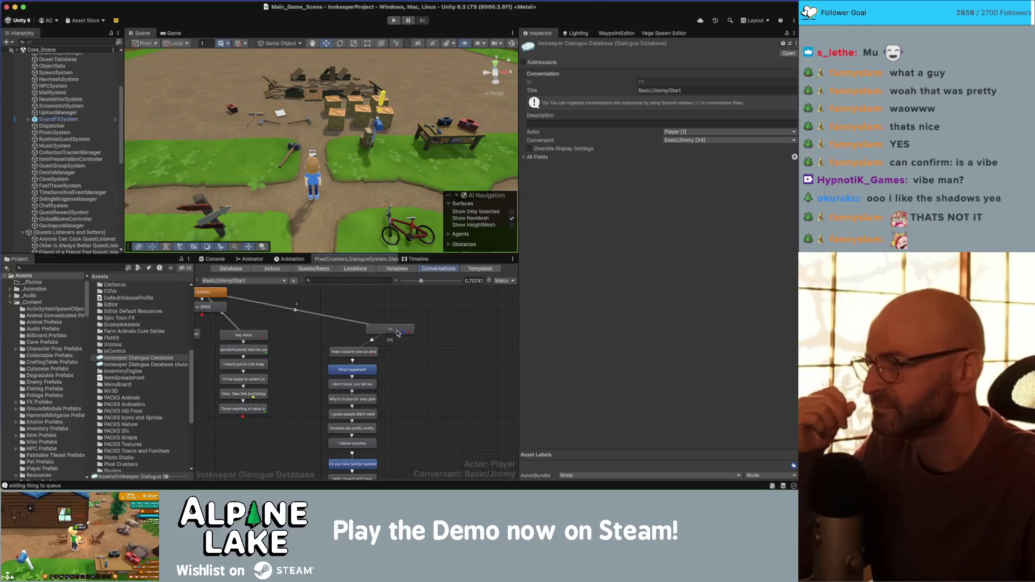
Add a new [END] child node under the arcade condition '<>' node
{"action": "left_click", "coordinate": [397, 333]}
{"action": "right_click", "coordinate": [399, 335]}
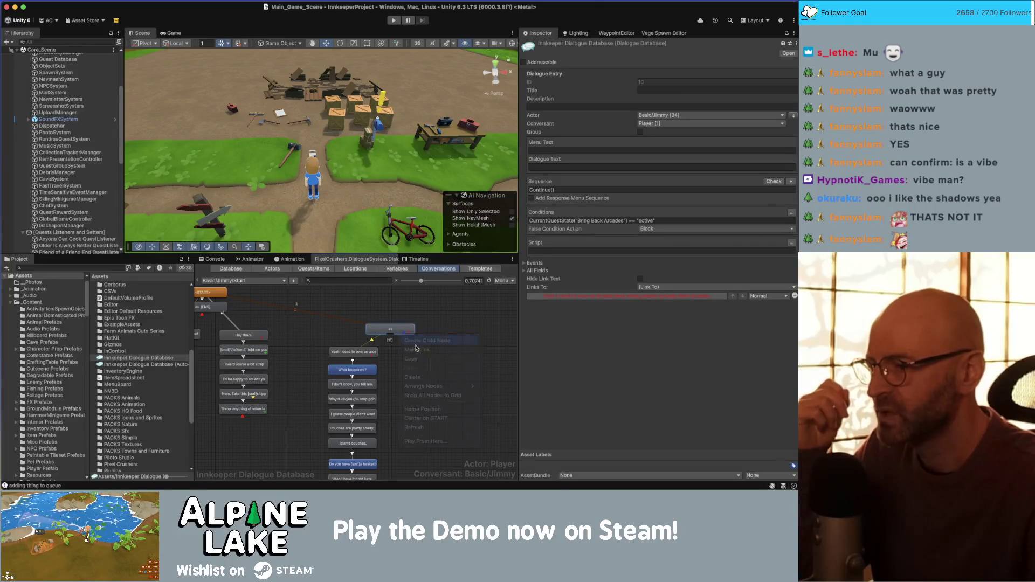
{"action": "left_click", "coordinate": [415, 345]}
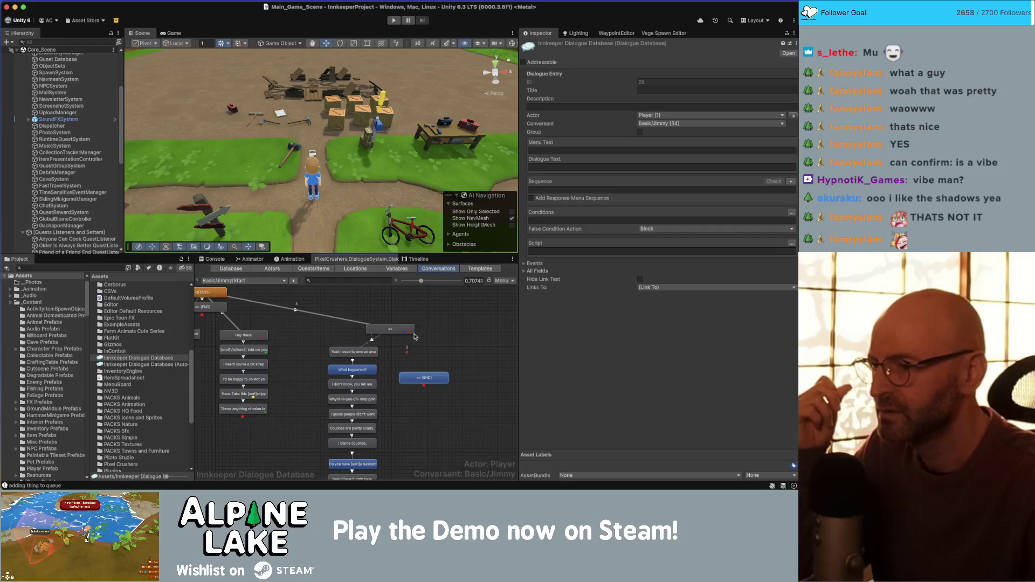
{"action": "left_click", "coordinate": [429, 356]}
{"action": "left_click", "coordinate": [426, 377]}
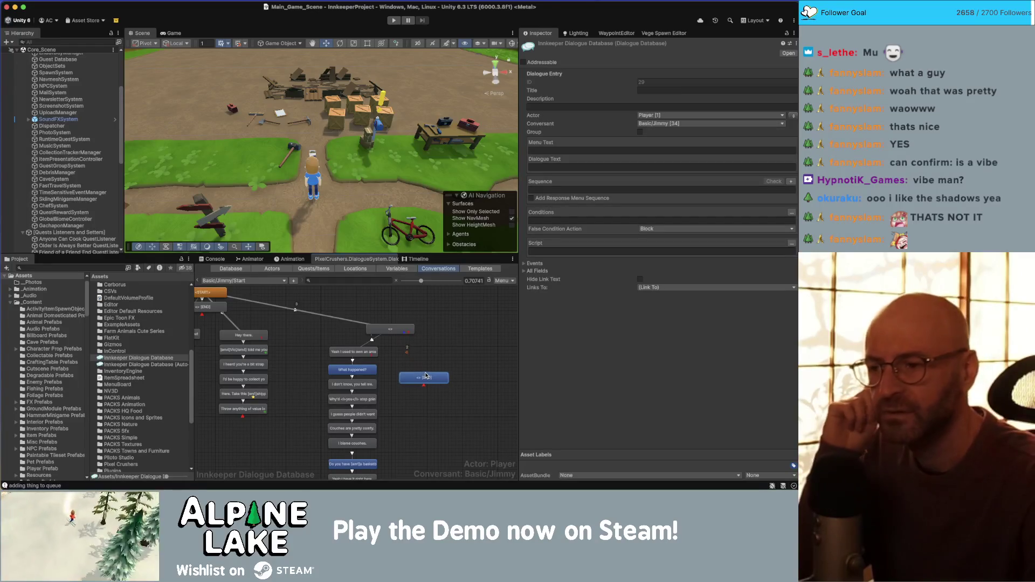
Delete the stray extra [END] node and move the new one beside the condition node
{"action": "left_click_drag", "start_coordinate": [329, 324], "coordinate": [379, 324]}
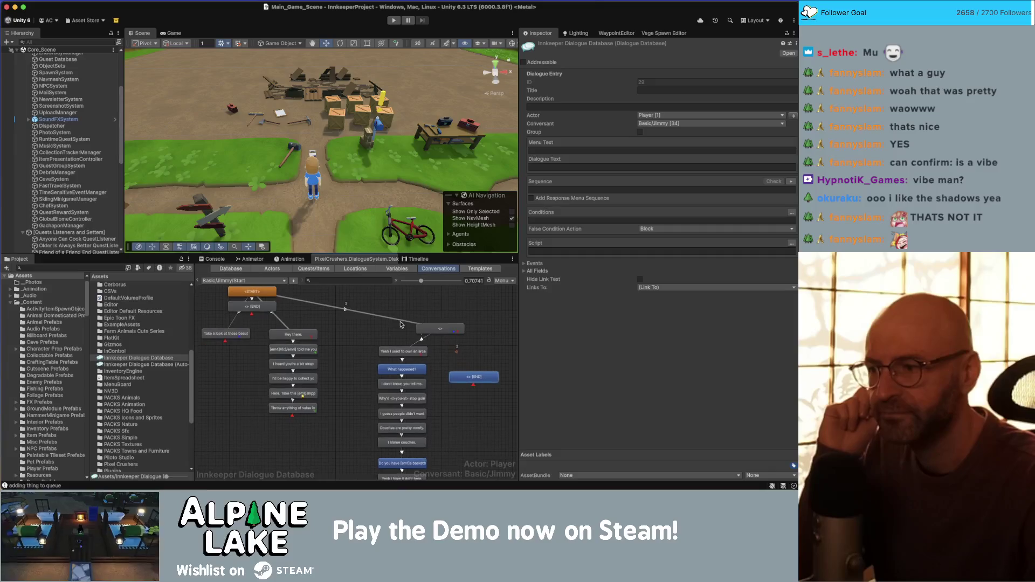
{"action": "mouse_move", "coordinate": [275, 311]}
{"action": "left_mouse_down"}
{"action": "mouse_move", "coordinate": [327, 320]}
{"action": "mouse_move", "coordinate": [458, 311]}
{"action": "left_mouse_up"}
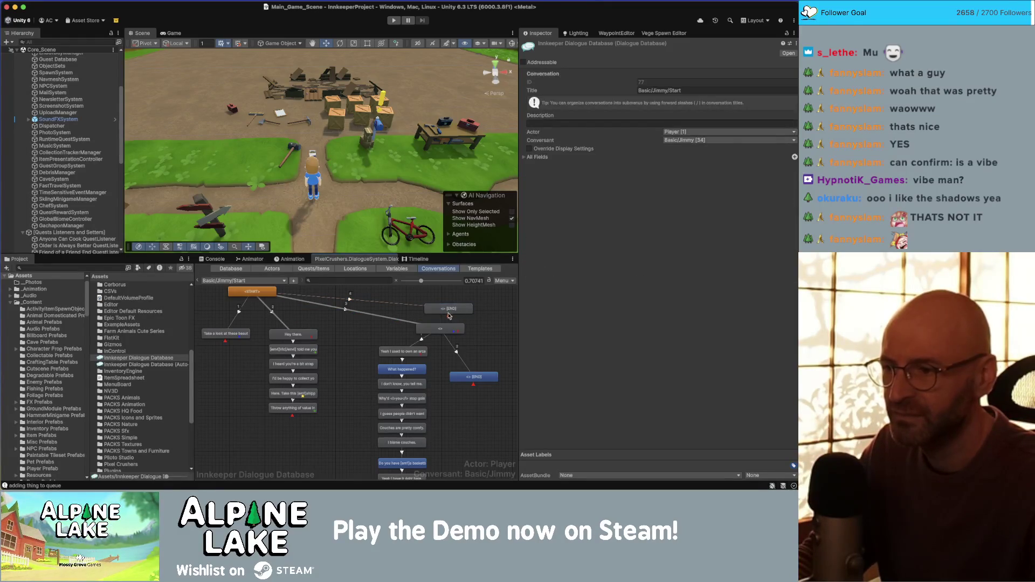
{"action": "key", "text": "Delete"}
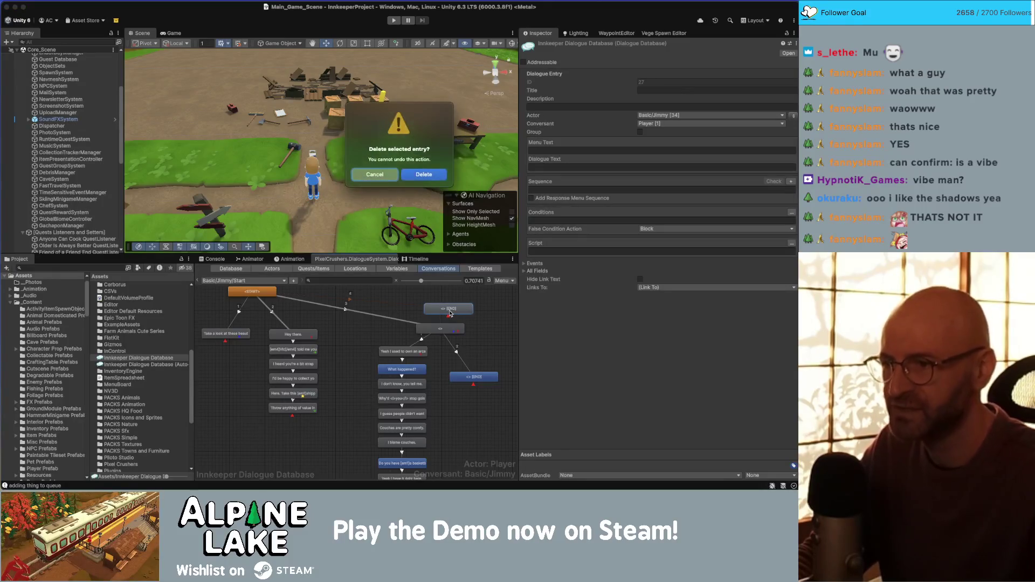
{"action": "left_click", "coordinate": [430, 189]}
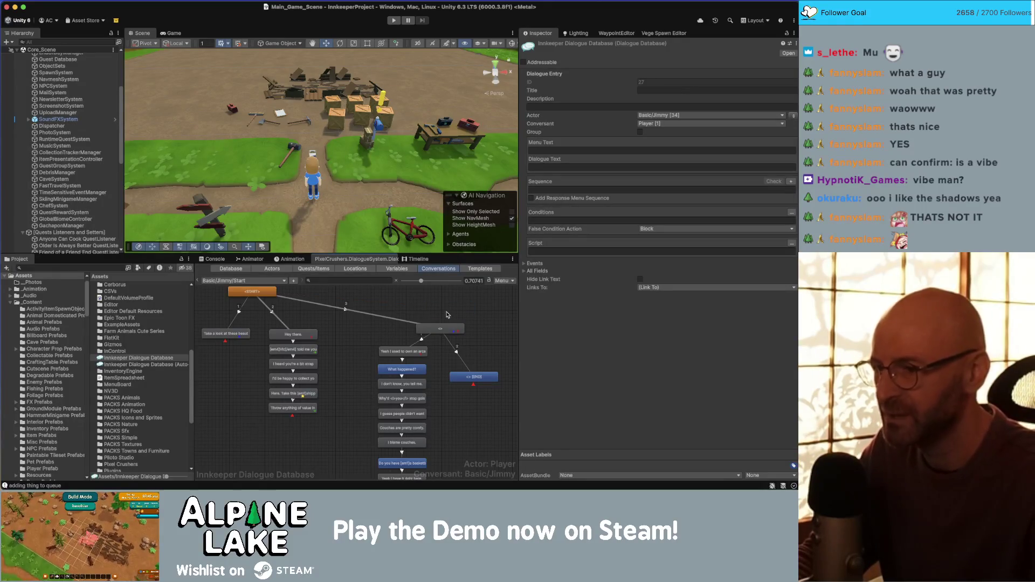
{"action": "left_click", "coordinate": [451, 310]}
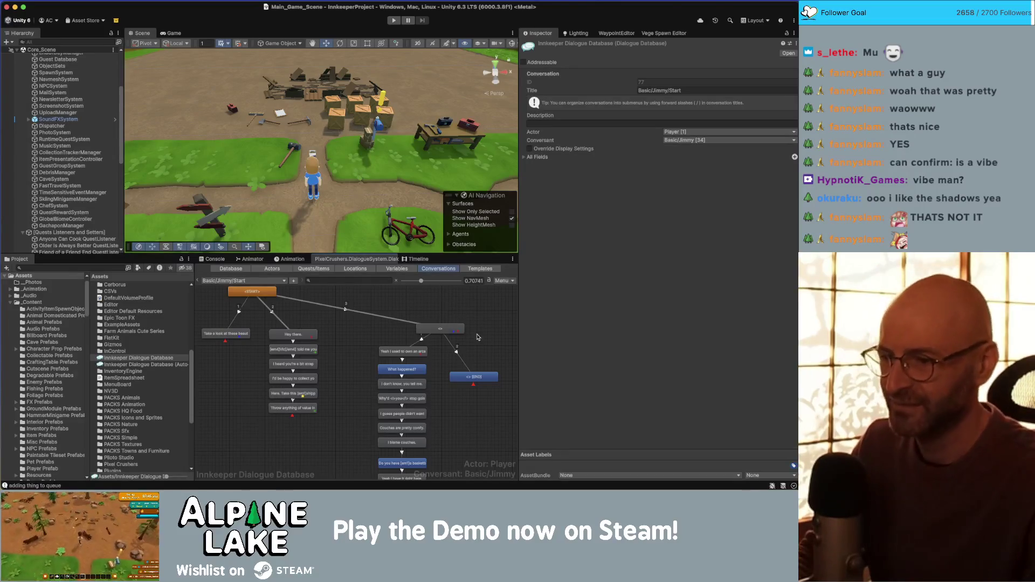
{"action": "mouse_move", "coordinate": [473, 376]}
{"action": "left_mouse_down"}
{"action": "mouse_move", "coordinate": [469, 351]}
{"action": "mouse_move", "coordinate": [434, 352]}
{"action": "mouse_move", "coordinate": [430, 373]}
{"action": "left_mouse_up"}
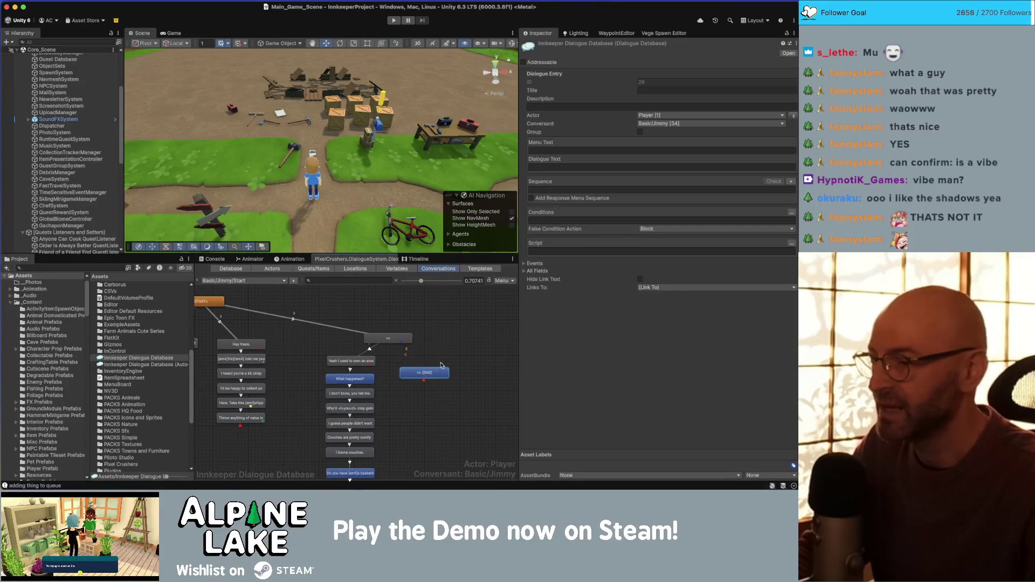
{"action": "left_click", "coordinate": [544, 167]}
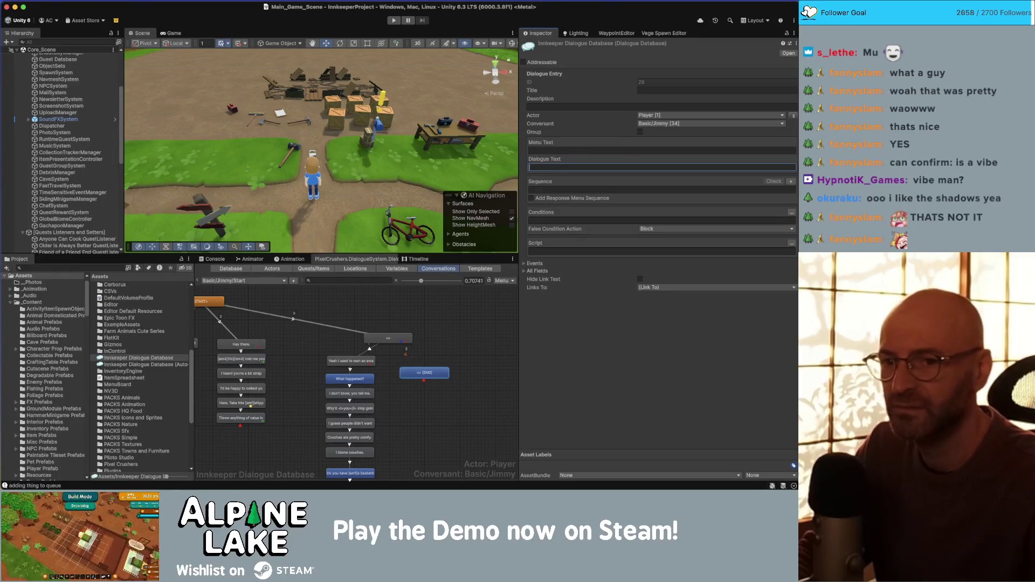
Delete the [END] node under the arcade condition node, confirming the removal
{"action": "key", "text": "super+Tab"}
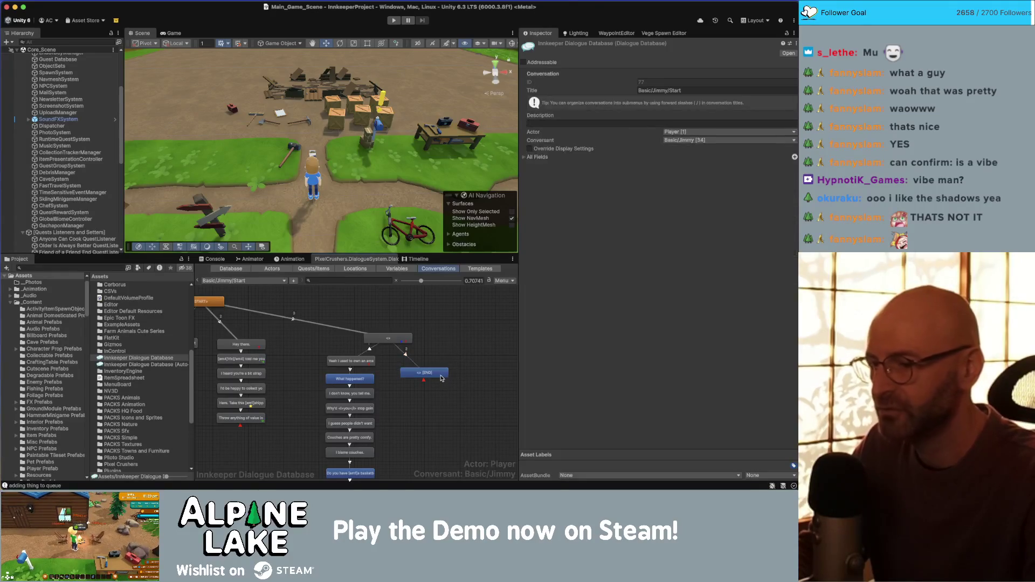
{"action": "key", "text": "Delete"}
{"action": "key", "text": "Return"}
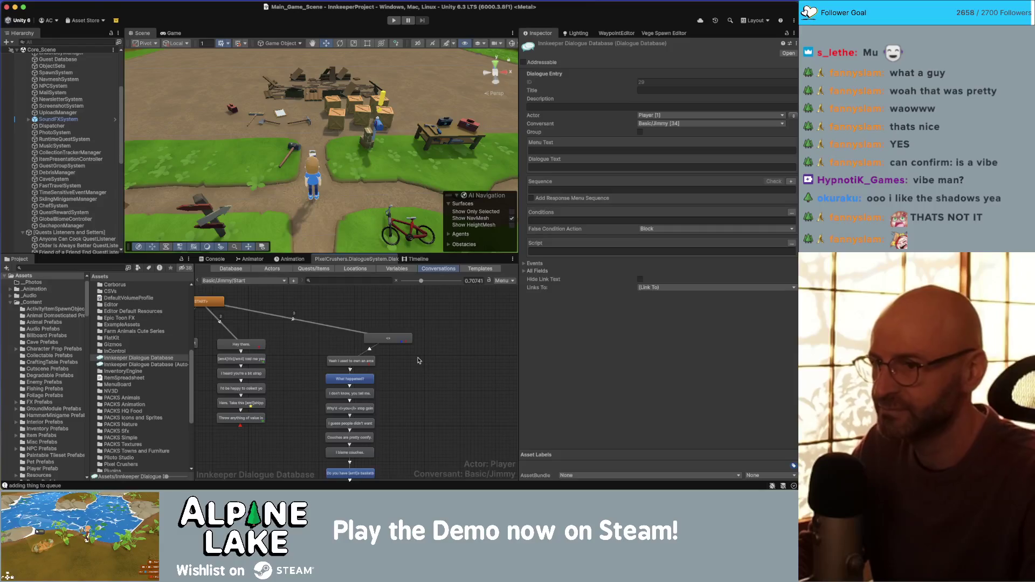
{"action": "left_click", "coordinate": [409, 353]}
{"action": "left_click_drag", "start_coordinate": [387, 339], "coordinate": [385, 335]}
{"action": "left_click", "coordinate": [383, 315]}
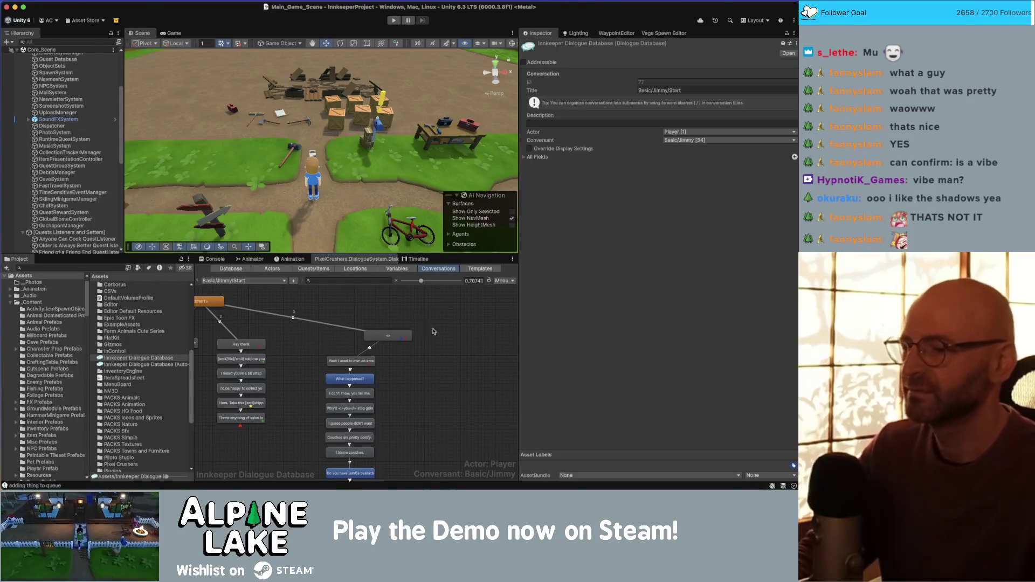
{"action": "left_click", "coordinate": [390, 336]}
Create a new child node under the arcade condition node and place it to the right
{"action": "left_click", "coordinate": [369, 315]}
{"action": "scroll", "coordinate": [272, 321], "scroll_direction": "left", "scroll_amount": 3}
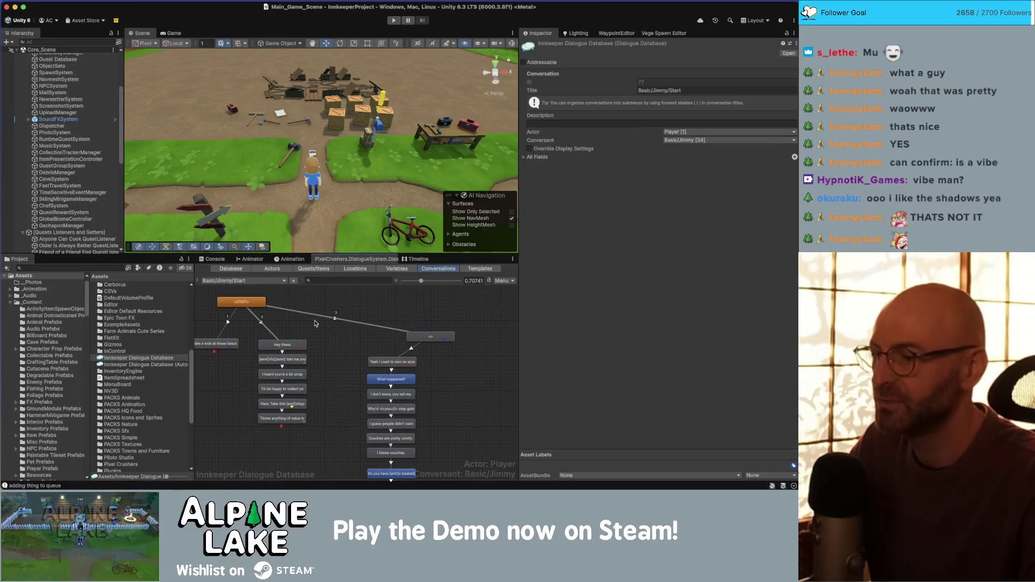
{"action": "left_click_drag", "start_coordinate": [249, 303], "coordinate": [255, 303]}
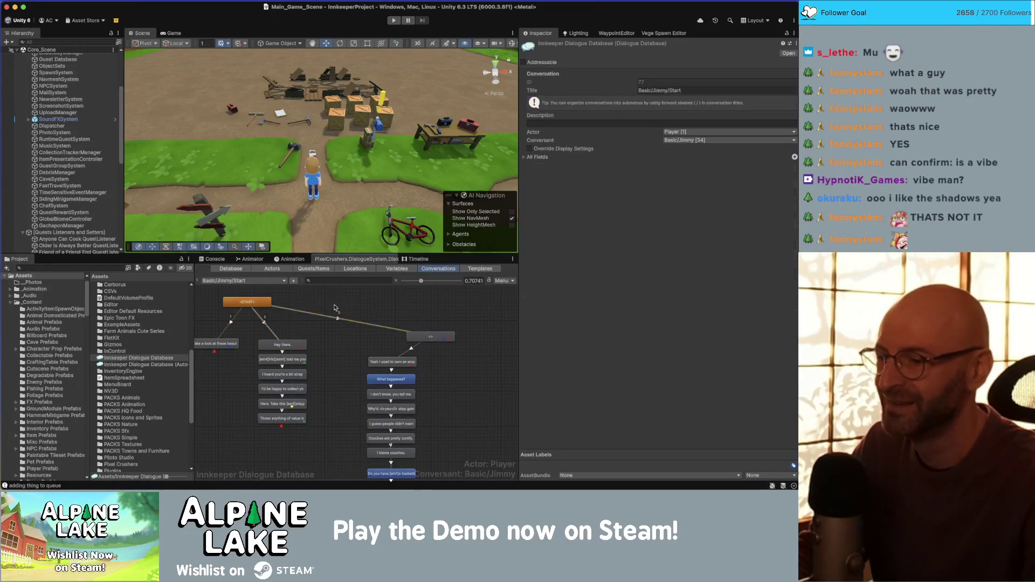
{"action": "left_click", "coordinate": [434, 338]}
{"action": "right_click", "coordinate": [434, 338]}
{"action": "left_click", "coordinate": [446, 345]}
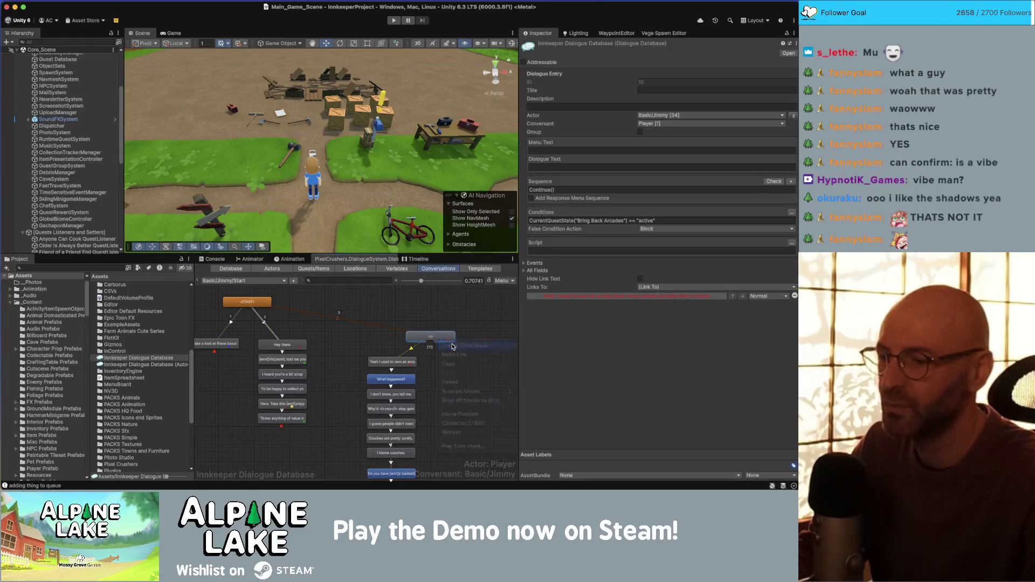
{"action": "left_click_drag", "start_coordinate": [444, 356], "coordinate": [478, 370]}
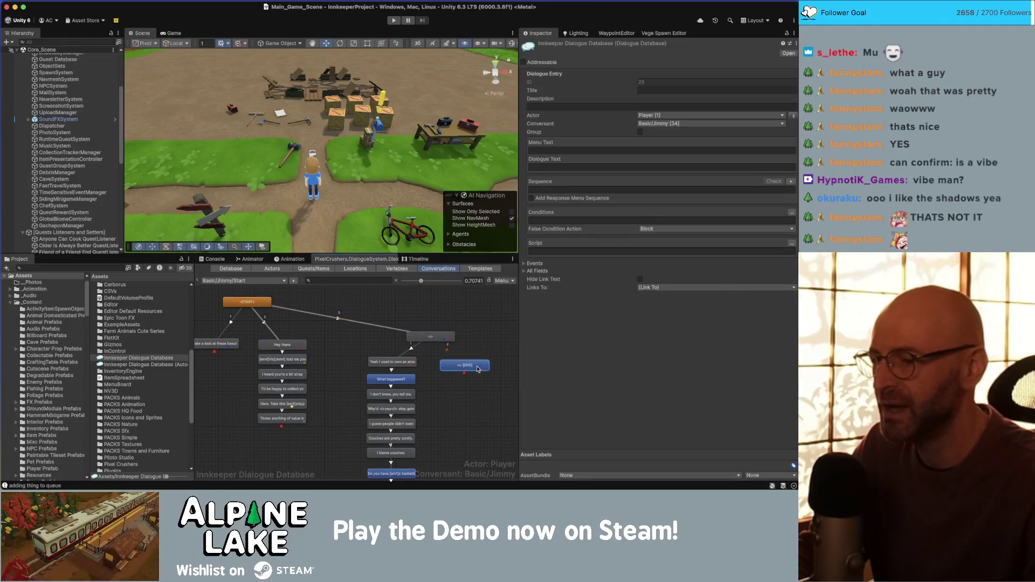
{"action": "left_click", "coordinate": [466, 324]}
{"action": "left_click", "coordinate": [452, 363]}
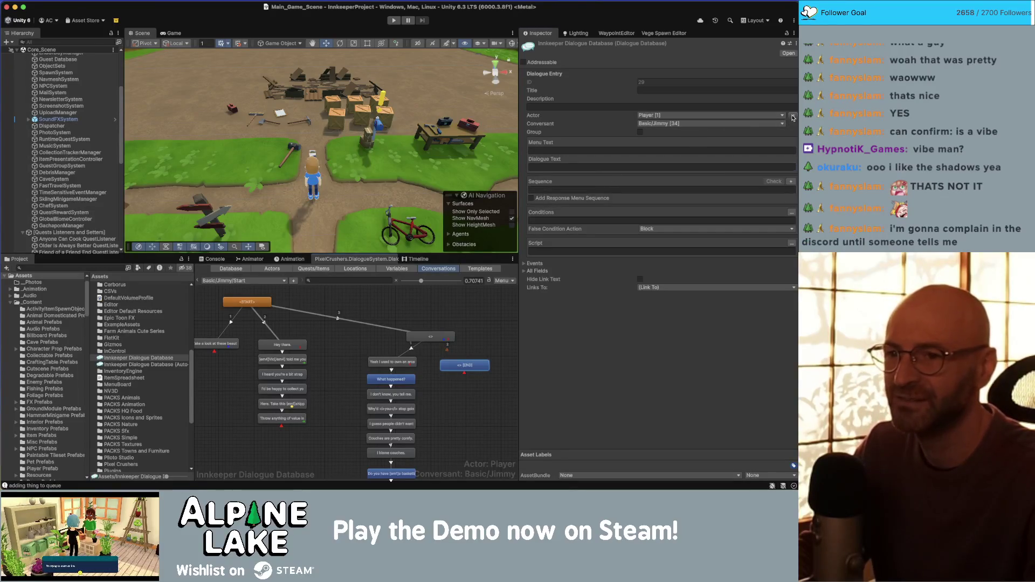
Make Jimmy the speaker of the new entry and add a Quest condition row
{"action": "left_click", "coordinate": [792, 117]}
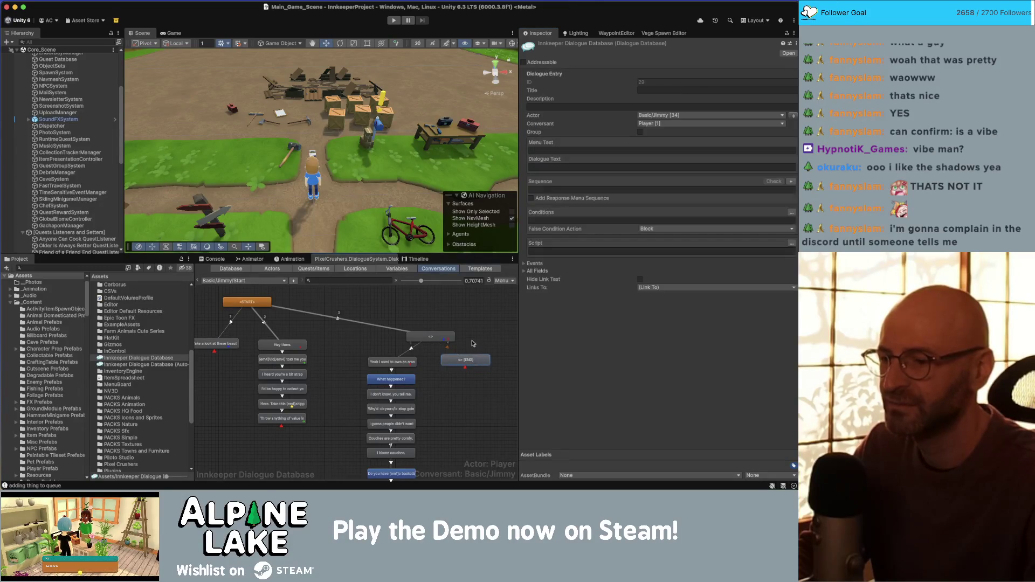
{"action": "scroll", "coordinate": [472, 344], "scroll_direction": "down", "scroll_amount": 1}
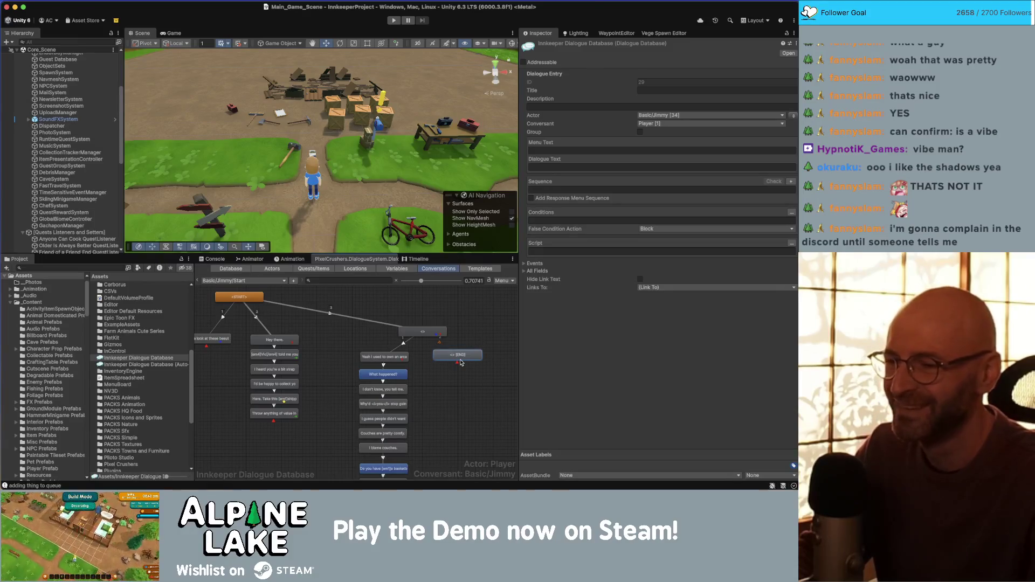
{"action": "left_click_drag", "start_coordinate": [471, 335], "coordinate": [420, 335]}
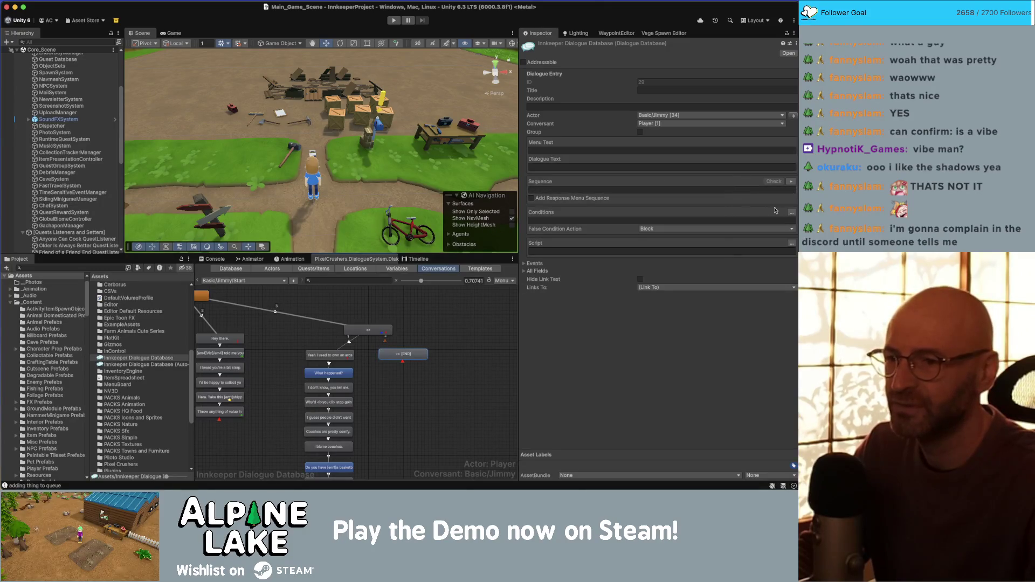
{"action": "left_click", "coordinate": [792, 212]}
{"action": "left_click", "coordinate": [539, 222]}
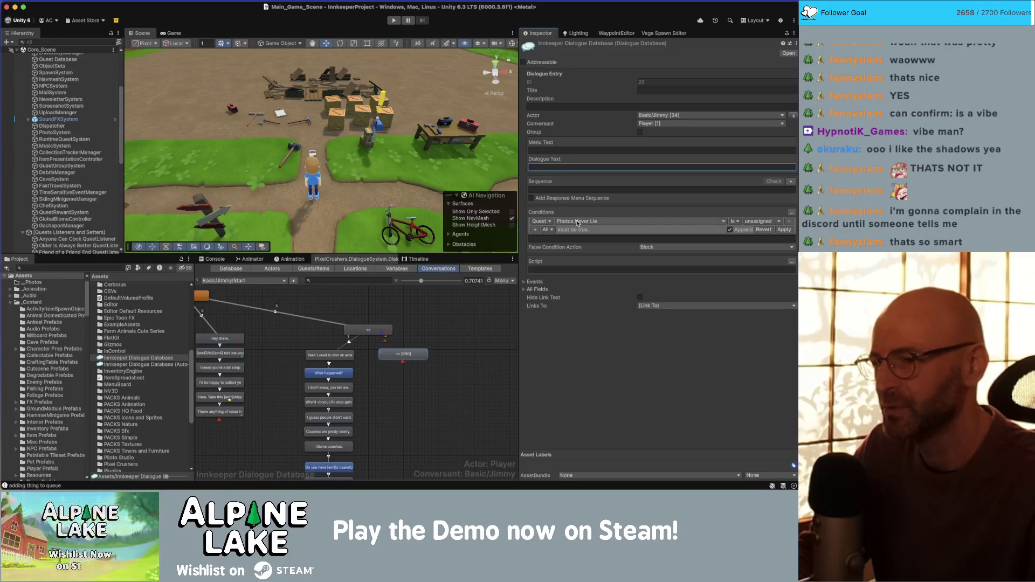
Set the entry's condition to Quest Entry: Bring Back Arcades entry 5 is active, and apply it
{"action": "left_click", "coordinate": [578, 223]}
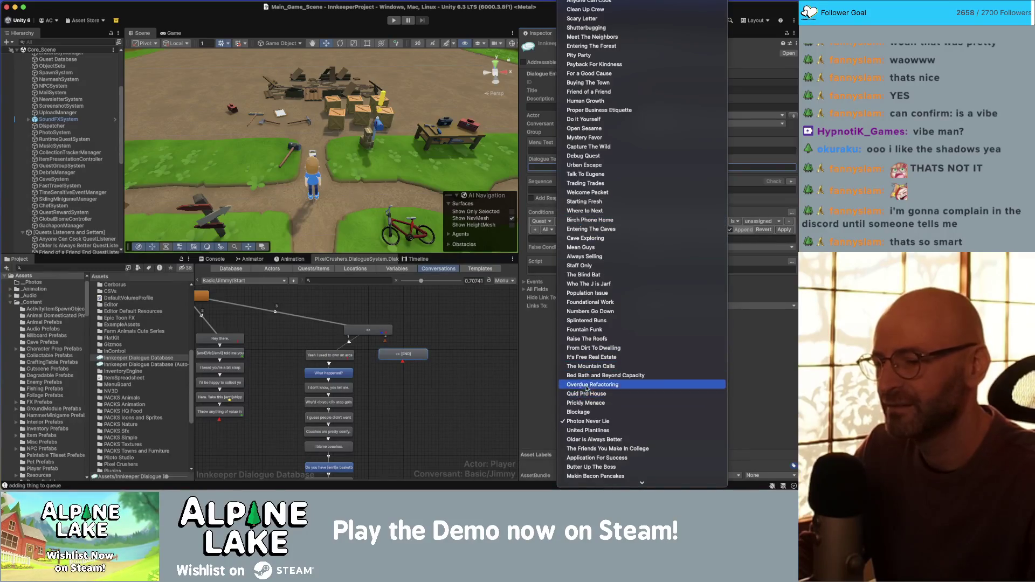
{"action": "scroll", "coordinate": [593, 459], "scroll_direction": "down", "scroll_amount": 1}
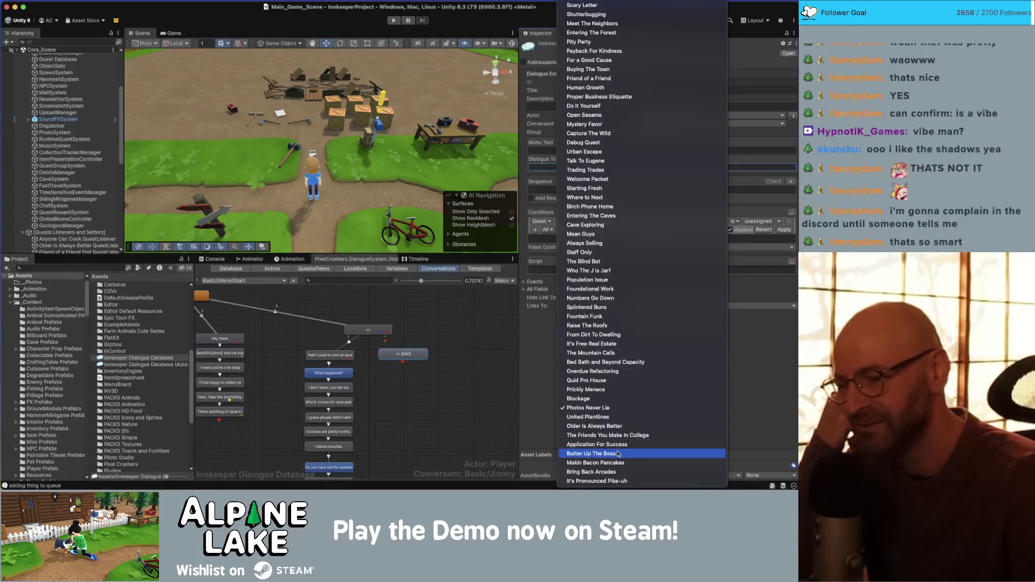
{"action": "left_click", "coordinate": [614, 472]}
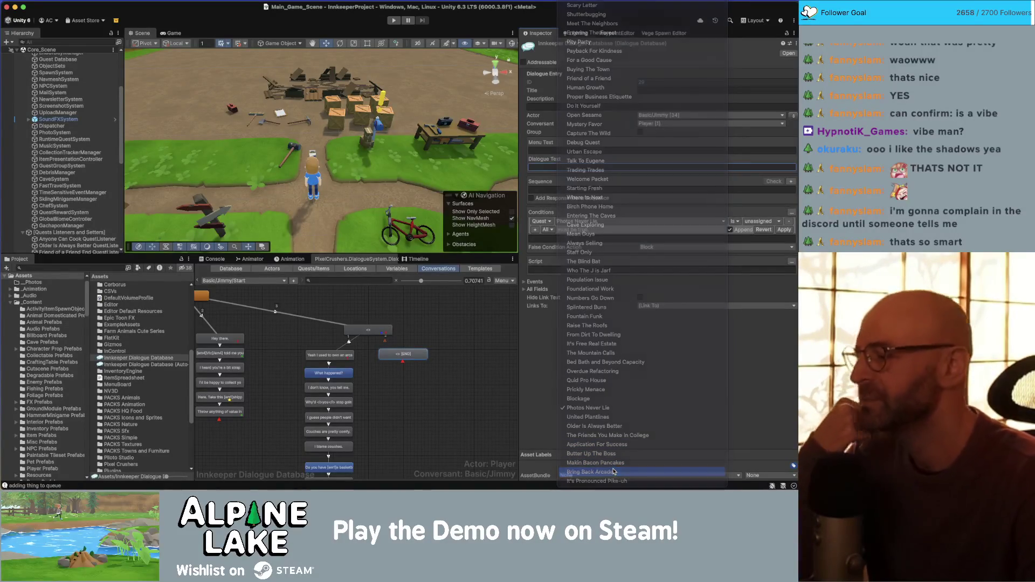
{"action": "left_click", "coordinate": [547, 222]}
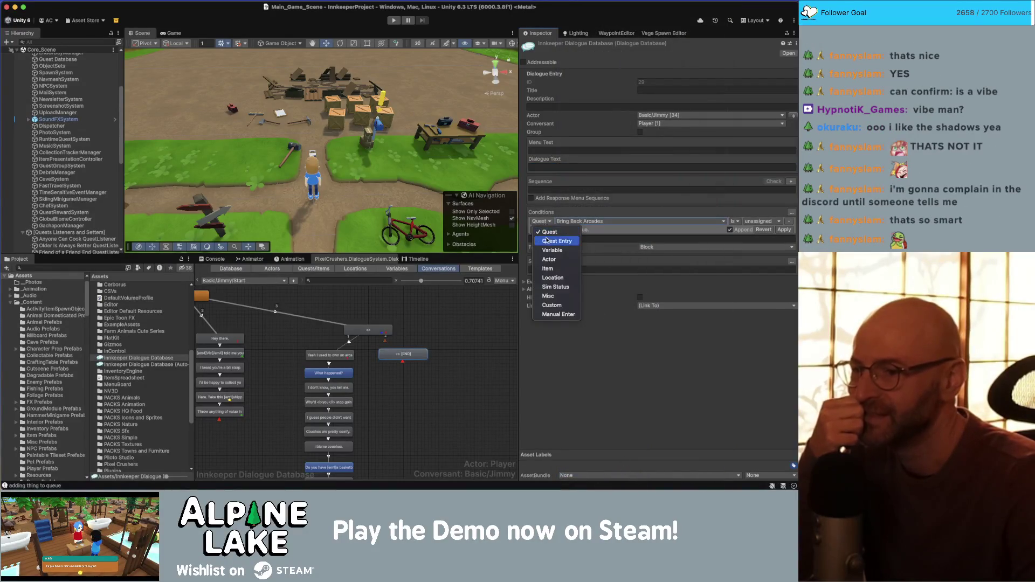
{"action": "left_click", "coordinate": [547, 241]}
{"action": "left_click", "coordinate": [572, 222]}
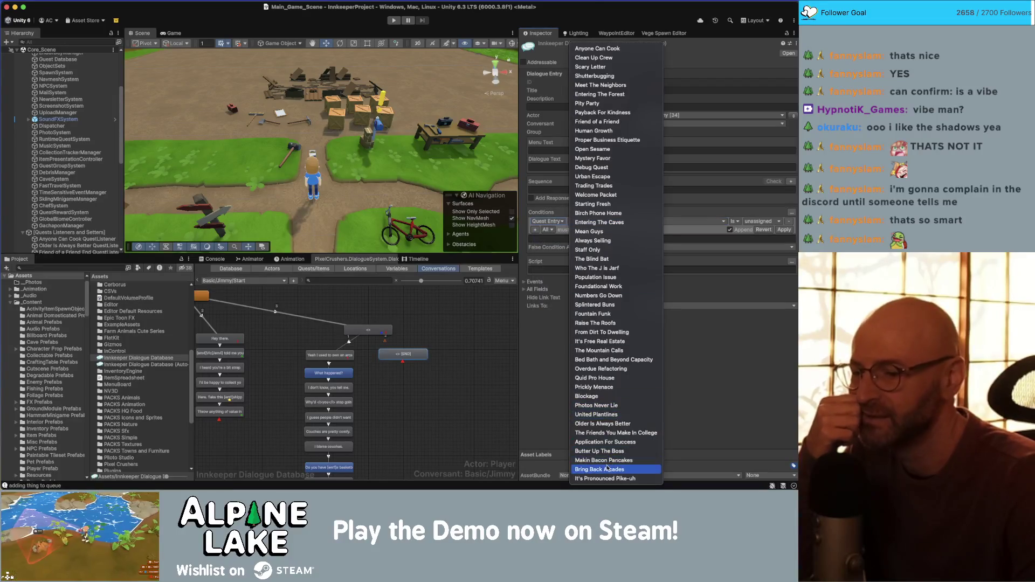
{"action": "left_click", "coordinate": [598, 470]}
{"action": "left_click", "coordinate": [652, 221]}
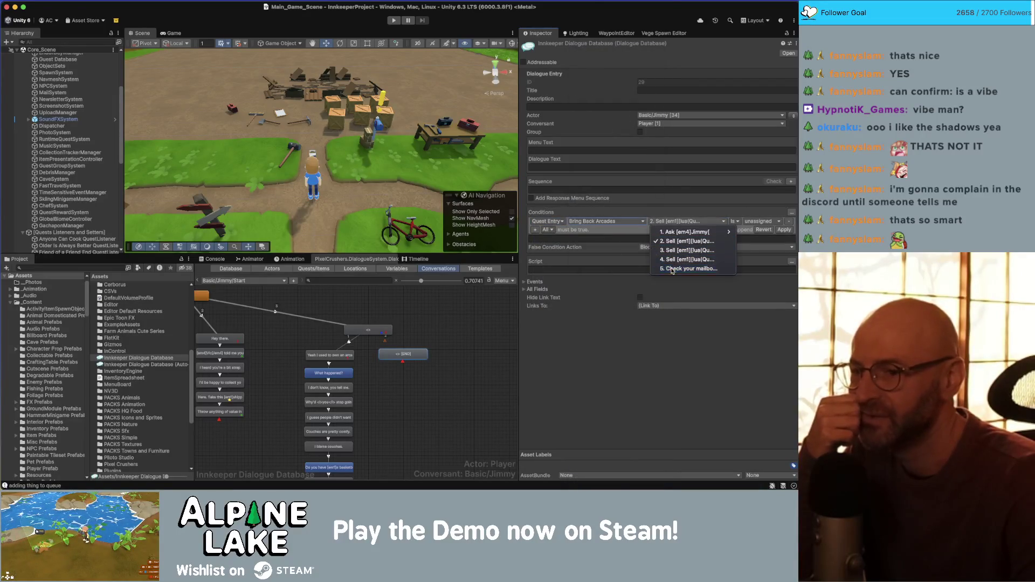
{"action": "left_click", "coordinate": [734, 231]}
{"action": "left_click", "coordinate": [760, 222]}
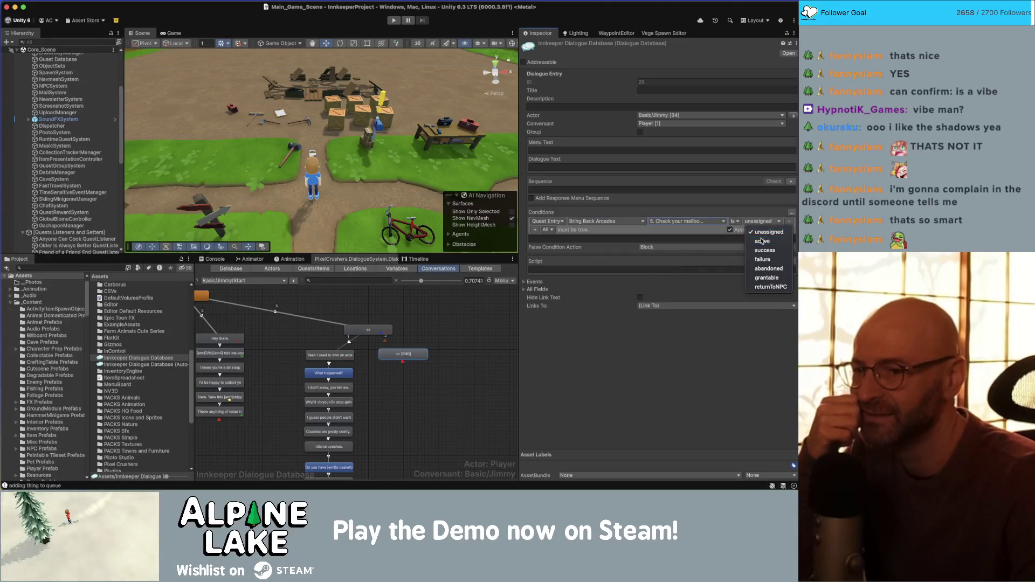
{"action": "left_click", "coordinate": [766, 242]}
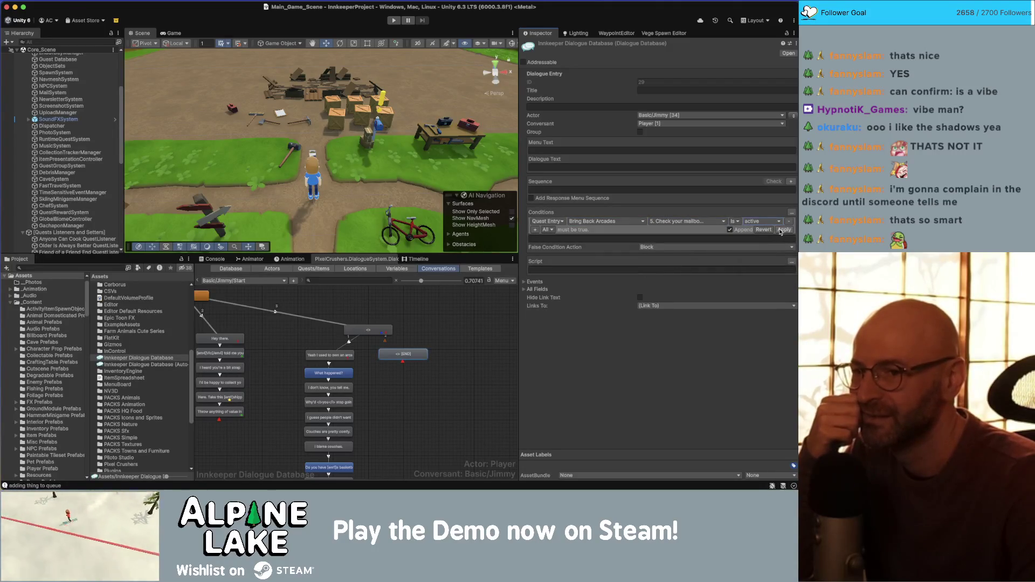
{"action": "left_click", "coordinate": [783, 230]}
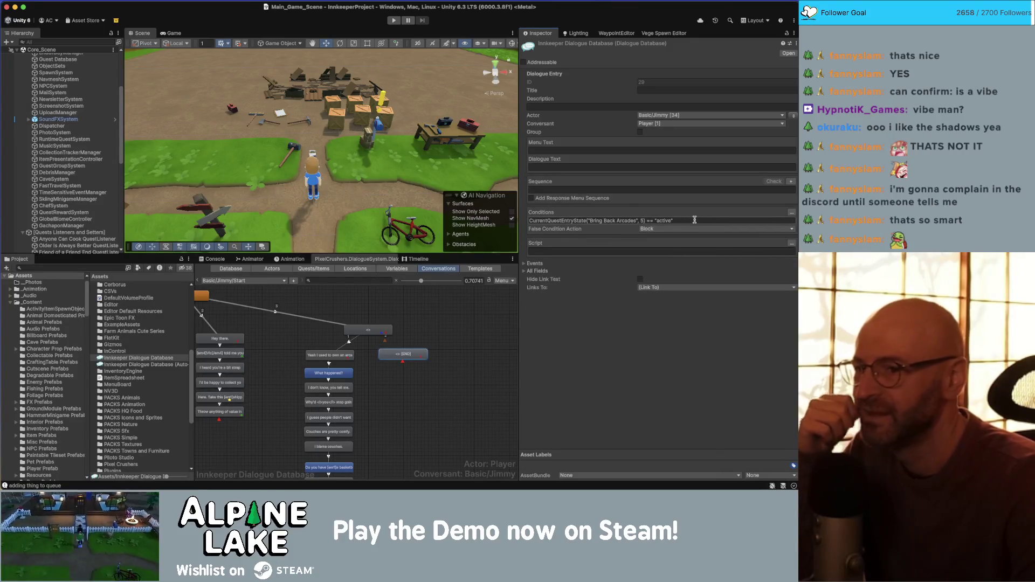
Give the quest-conditioned node the dialogue text 'I dropped it off already!'
{"action": "left_click", "coordinate": [559, 166]}
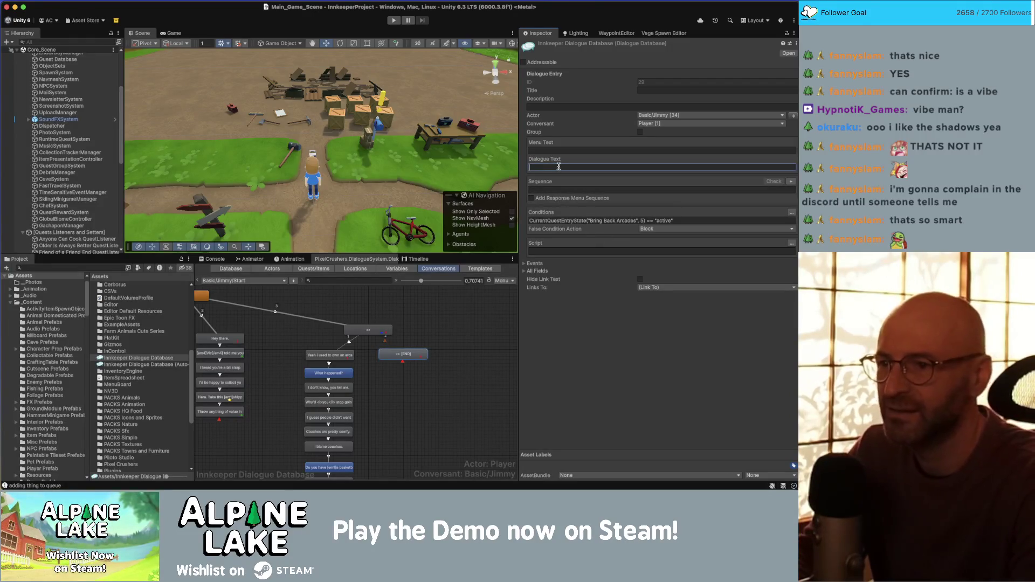
{"action": "type", "text": "I dropped it off!"}
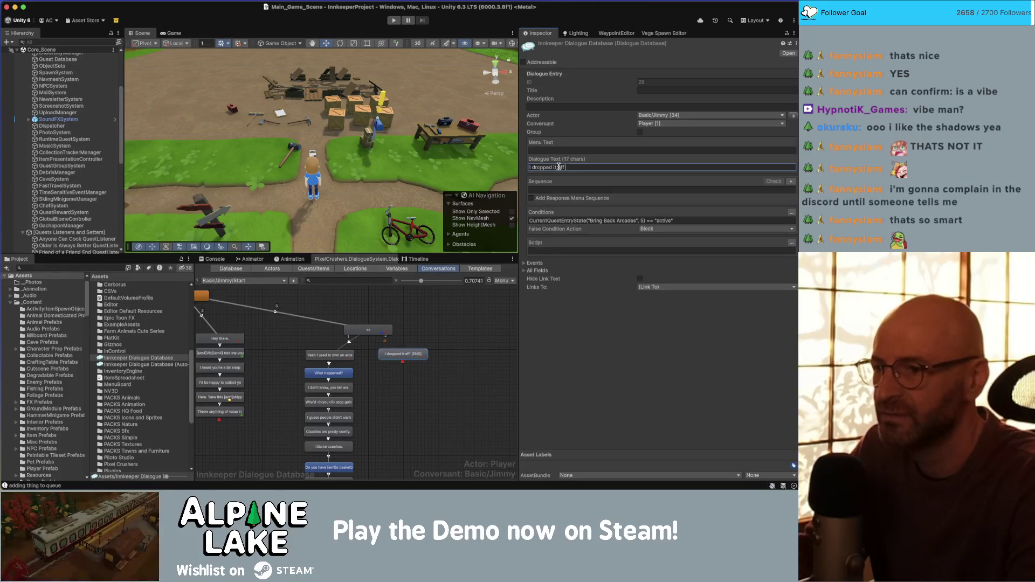
{"action": "type", "text": "t off this"}
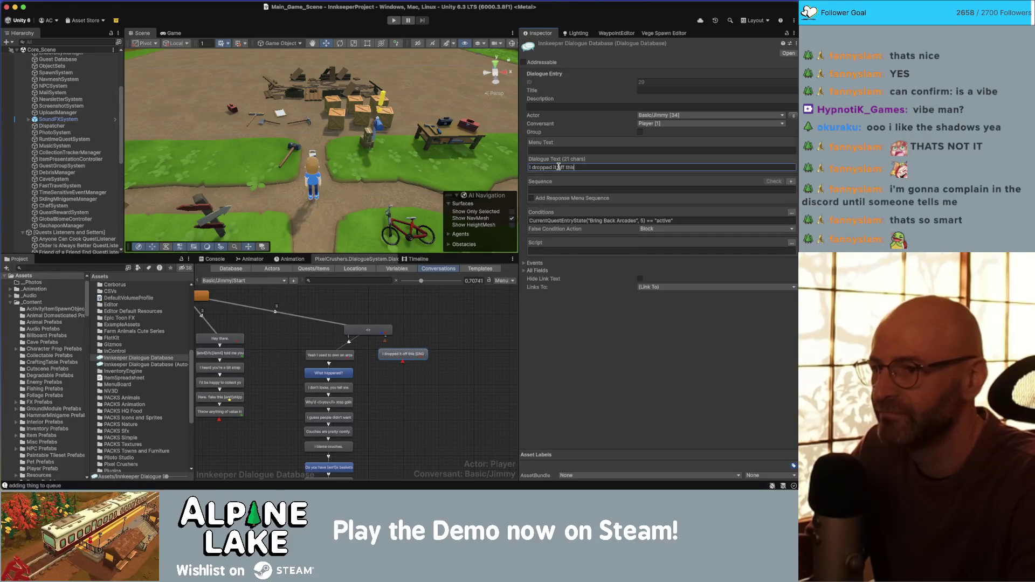
{"action": "key", "text": "BackSpace"}
{"action": "key", "text": "BackSpace"}
{"action": "key", "text": "BackSpace"}
{"action": "type", "text": "air"}
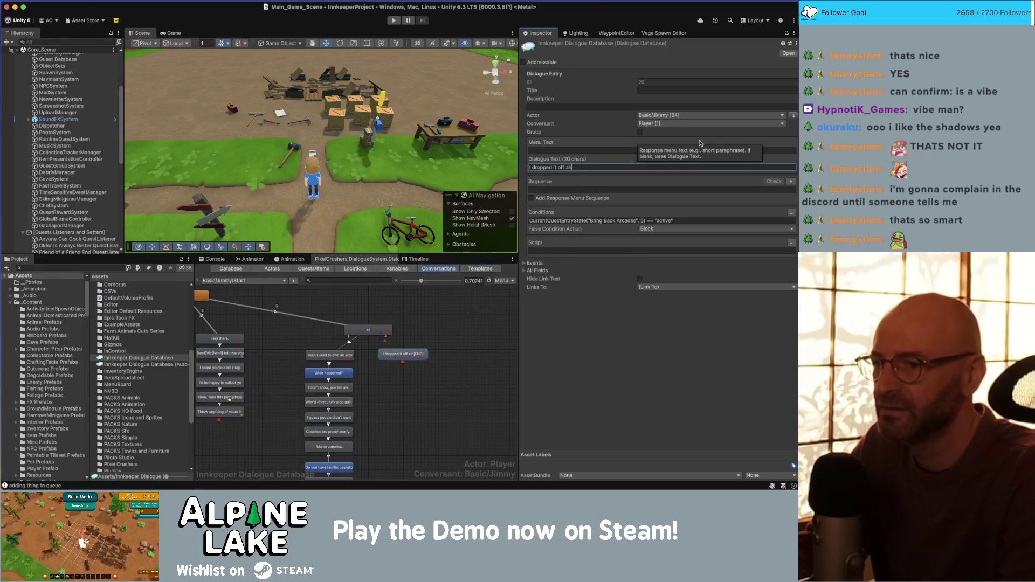
{"action": "type", "text": "y!"}
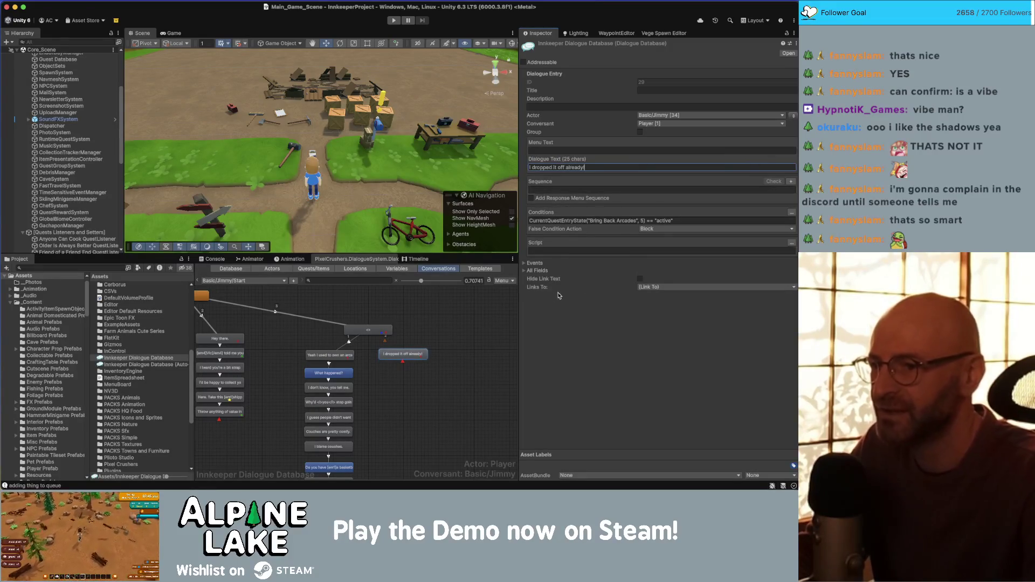
{"action": "left_click", "coordinate": [475, 323]}
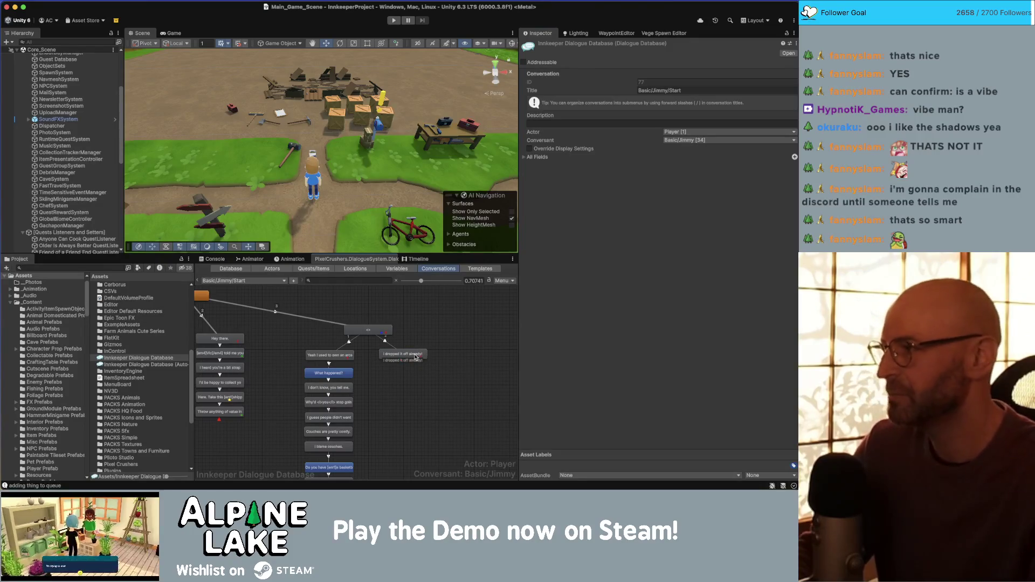
{"action": "right_click", "coordinate": [408, 357]}
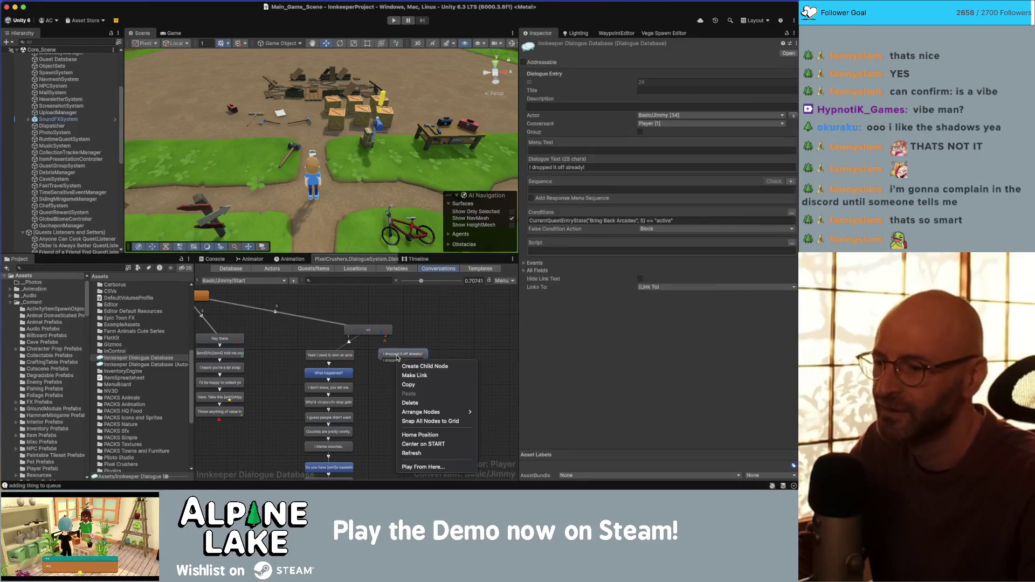
Add Jimmy's follow-up line 'Do you not check your mail every morning?' after 'I dropped it off already!'
{"action": "left_click", "coordinate": [407, 367]}
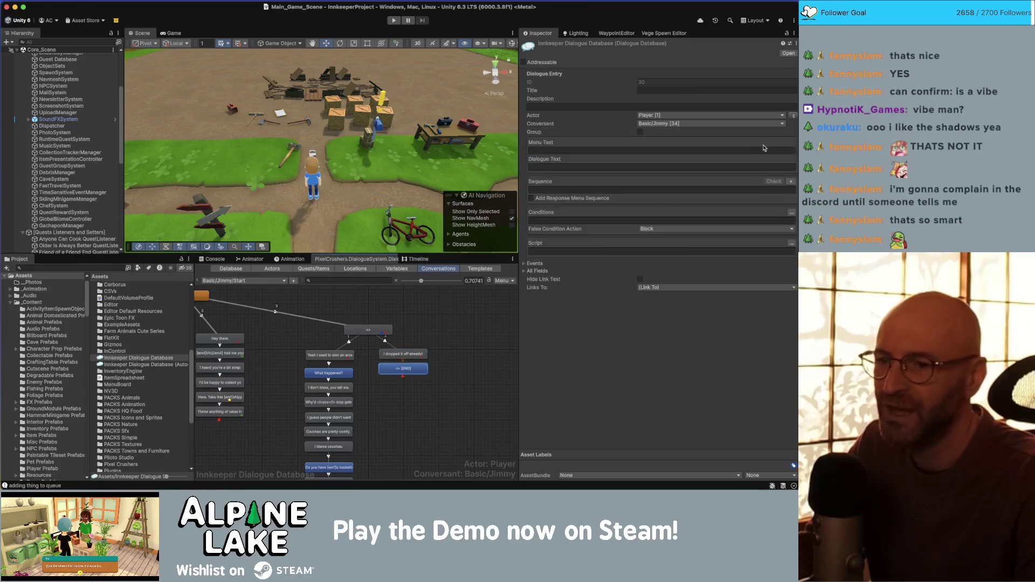
{"action": "left_click", "coordinate": [793, 116]}
{"action": "left_click", "coordinate": [595, 167]}
{"action": "type", "text": "Do"}
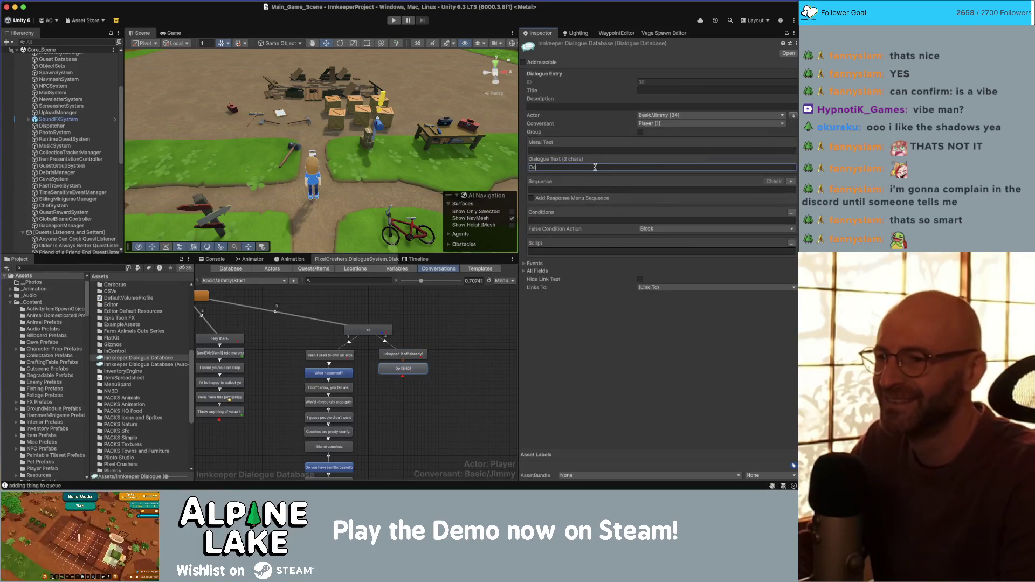
{"action": "type", "text": " you not check your m"}
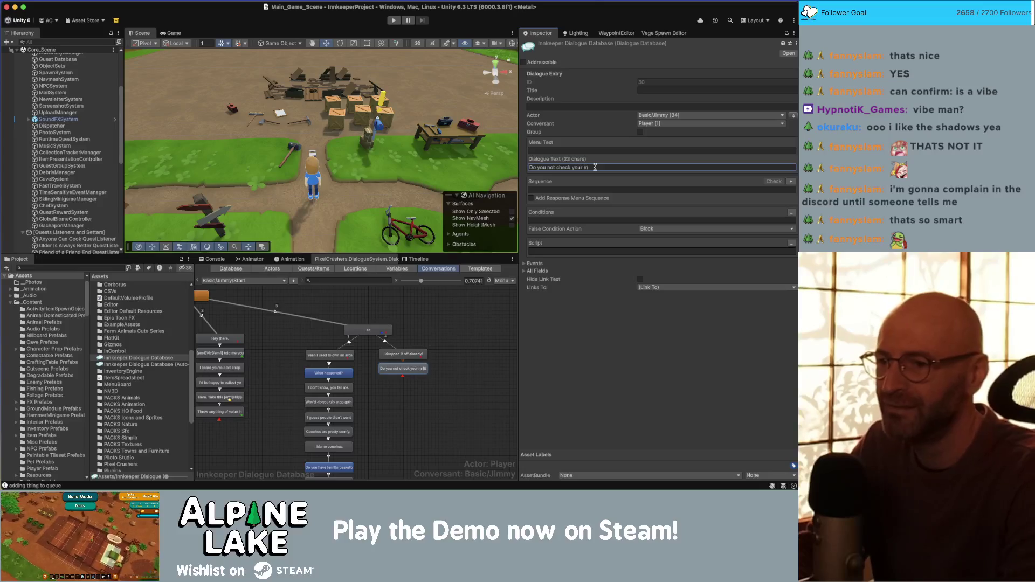
{"action": "type", "text": "ail every da"}
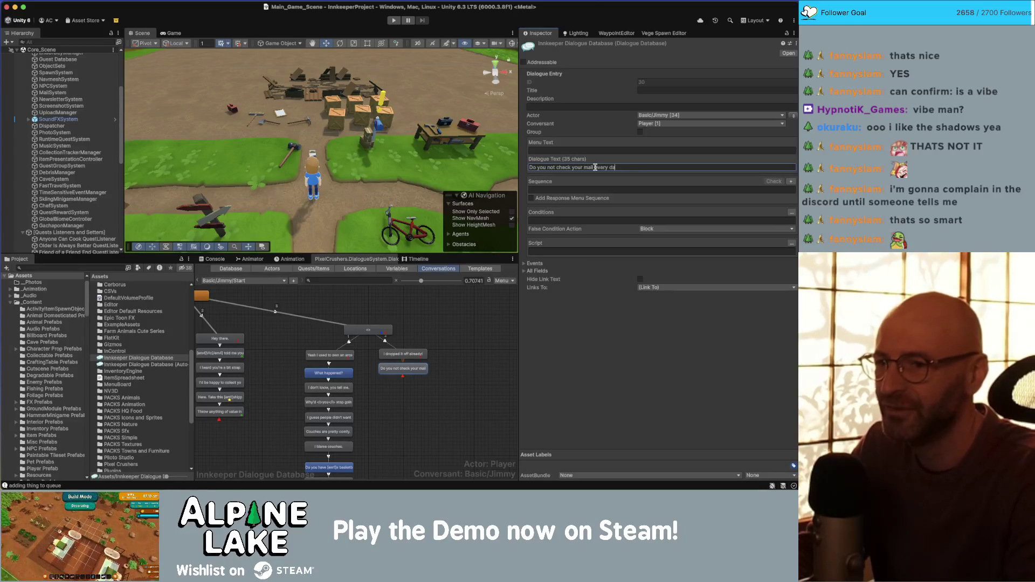
{"action": "type", "text": "y?rning?"}
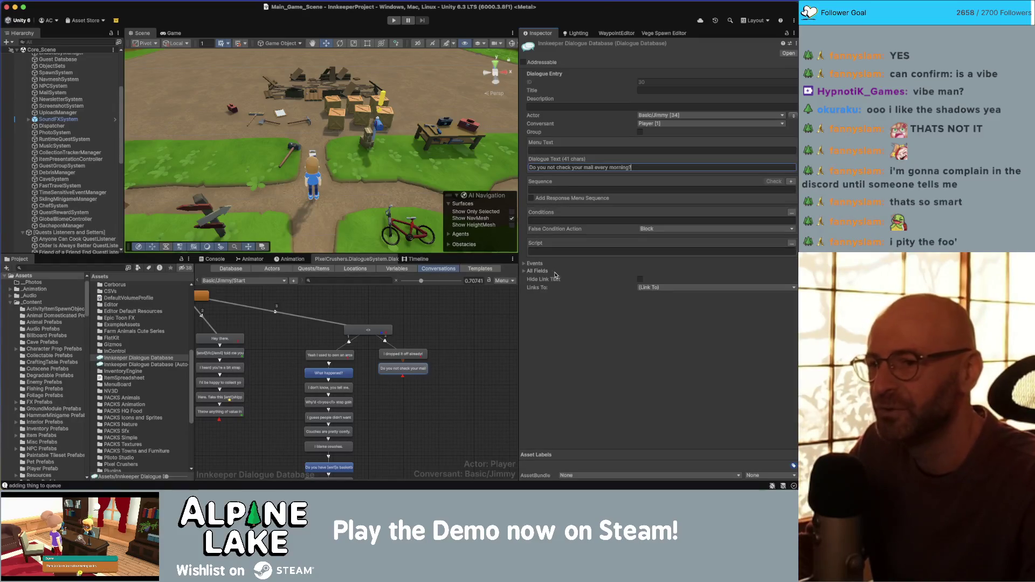
{"action": "left_click", "coordinate": [424, 368]}
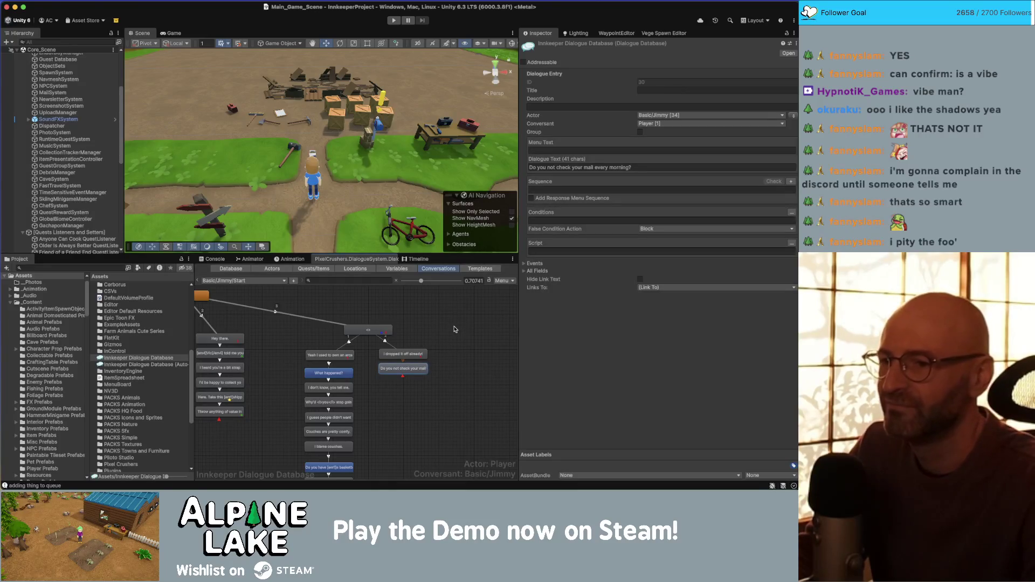
{"action": "left_click", "coordinate": [440, 339]}
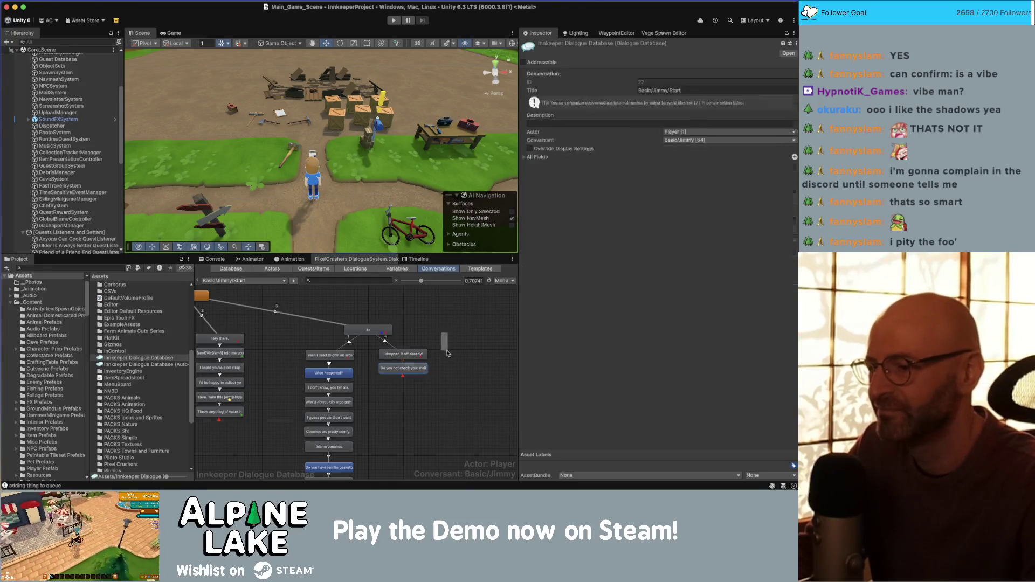
{"action": "left_click", "coordinate": [422, 369]}
{"action": "left_click", "coordinate": [446, 354]}
{"action": "left_click", "coordinate": [424, 356]}
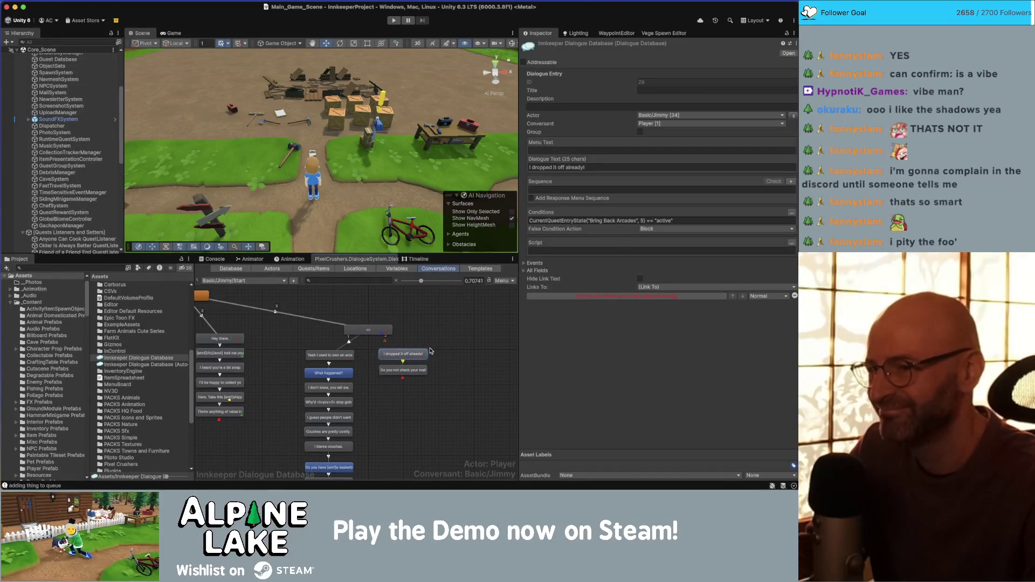
{"action": "left_click", "coordinate": [440, 344]}
Move the 'Hey there' node column lower and the quest-check '<>' group node up and left
{"action": "left_click_drag", "start_coordinate": [360, 357], "coordinate": [433, 356]}
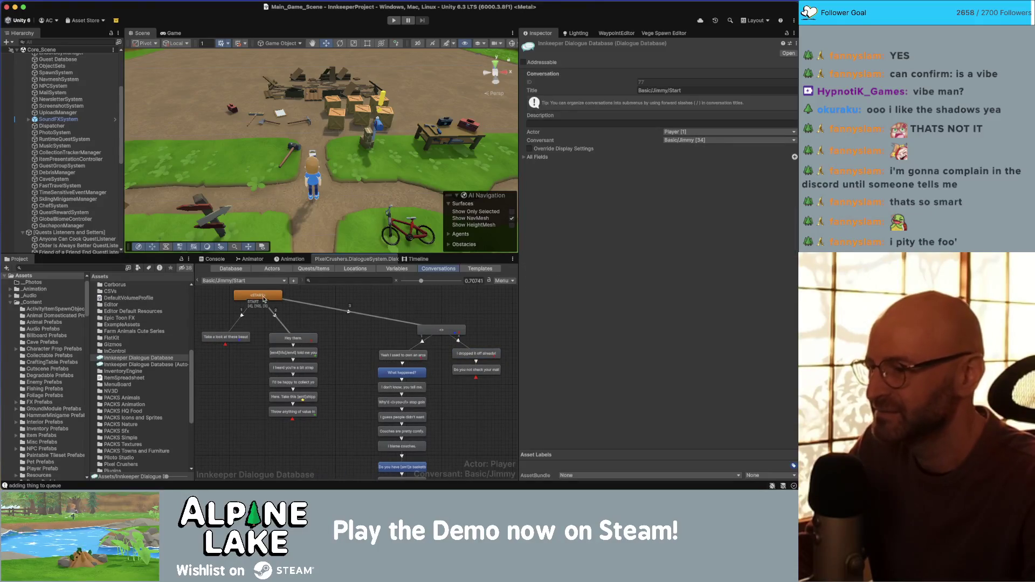
{"action": "left_click", "coordinate": [228, 337]}
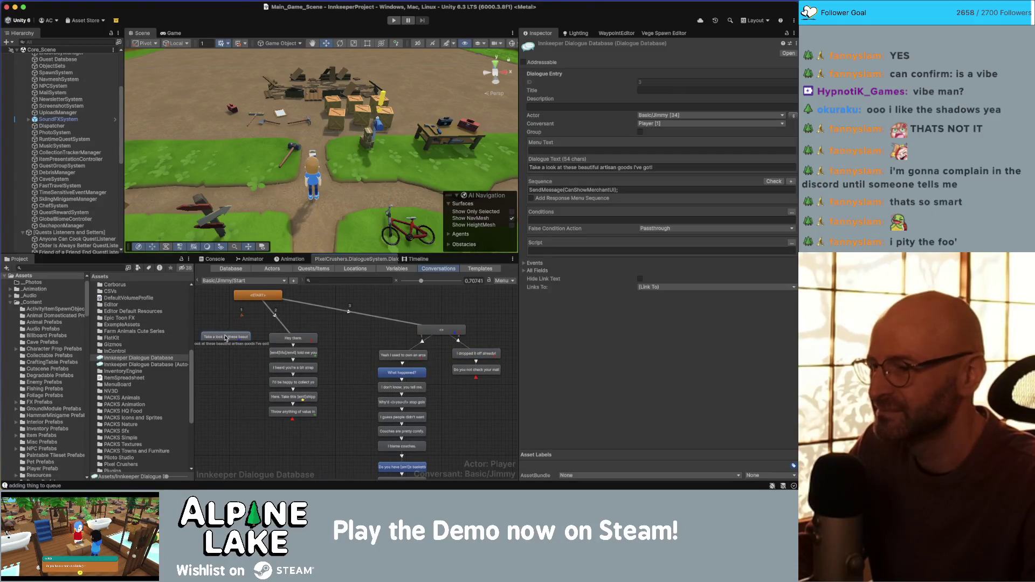
{"action": "left_click", "coordinate": [425, 332]}
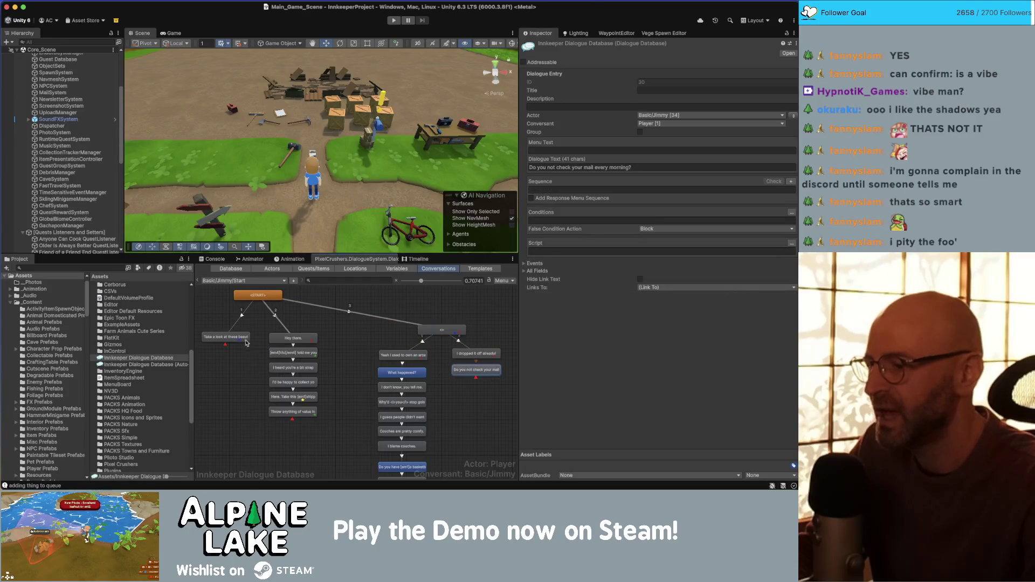
{"action": "left_click_drag", "start_coordinate": [227, 338], "coordinate": [226, 344]}
{"action": "left_click_drag", "start_coordinate": [307, 341], "coordinate": [325, 349]}
{"action": "left_click", "coordinate": [227, 347]}
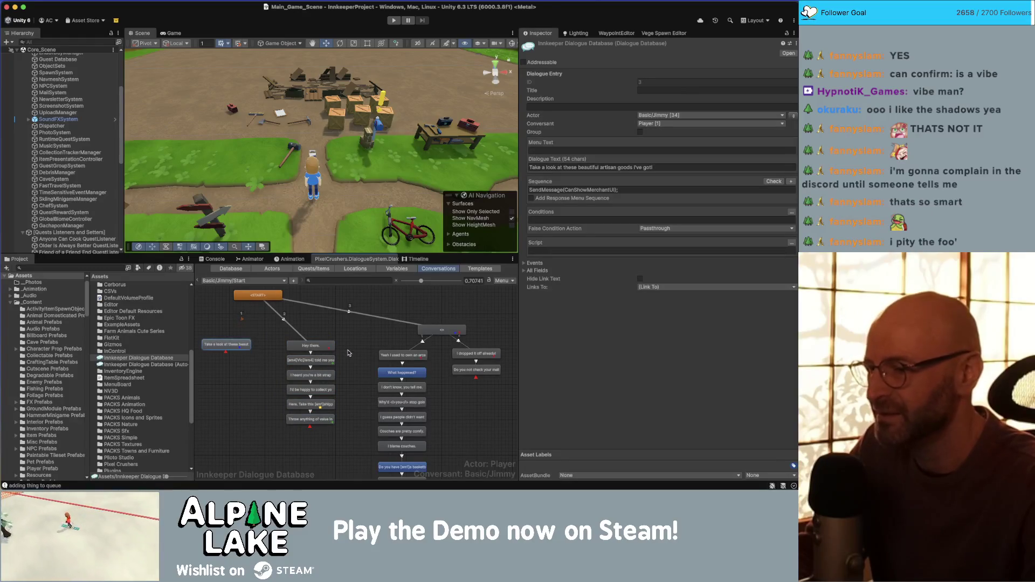
{"action": "left_click", "coordinate": [426, 327]}
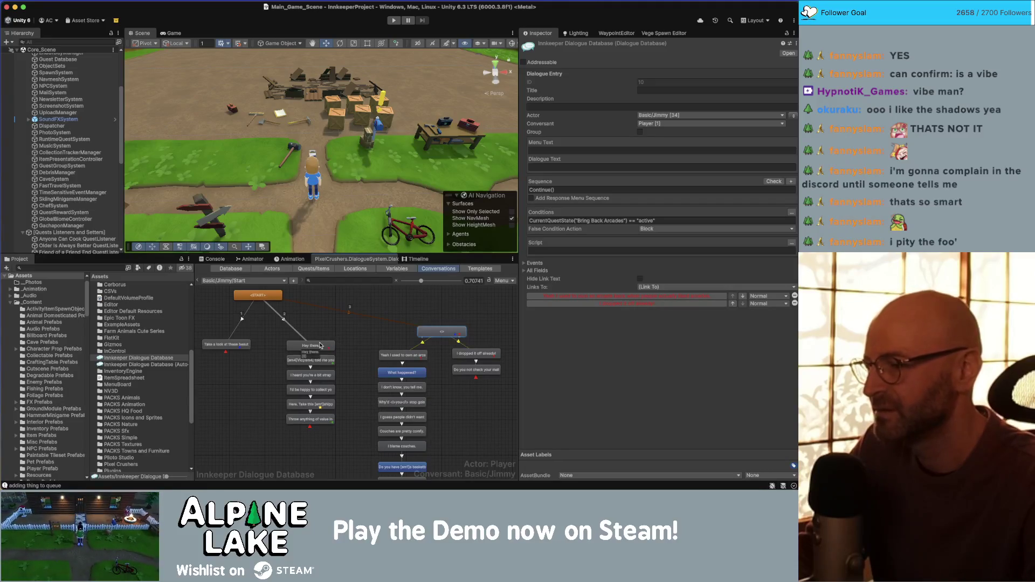
{"action": "left_click_drag", "start_coordinate": [320, 346], "coordinate": [321, 387]}
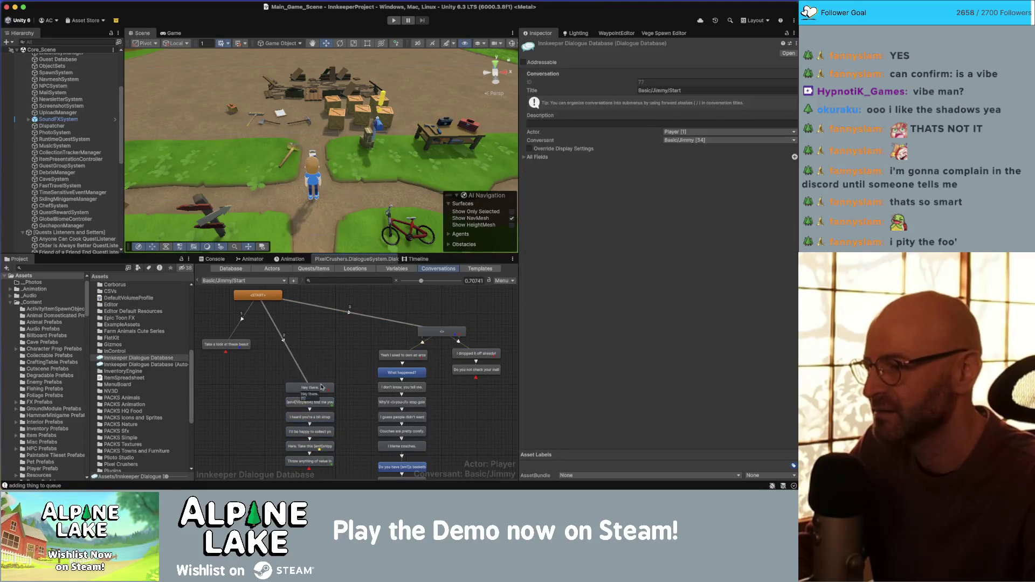
{"action": "mouse_move", "coordinate": [435, 333]}
{"action": "left_mouse_down"}
{"action": "mouse_move", "coordinate": [427, 319]}
{"action": "mouse_move", "coordinate": [385, 313]}
{"action": "left_mouse_up"}
{"action": "left_click", "coordinate": [357, 327]}
{"action": "left_click", "coordinate": [384, 313]}
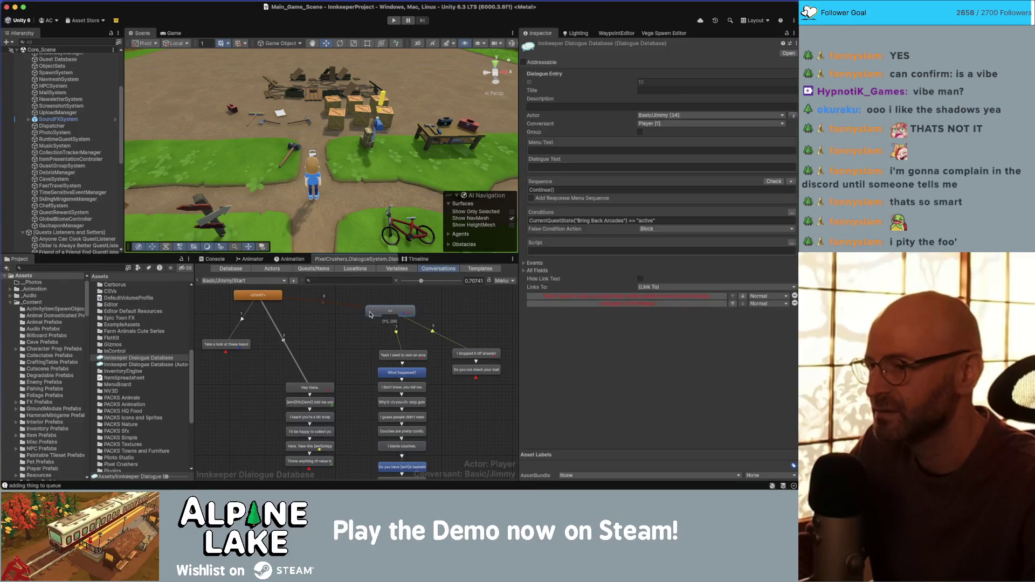
Add a new player reply below the quest-check group node and set its text to 'shop'
{"action": "right_click", "coordinate": [384, 313]}
{"action": "left_click", "coordinate": [413, 321]}
{"action": "left_click_drag", "start_coordinate": [388, 331], "coordinate": [341, 343]}
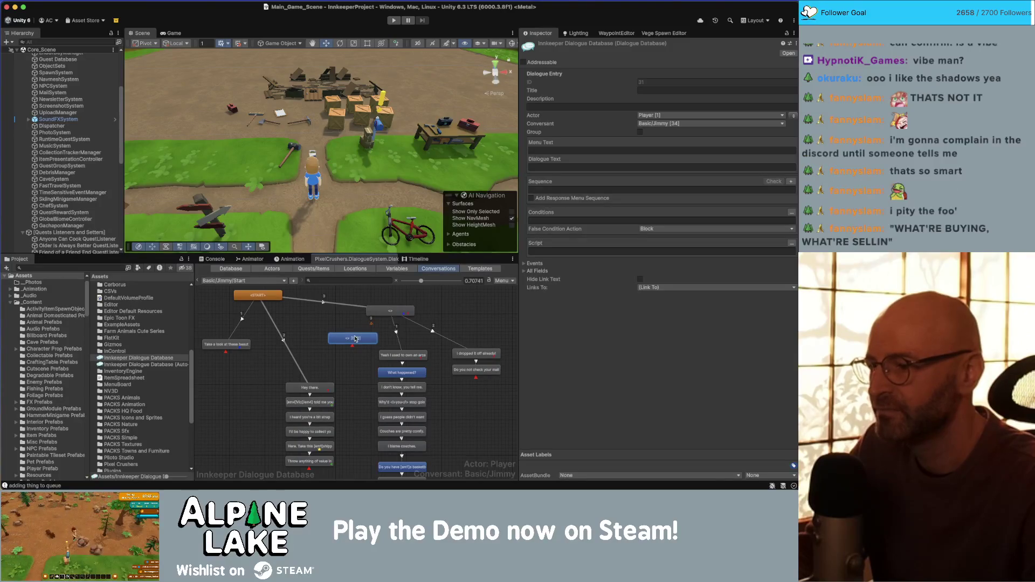
{"action": "left_click", "coordinate": [235, 345]}
{"action": "left_click", "coordinate": [365, 339]}
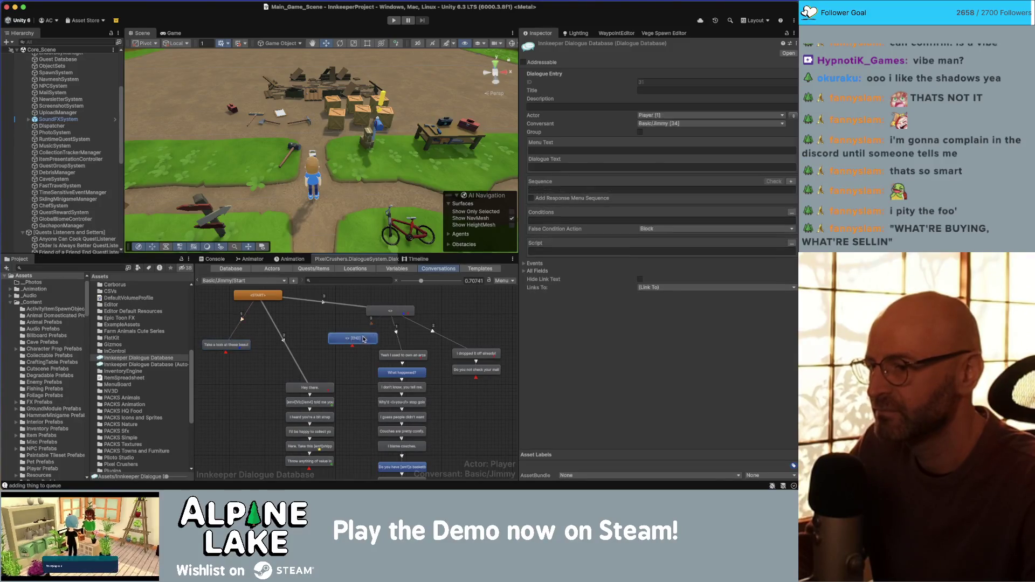
{"action": "left_click", "coordinate": [581, 167]}
{"action": "type", "text": "shopk"}
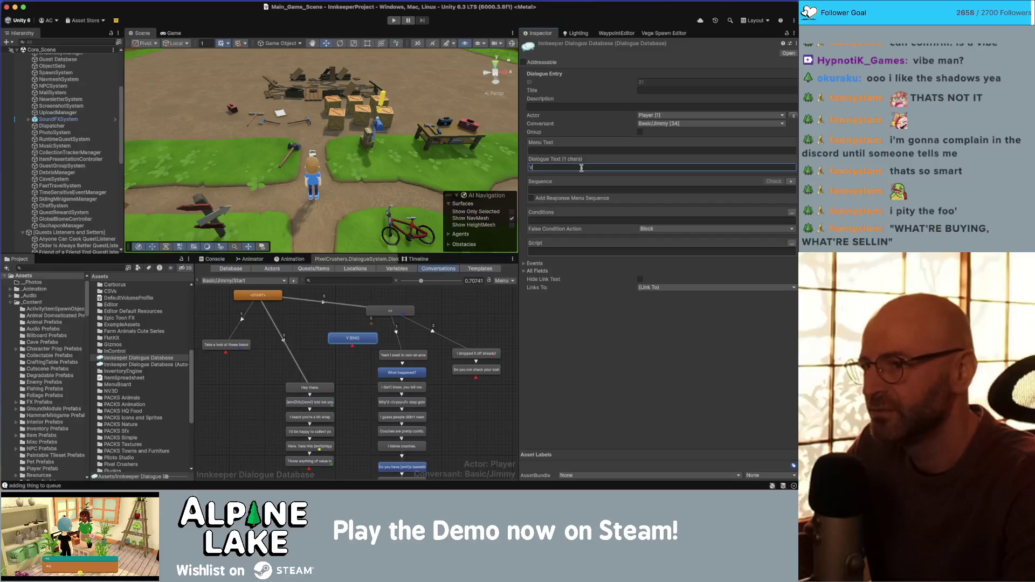
{"action": "key", "text": "BackSpace"}
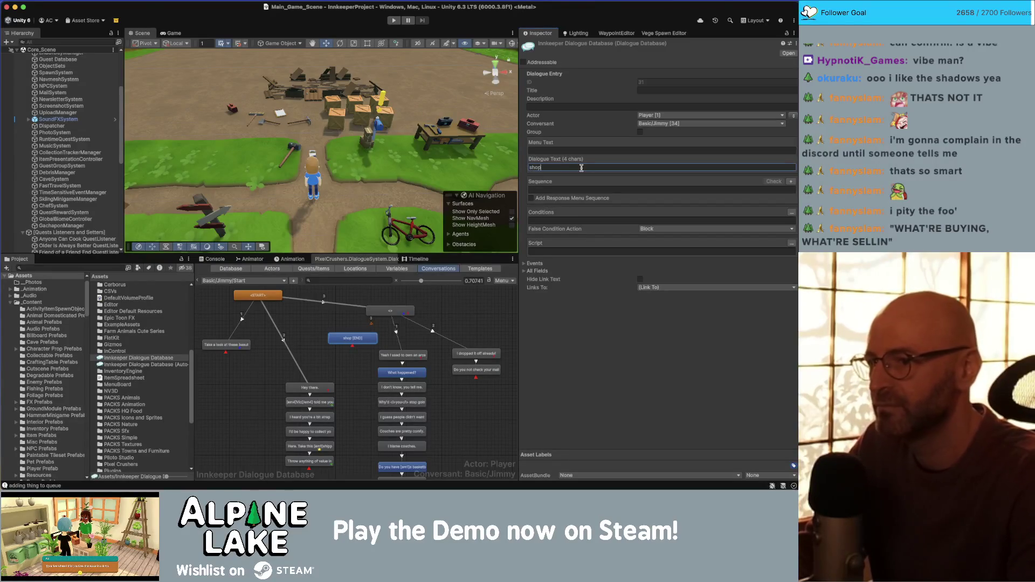
Link the shop reply to Jimmy's 'Take a look at these…' artisan goods line
{"action": "right_click", "coordinate": [347, 339]}
{"action": "left_click", "coordinate": [245, 346]}
{"action": "left_click", "coordinate": [245, 346]}
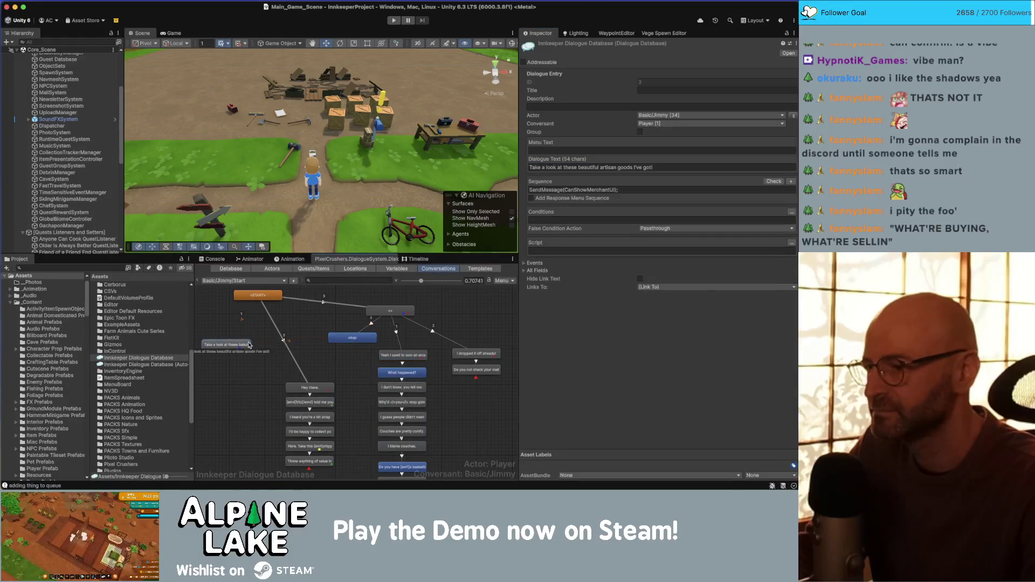
{"action": "left_click", "coordinate": [353, 339]}
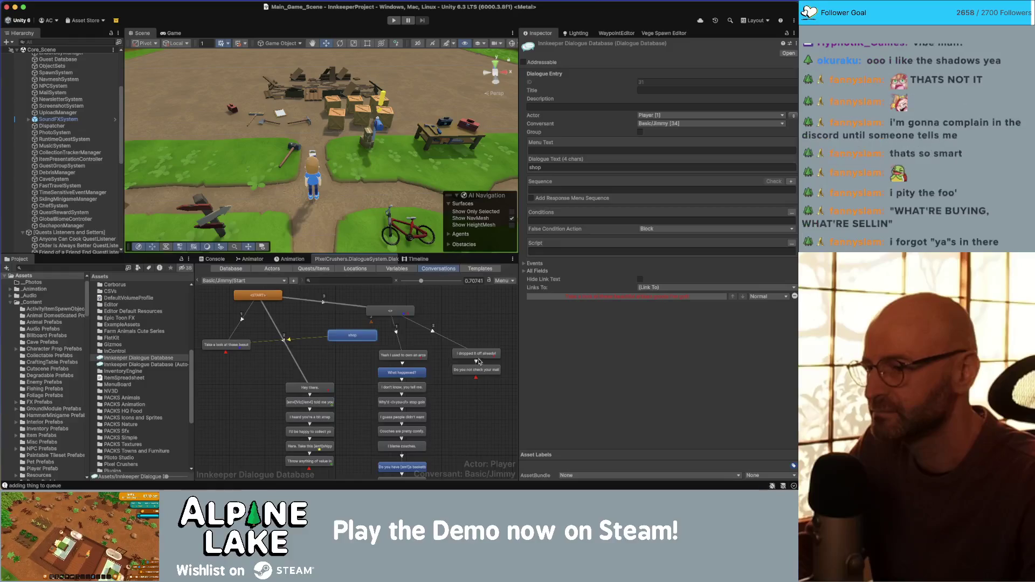
{"action": "scroll", "coordinate": [464, 387], "scroll_direction": "down", "scroll_amount": 3}
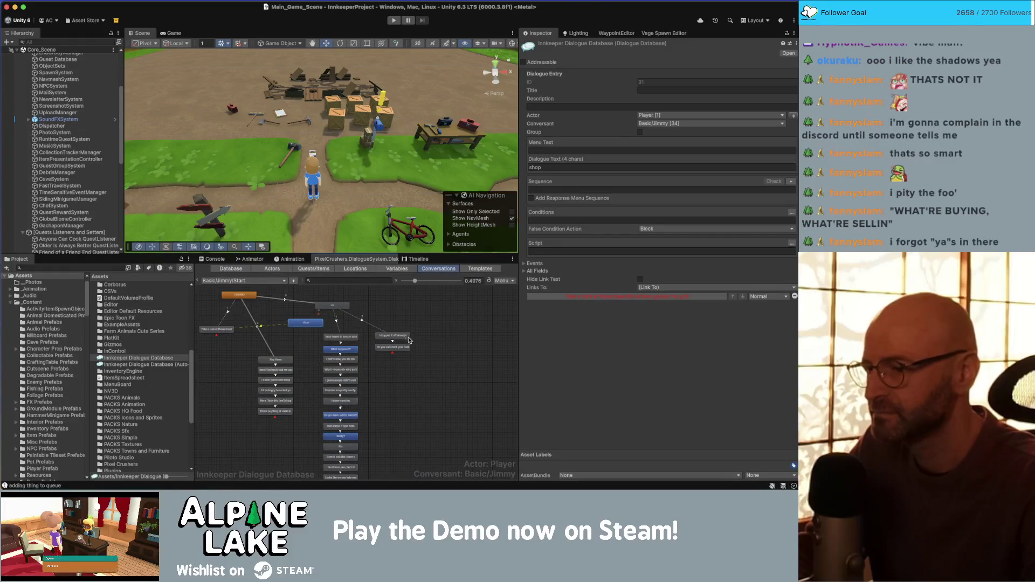
{"action": "scroll", "coordinate": [409, 340], "scroll_direction": "down", "scroll_amount": 1}
{"action": "left_click_drag", "start_coordinate": [397, 300], "coordinate": [257, 465]}
{"action": "left_click", "coordinate": [314, 325]}
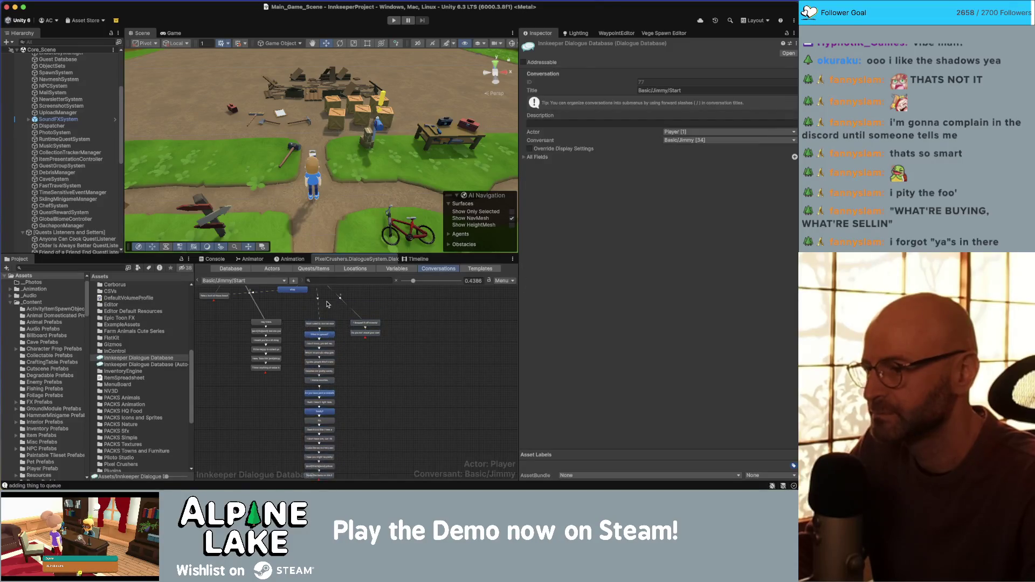
{"action": "scroll", "coordinate": [315, 325], "scroll_direction": "up", "scroll_amount": 3}
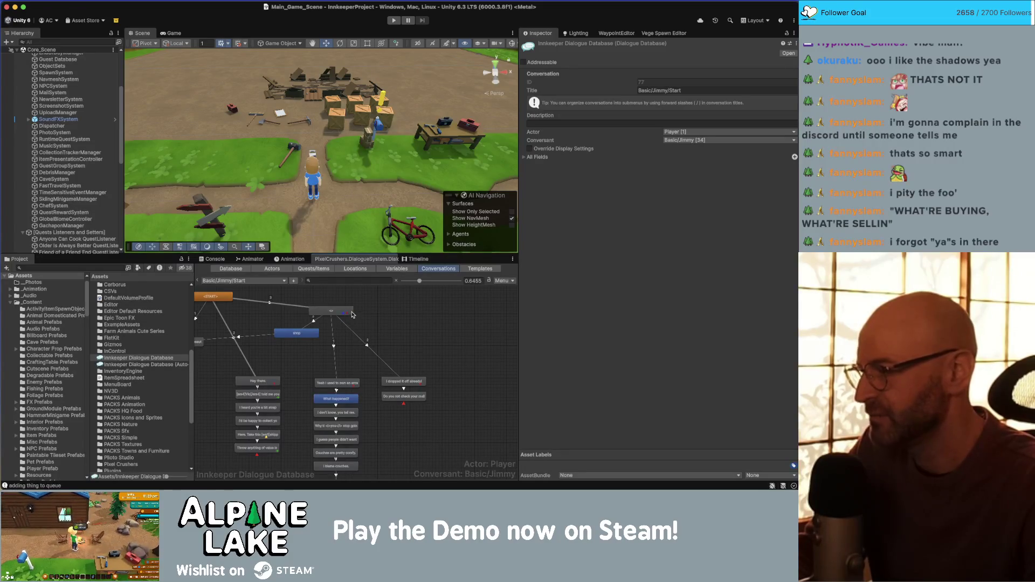
{"action": "left_click", "coordinate": [331, 312]}
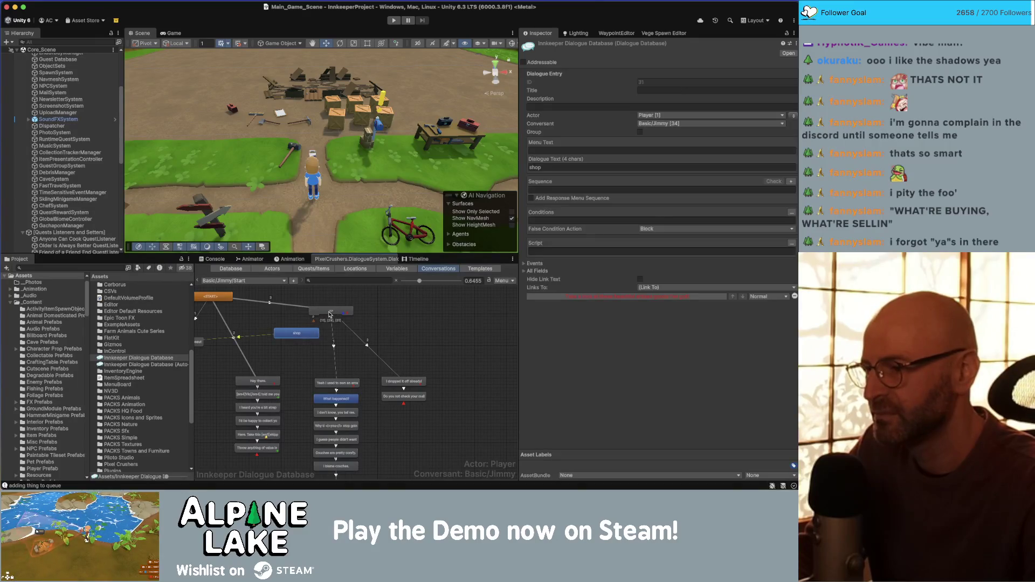
Create a second reply under Jimmy's root node beside shop, reading '[em1]Basketball cabinet[/em1]'
{"action": "right_click", "coordinate": [332, 317]}
{"action": "left_click", "coordinate": [350, 331]}
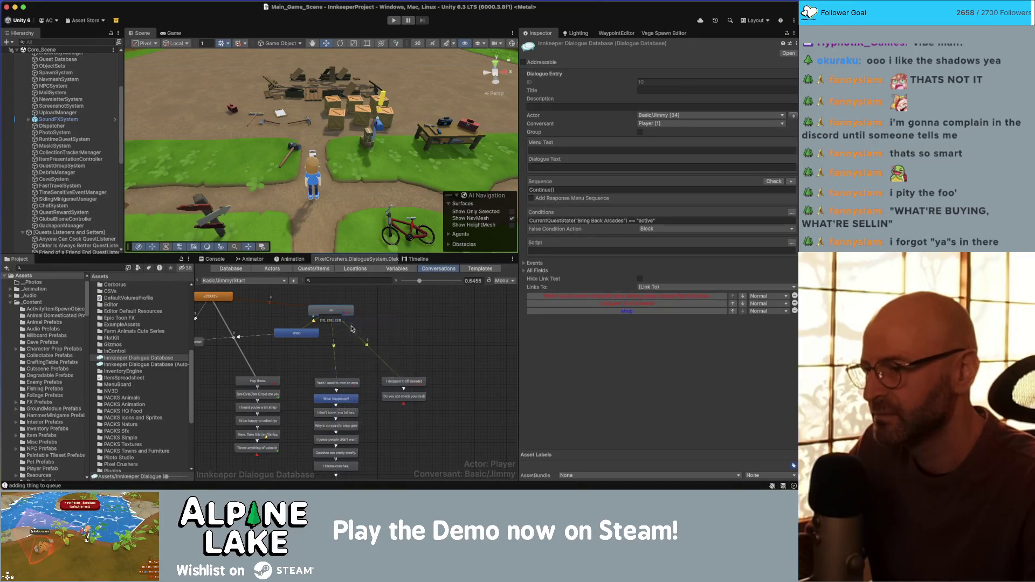
{"action": "left_click_drag", "start_coordinate": [342, 325], "coordinate": [356, 340]}
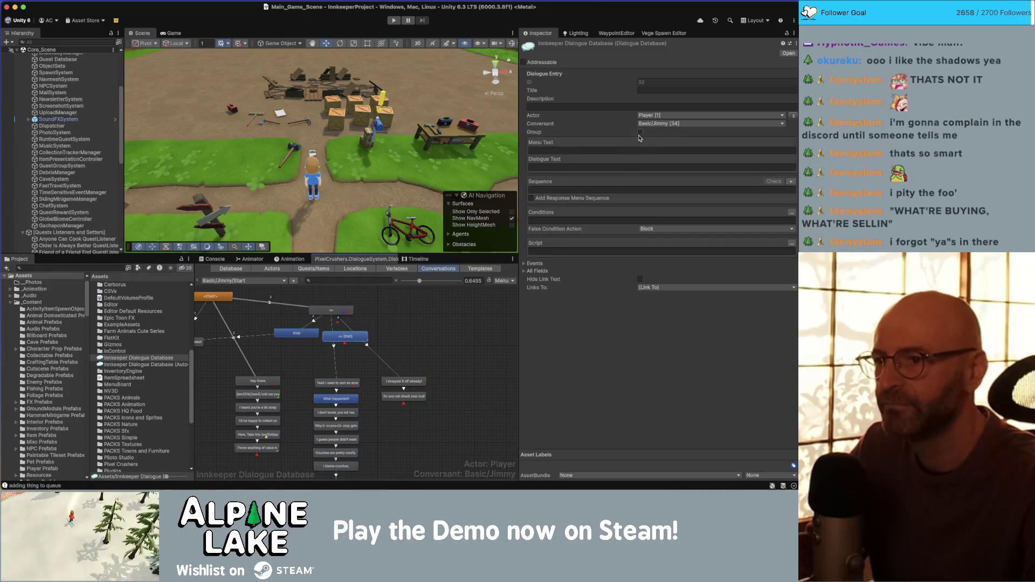
{"action": "left_click", "coordinate": [610, 168]}
{"action": "type", "text": "Bring B"}
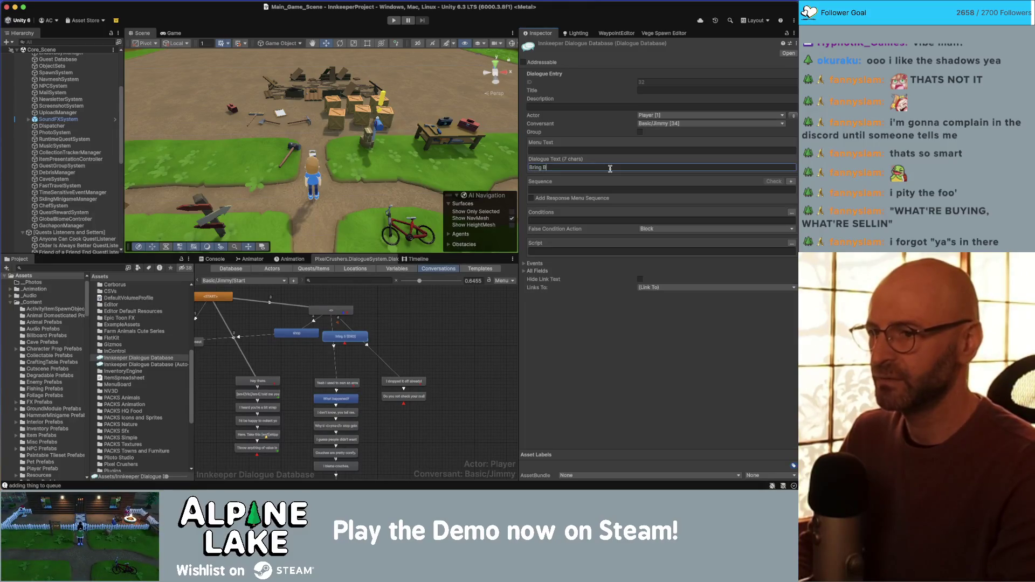
{"action": "type", "text": "ack Arcades"}
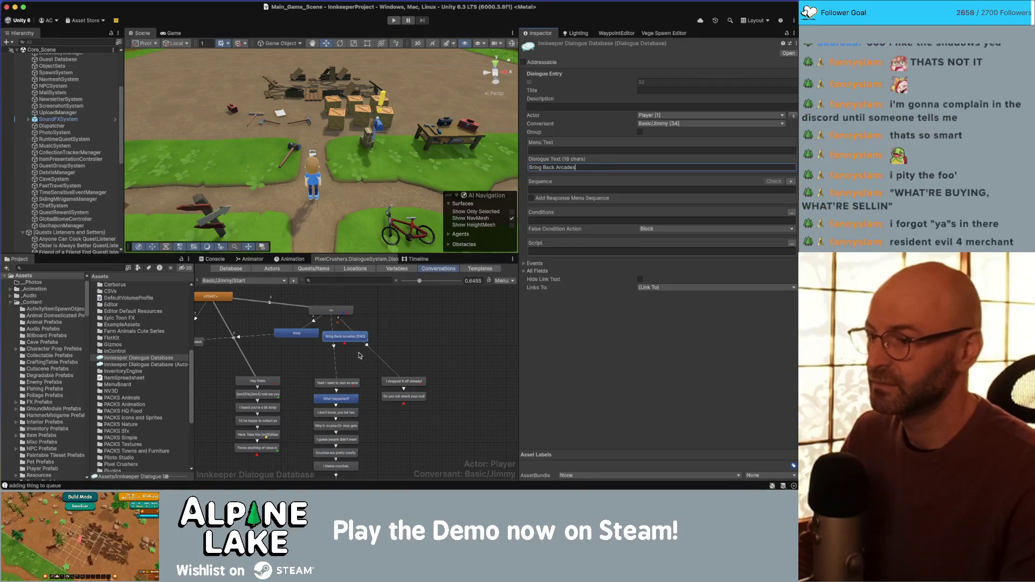
{"action": "scroll", "coordinate": [390, 333], "scroll_direction": "up", "scroll_amount": 2}
{"action": "left_click", "coordinate": [367, 335]}
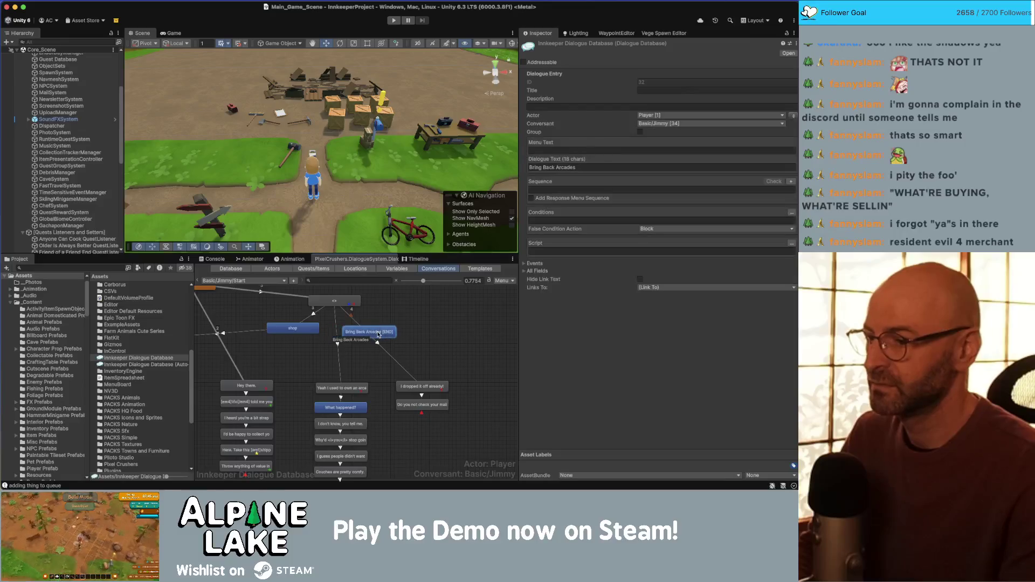
{"action": "left_click", "coordinate": [587, 167]}
{"action": "type", "text": "[baske"}
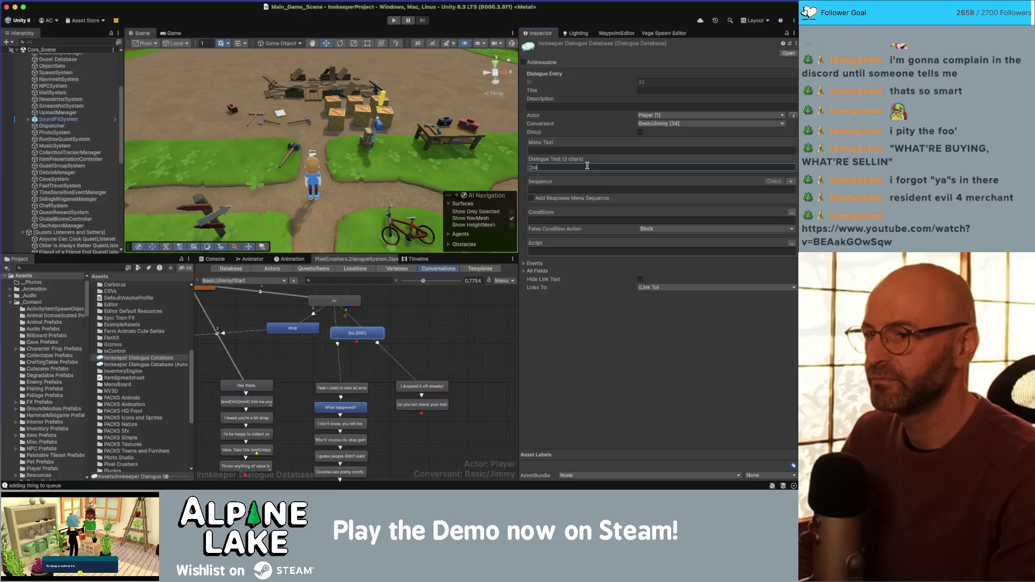
{"action": "key", "text": "BackSpace"}
{"action": "key", "text": "BackSpace"}
{"action": "key", "text": "BackSpace"}
{"action": "type", "text": "em1]B"}
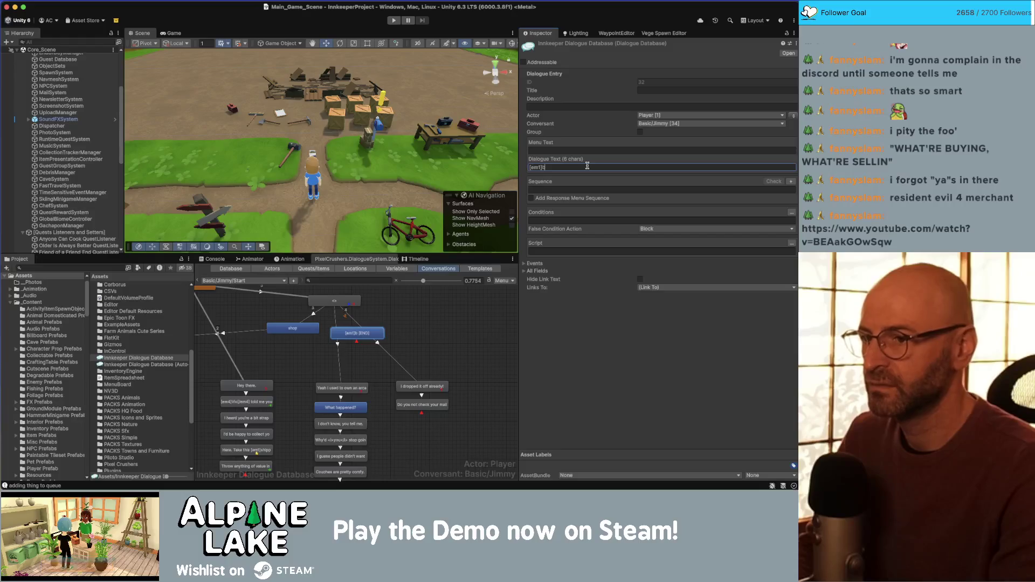
{"action": "type", "text": "asketball"}
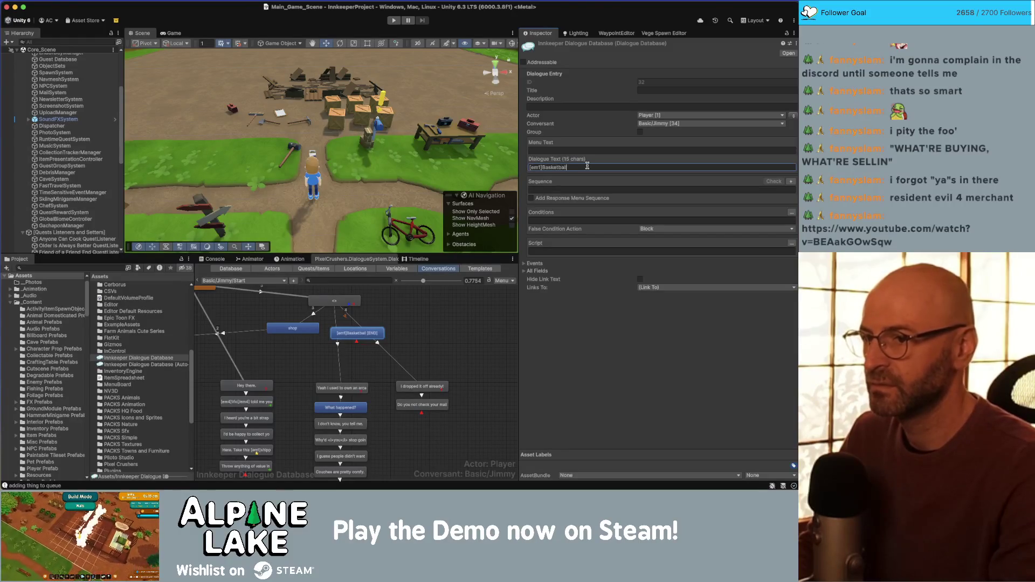
{"action": "type", "text": " cabinet[/em1]..."}
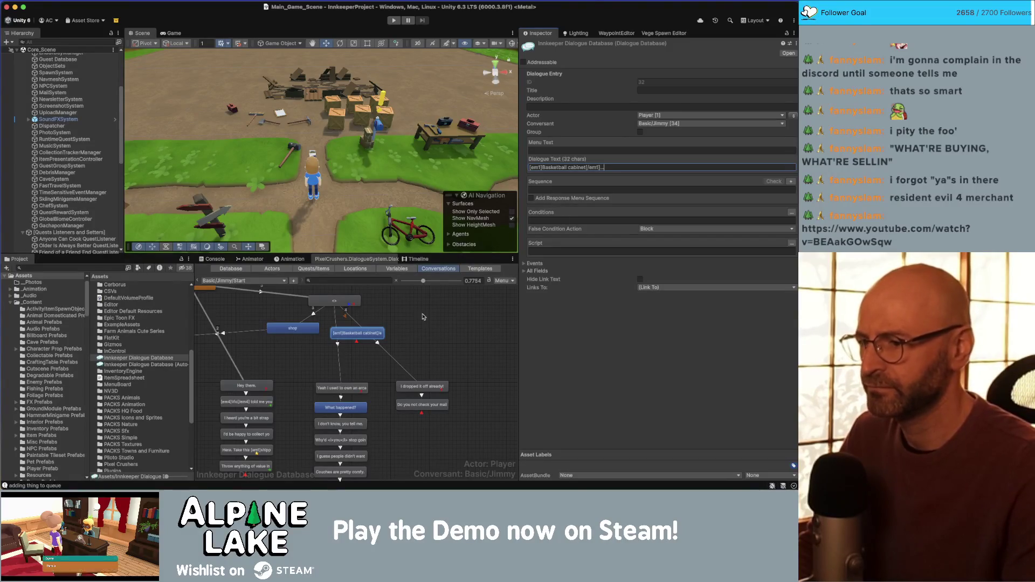
{"action": "left_click", "coordinate": [335, 301]}
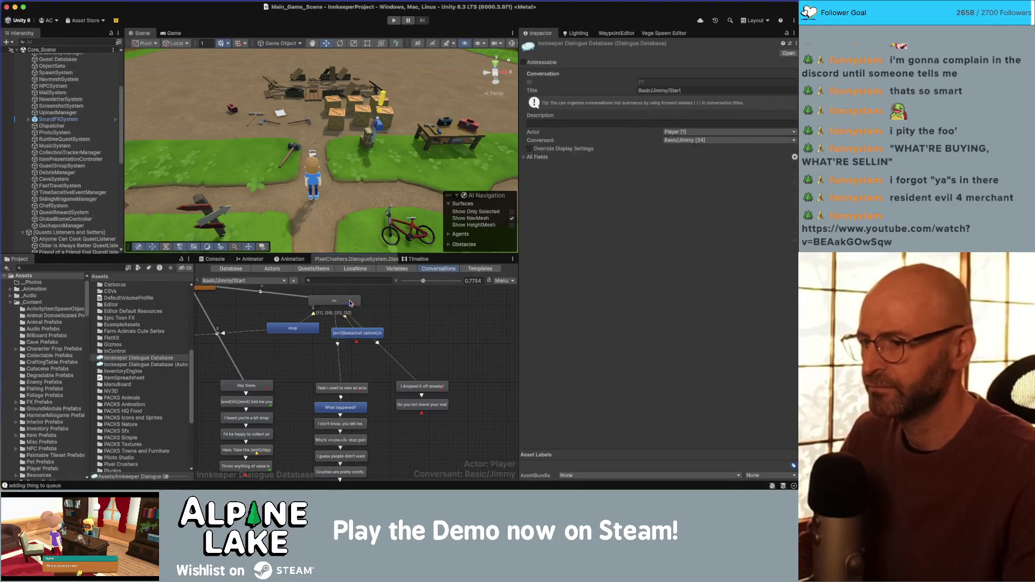
Add a third root reply, 'Never mind', to the right of Basketball cabinet
{"action": "right_click", "coordinate": [351, 303]}
{"action": "left_click", "coordinate": [370, 313]}
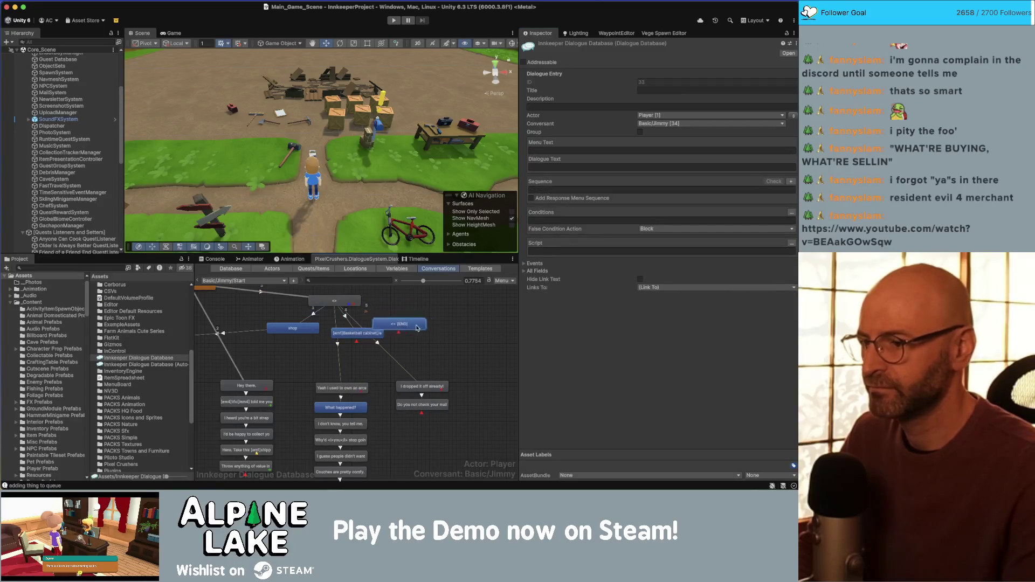
{"action": "left_click_drag", "start_coordinate": [411, 330], "coordinate": [433, 336]}
{"action": "left_click", "coordinate": [623, 167]}
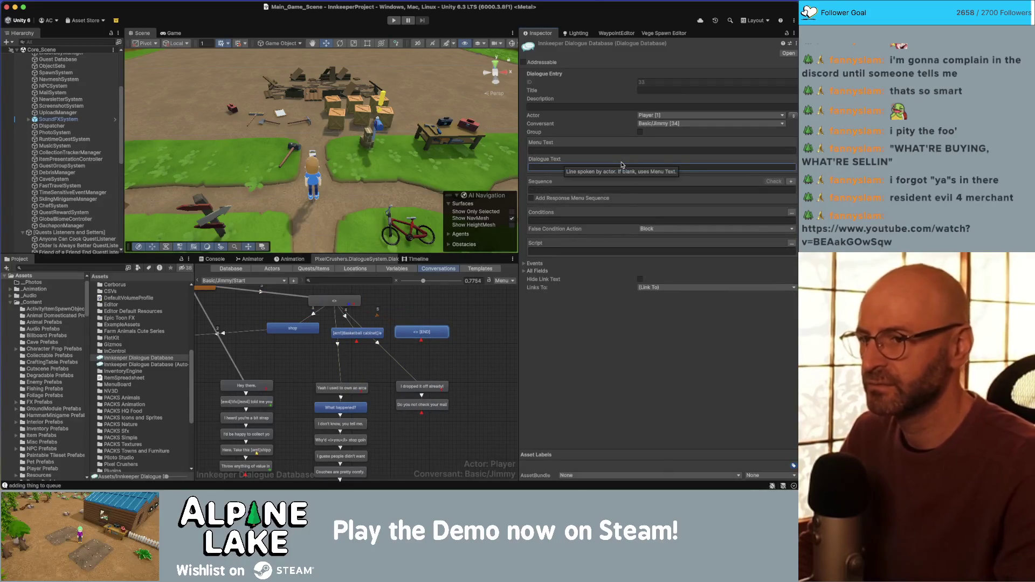
{"action": "type", "text": "Never mind"}
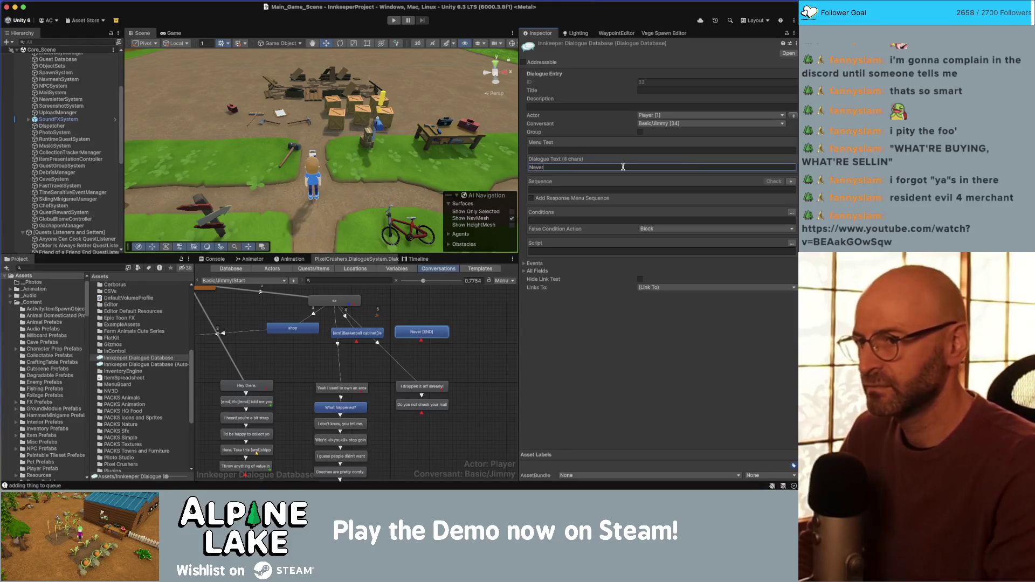
{"action": "left_click", "coordinate": [345, 318]}
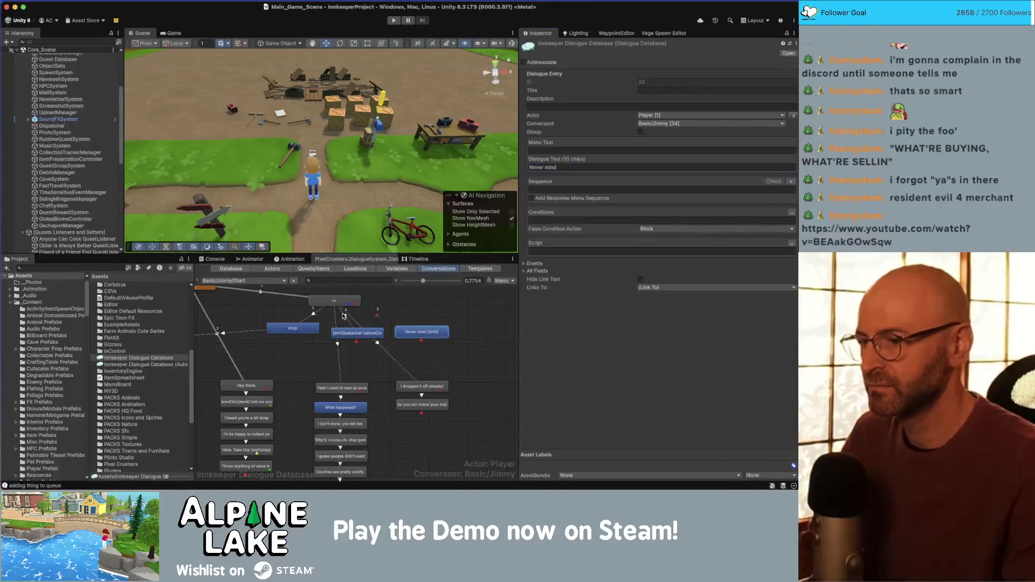
Link Basketball cabinet to Jimmy's 'Yeah I used to own an arcade…' line
{"action": "right_click", "coordinate": [359, 341]}
{"action": "left_click", "coordinate": [385, 447]}
{"action": "left_click", "coordinate": [350, 386]}
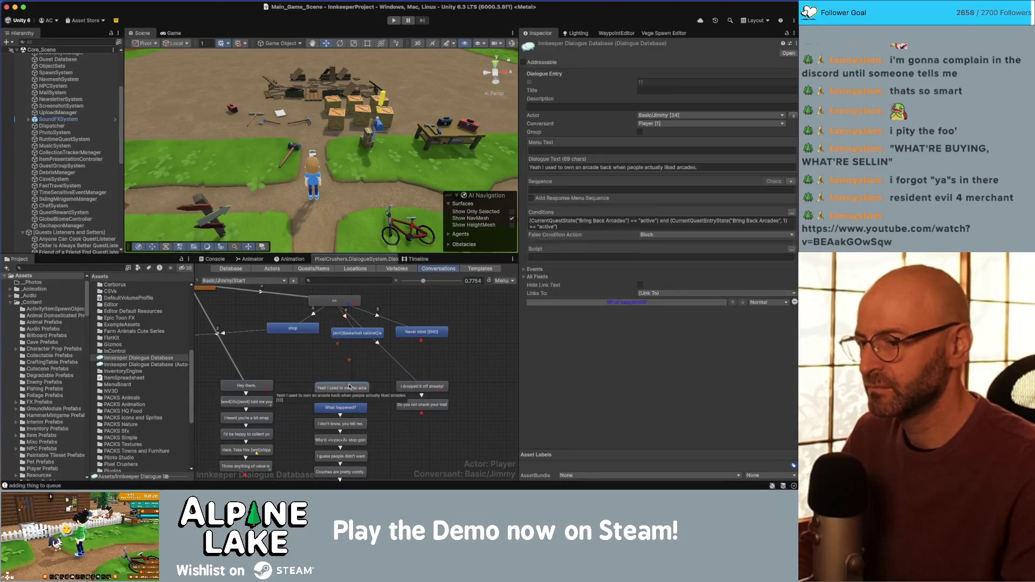
Also link Basketball cabinet to 'I dropped it off already!' and review the new links
{"action": "right_click", "coordinate": [360, 333]}
{"action": "left_click", "coordinate": [377, 347]}
{"action": "left_click", "coordinate": [411, 386]}
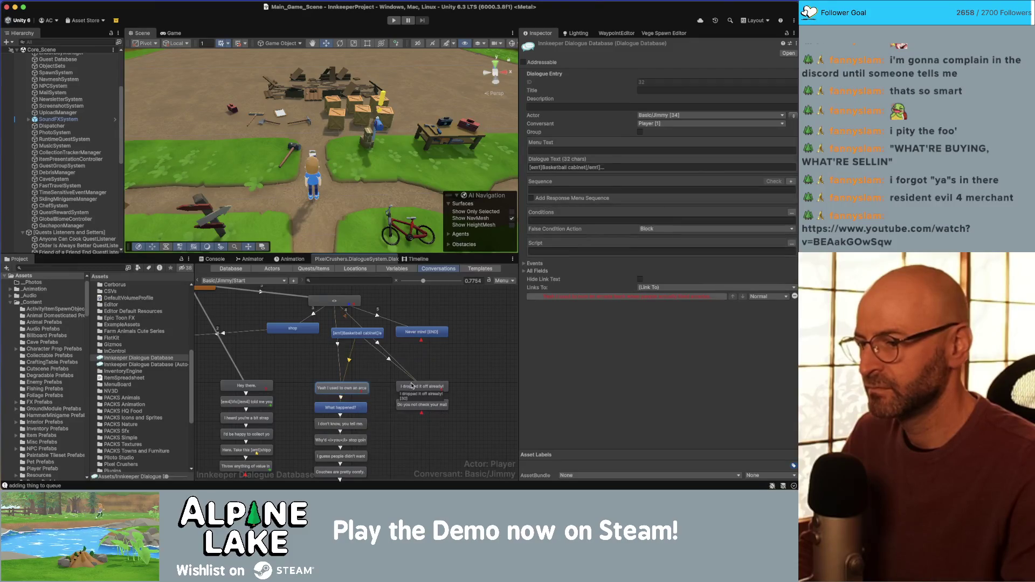
{"action": "left_click", "coordinate": [343, 349]}
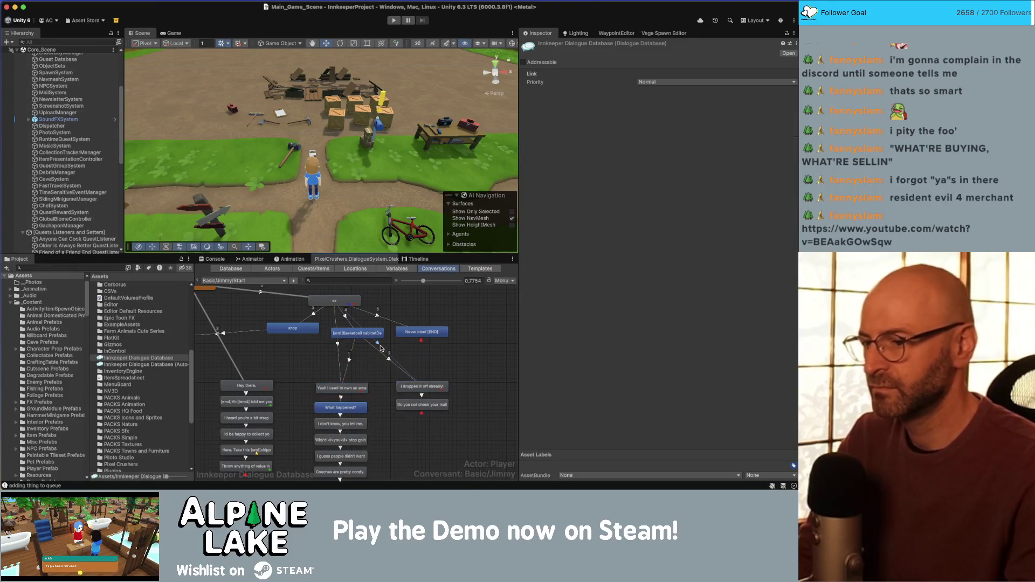
{"action": "left_click", "coordinate": [339, 348]}
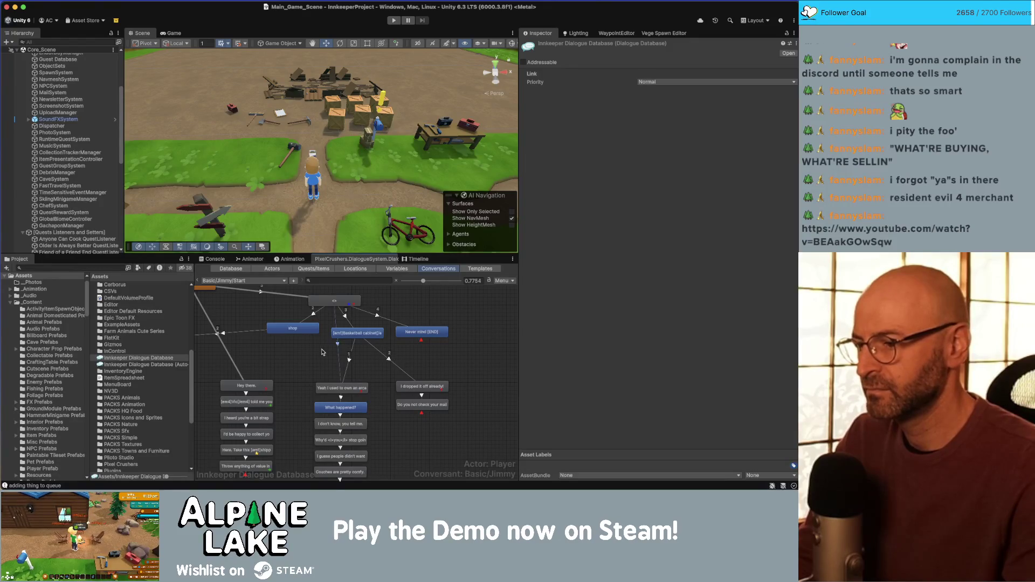
{"action": "left_click", "coordinate": [351, 386]}
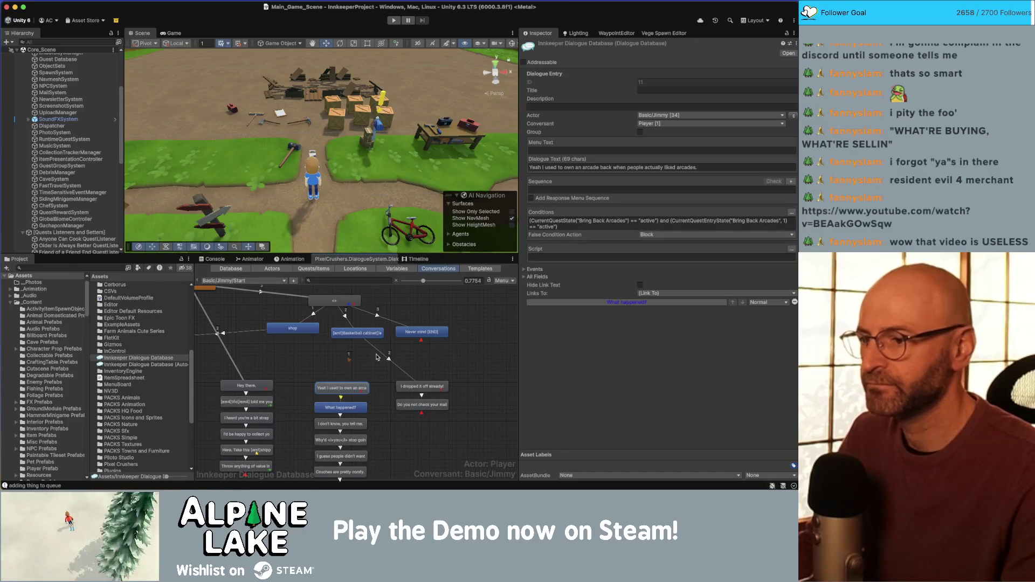
{"action": "left_click", "coordinate": [358, 331]}
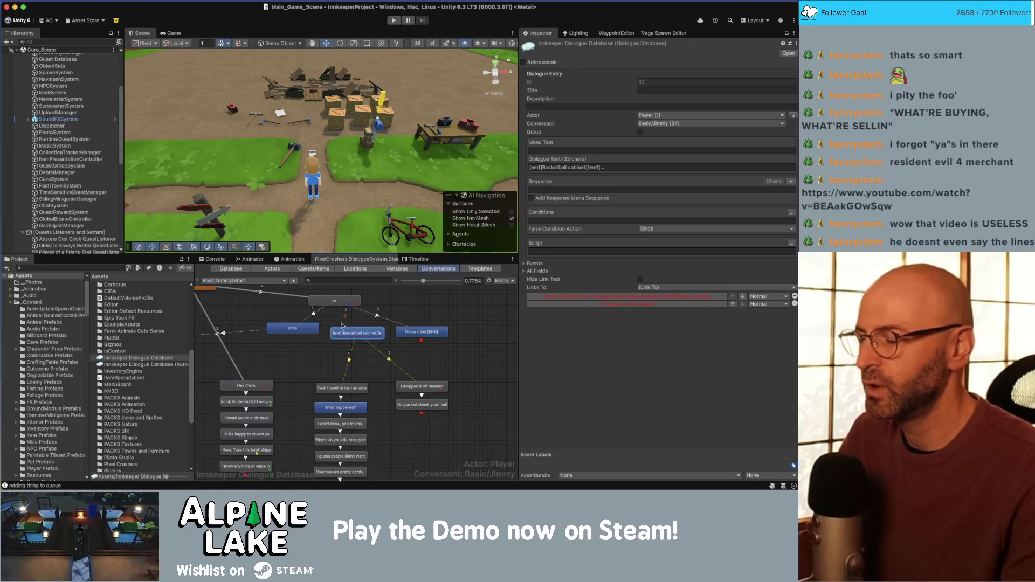
{"action": "left_click", "coordinate": [336, 302]}
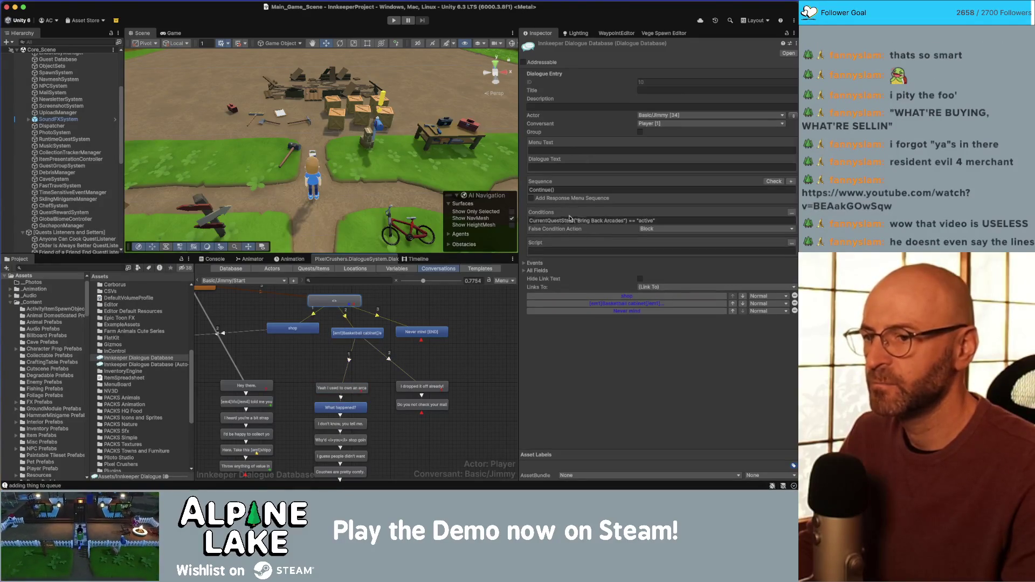
{"action": "left_click", "coordinate": [368, 372]}
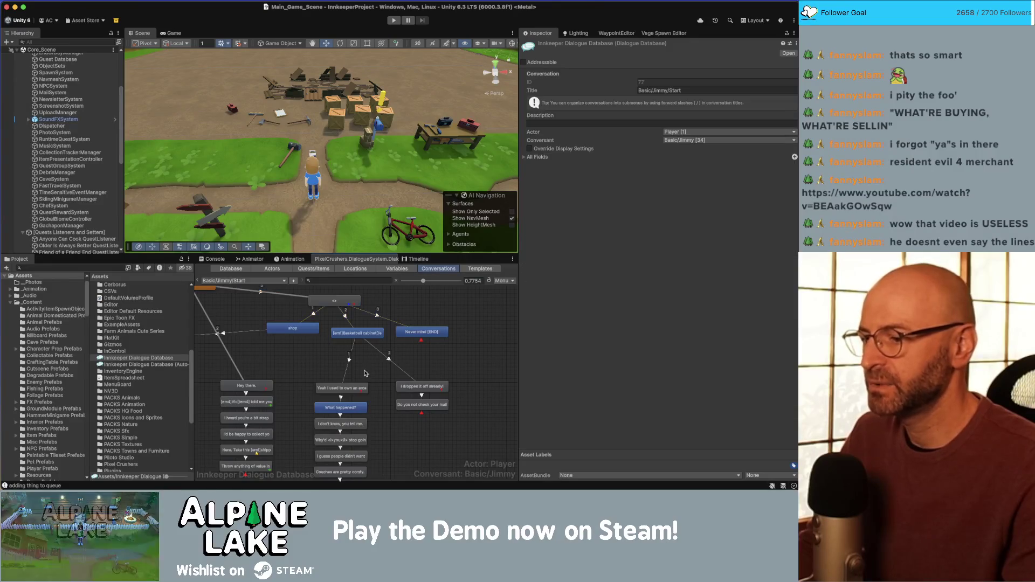
Move the mail reply nodes, Never mind and Basketball cabinet further right to untangle branches
{"action": "left_click_drag", "start_coordinate": [330, 369], "coordinate": [371, 355]}
{"action": "scroll", "coordinate": [379, 355], "scroll_direction": "up", "scroll_amount": 2}
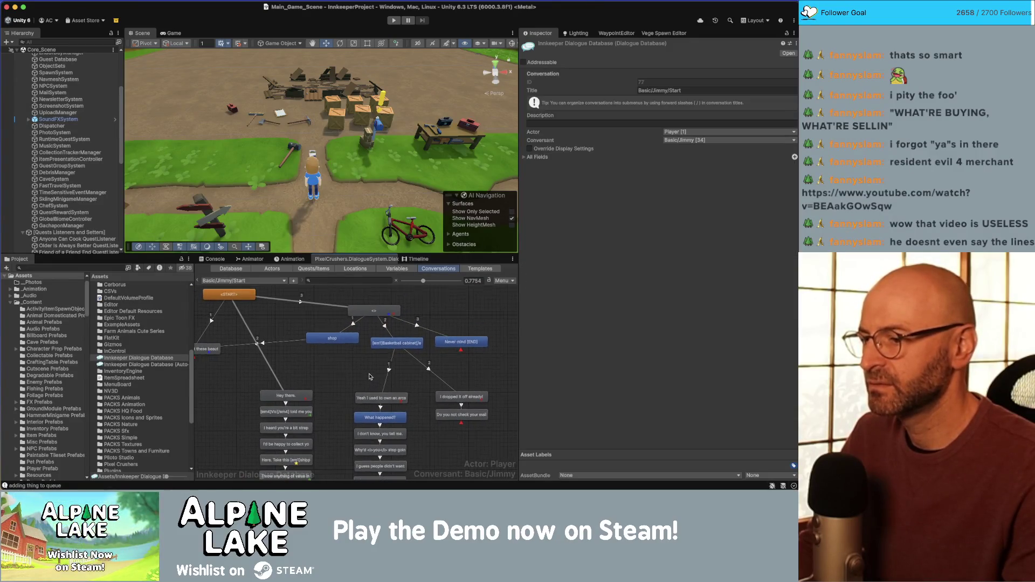
{"action": "left_click", "coordinate": [389, 354]}
{"action": "left_click_drag", "start_coordinate": [410, 377], "coordinate": [472, 422]}
{"action": "scroll", "coordinate": [393, 416], "scroll_direction": "right", "scroll_amount": 5}
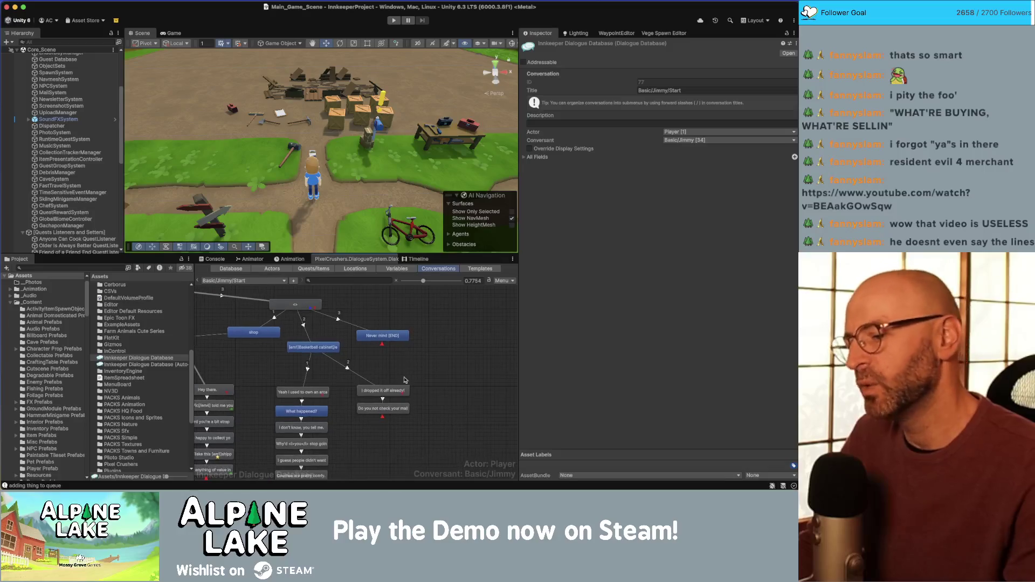
{"action": "left_click_drag", "start_coordinate": [394, 416], "coordinate": [468, 419]}
{"action": "left_click_drag", "start_coordinate": [382, 335], "coordinate": [420, 331]}
{"action": "left_click", "coordinate": [335, 348]}
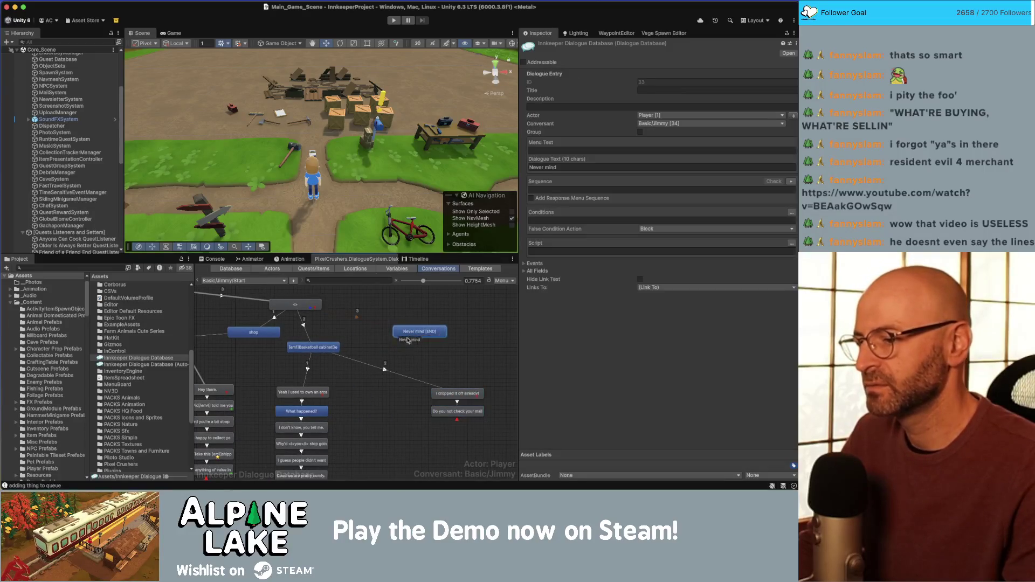
{"action": "left_click_drag", "start_coordinate": [326, 348], "coordinate": [386, 355]}
{"action": "left_click", "coordinate": [309, 394]}
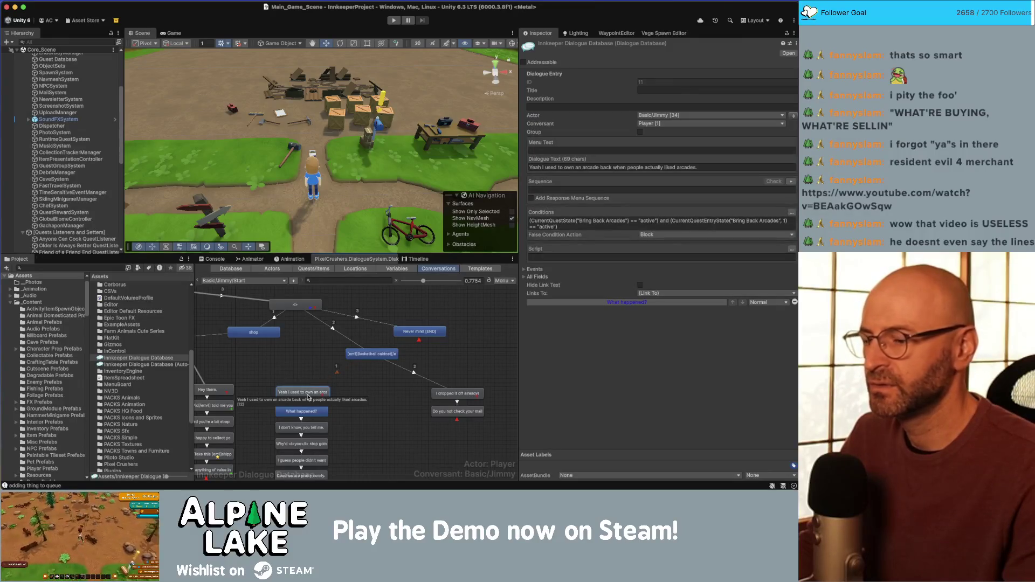
Add a furniture-branch child entry under Basketball cabinet and write its dialogue text
{"action": "right_click", "coordinate": [386, 358]}
{"action": "left_click", "coordinate": [397, 365]}
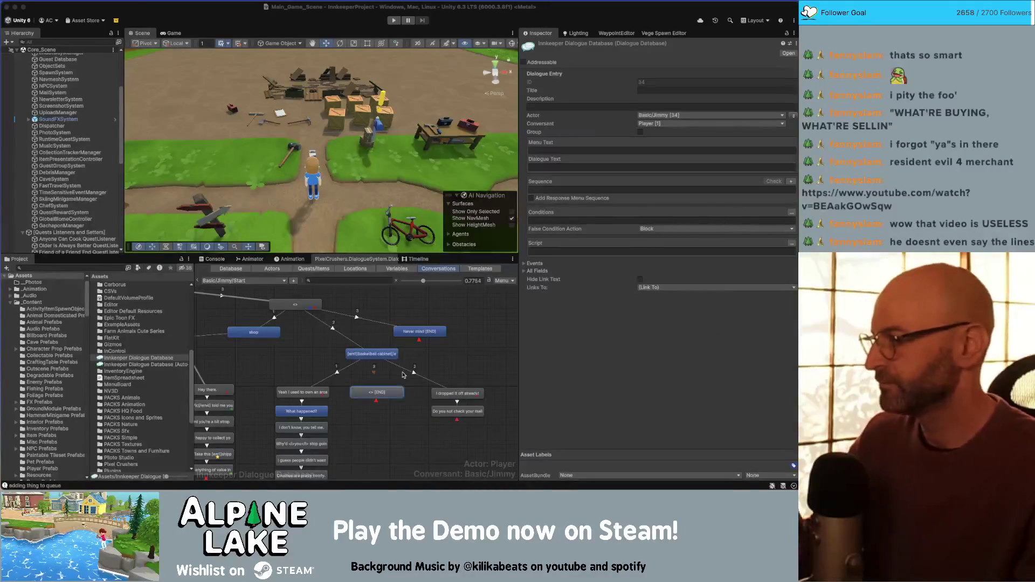
{"action": "left_click", "coordinate": [616, 168]}
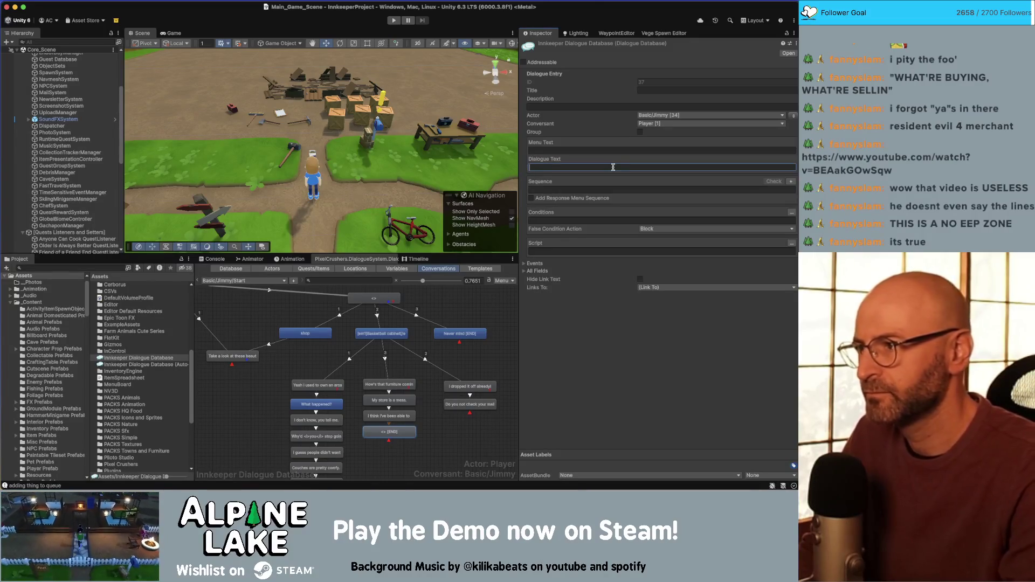
Delete the leftover empty Jimmy [END] node below the 'I think I've been able to' line
{"action": "left_click", "coordinate": [442, 441]}
{"action": "left_click", "coordinate": [412, 435]}
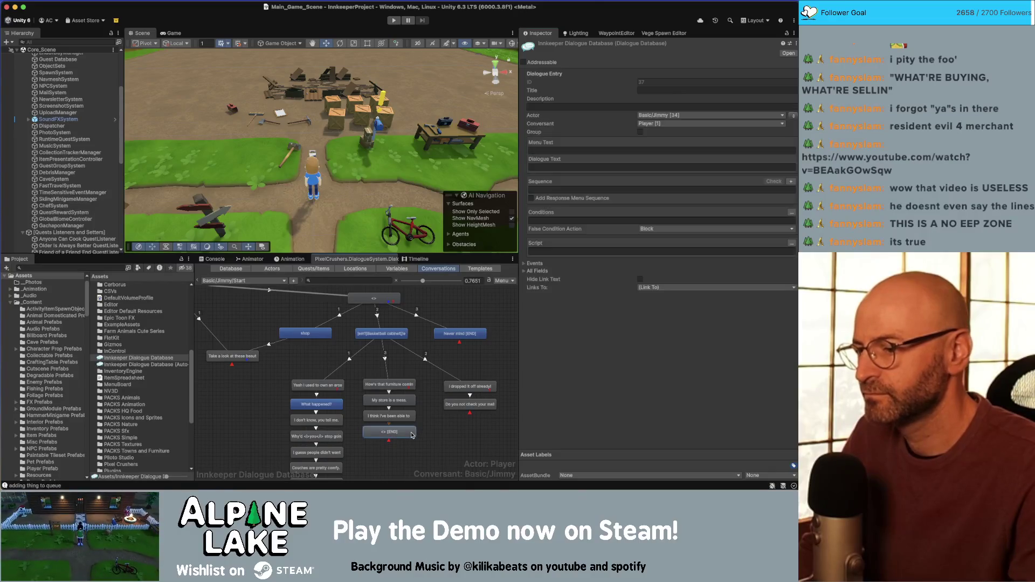
{"action": "key", "text": "Delete"}
{"action": "key", "text": "Return"}
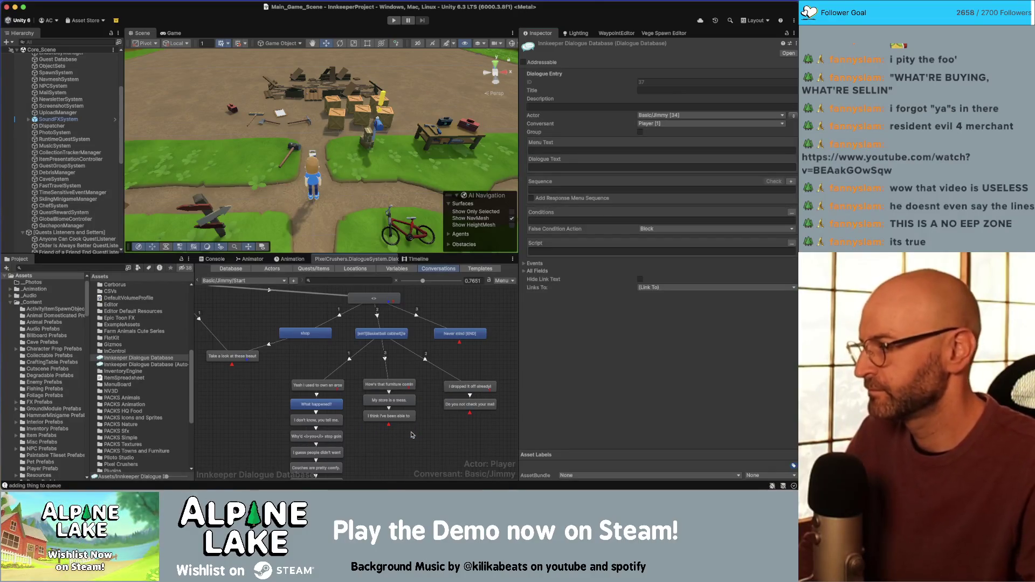
{"action": "left_click", "coordinate": [426, 436]}
{"action": "scroll", "coordinate": [431, 410], "scroll_direction": "down", "scroll_amount": 2}
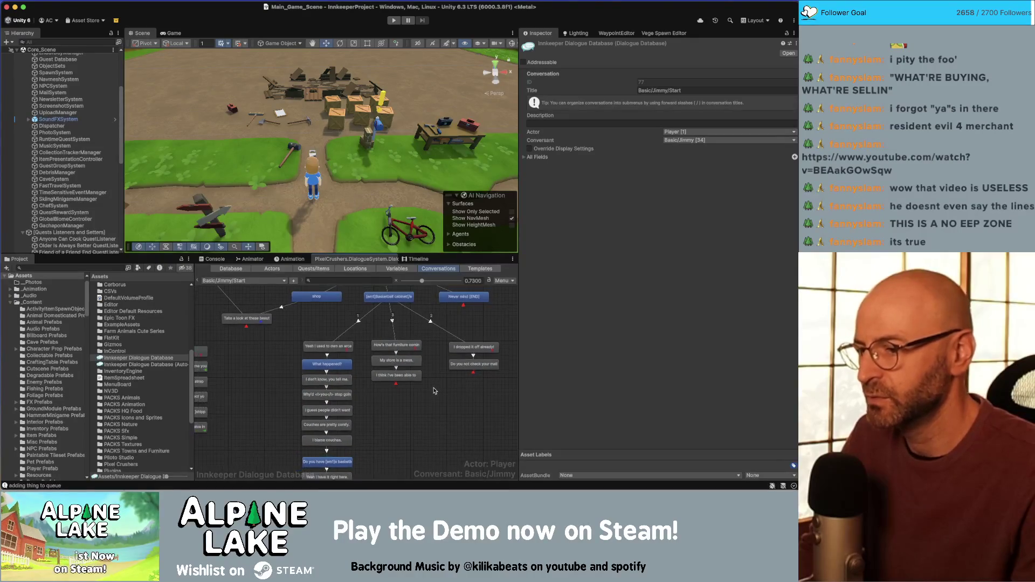
Capitalise the shop reply to 'Shop' and check the artisan goods greeting entry
{"action": "scroll", "coordinate": [430, 392], "scroll_direction": "down", "scroll_amount": 1}
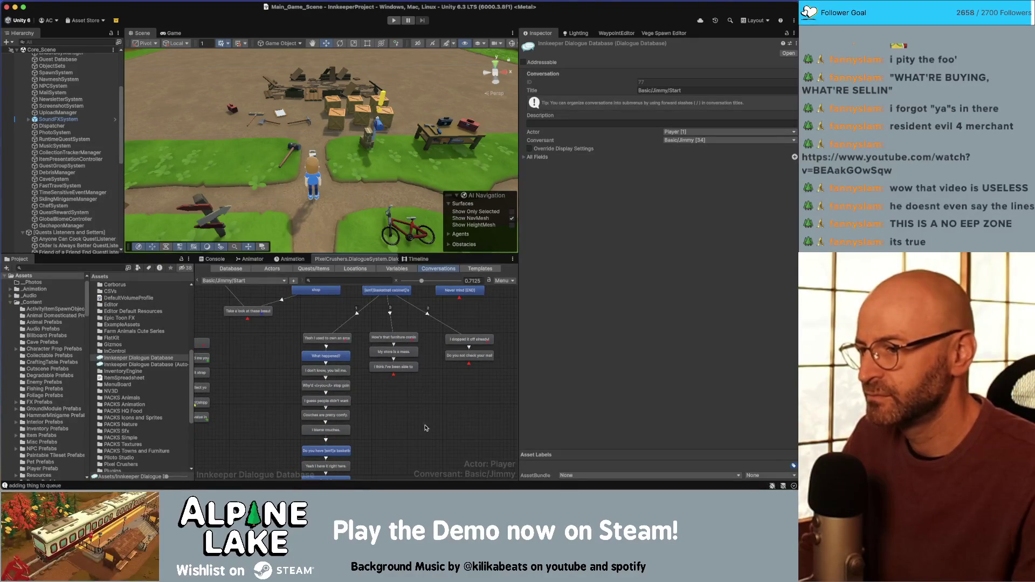
{"action": "scroll", "coordinate": [377, 377], "scroll_direction": "up", "scroll_amount": 2}
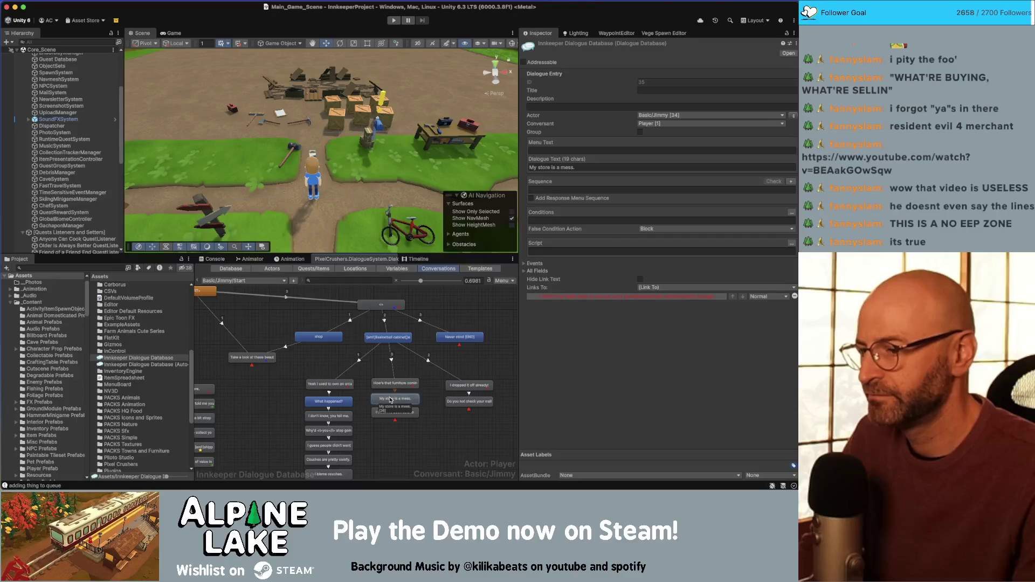
{"action": "left_click", "coordinate": [320, 338]}
{"action": "left_click", "coordinate": [649, 167]}
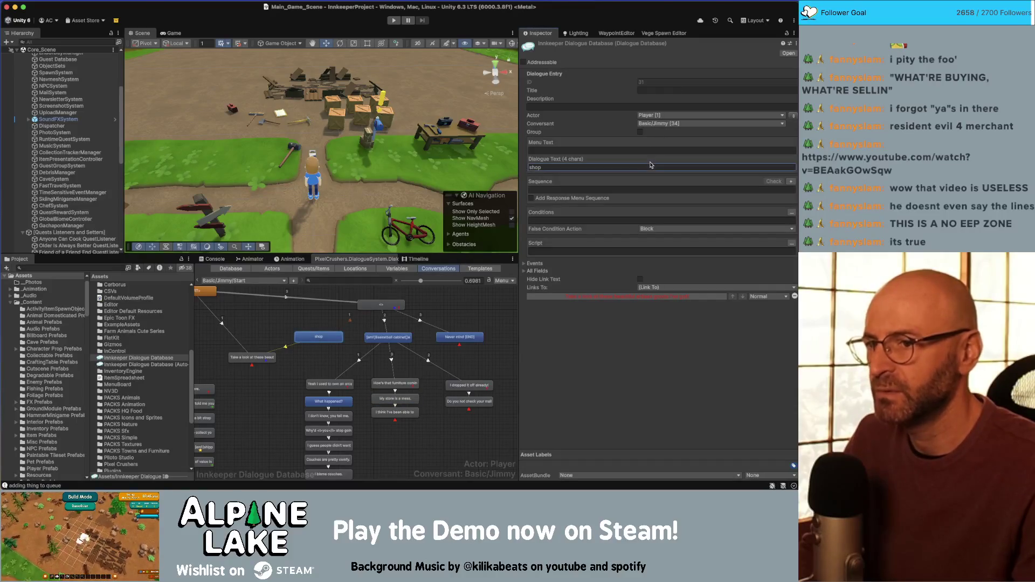
{"action": "left_click", "coordinate": [649, 167]}
{"action": "type", "text": "S"}
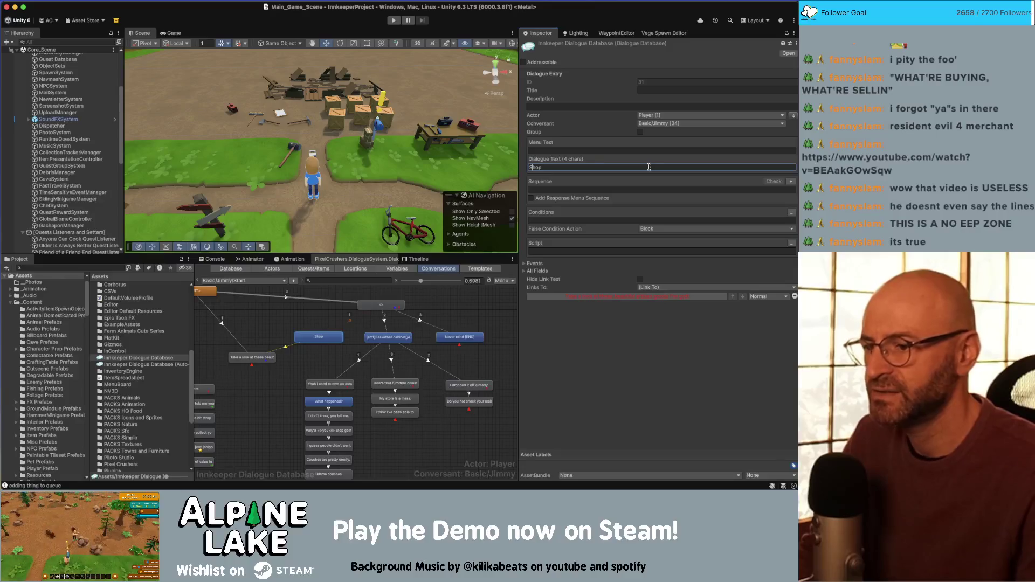
{"action": "left_click", "coordinate": [415, 338]}
{"action": "scroll", "coordinate": [326, 364], "scroll_direction": "left", "scroll_amount": 5}
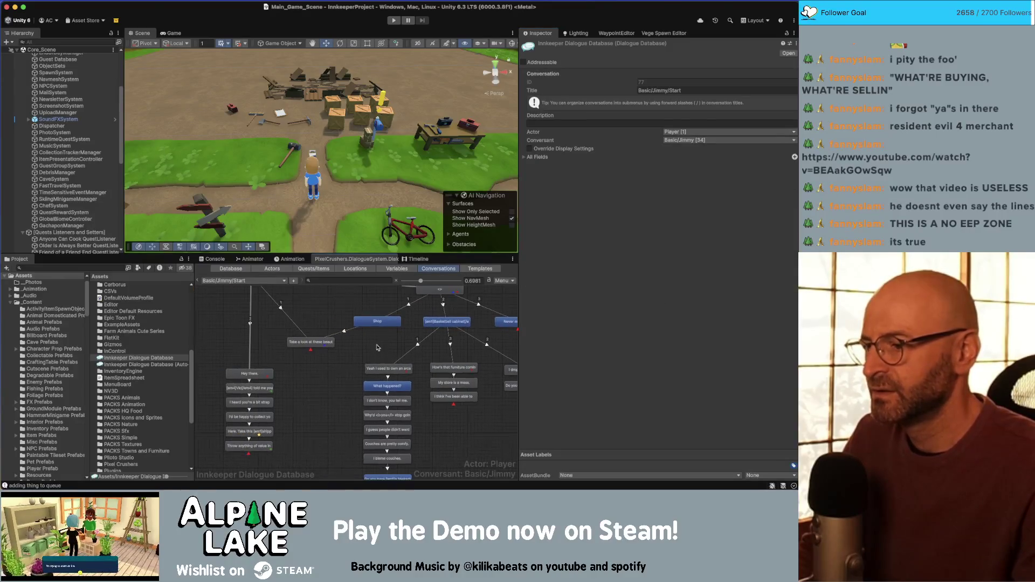
{"action": "left_click", "coordinate": [319, 357]}
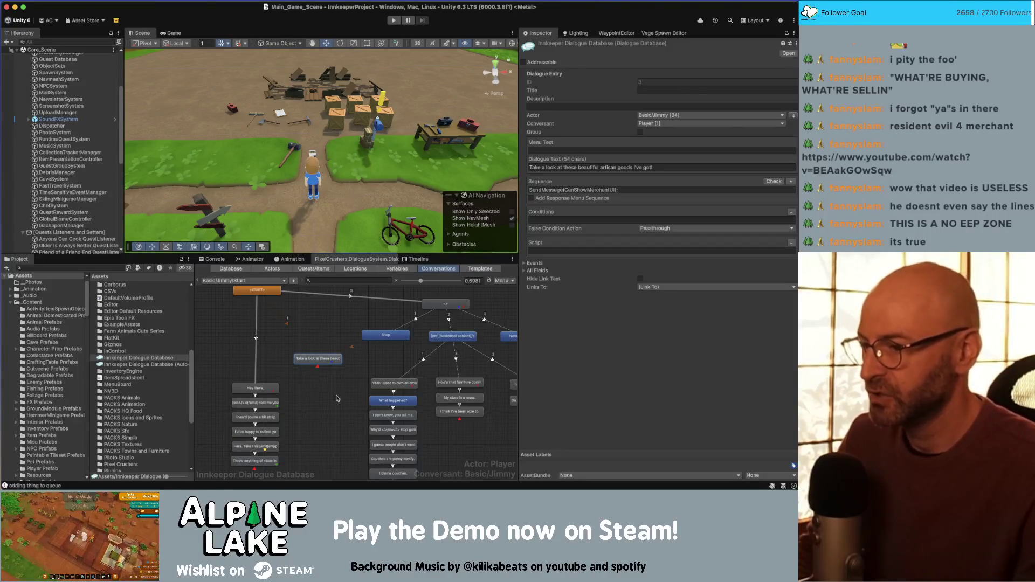
{"action": "left_click", "coordinate": [329, 411]}
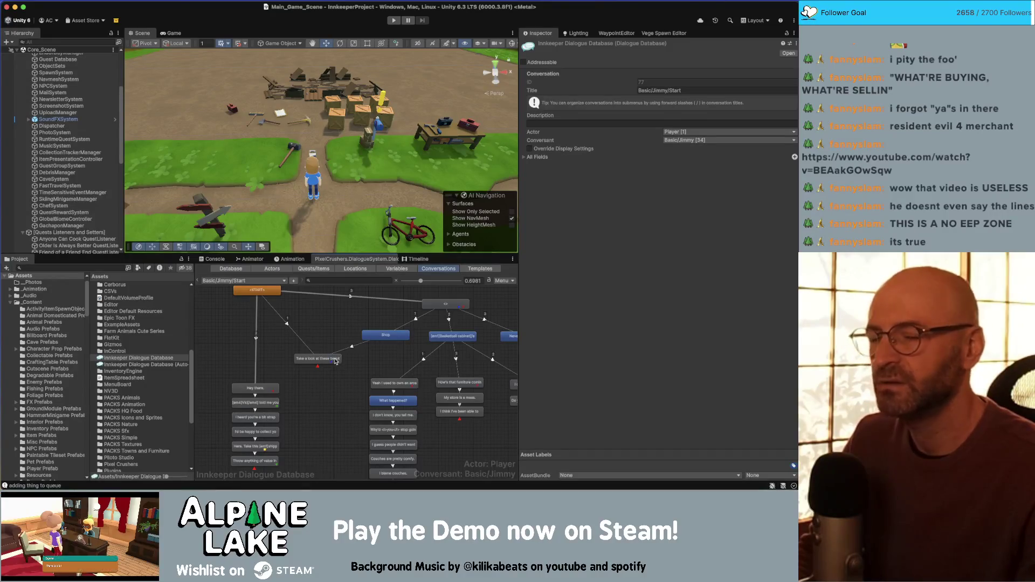
Enter play mode and drag the Game view's bottom divider down to make it taller
{"action": "left_click", "coordinate": [392, 22]}
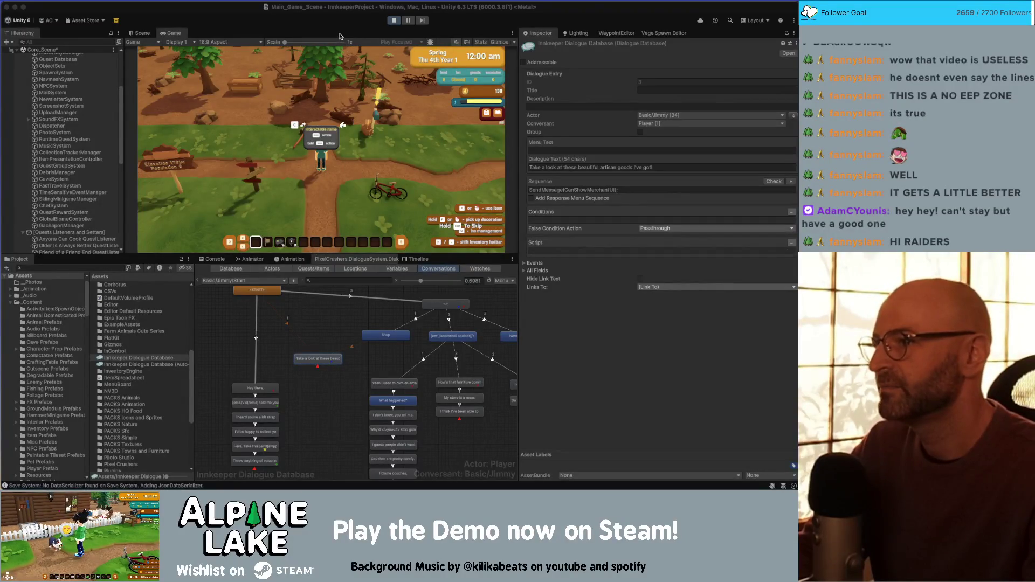
{"action": "left_click", "coordinate": [341, 27]}
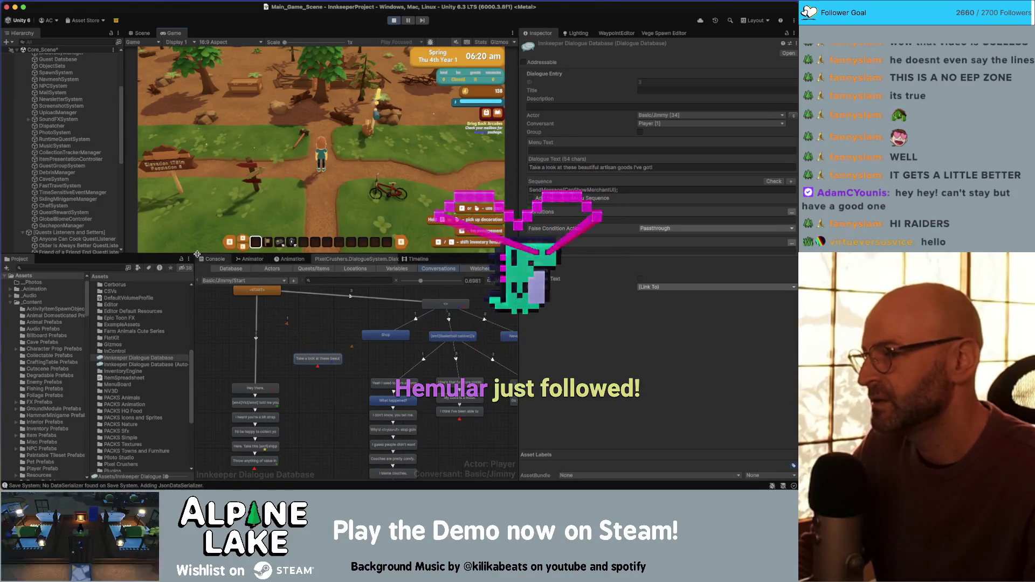
{"action": "left_click_drag", "start_coordinate": [201, 255], "coordinate": [199, 269]}
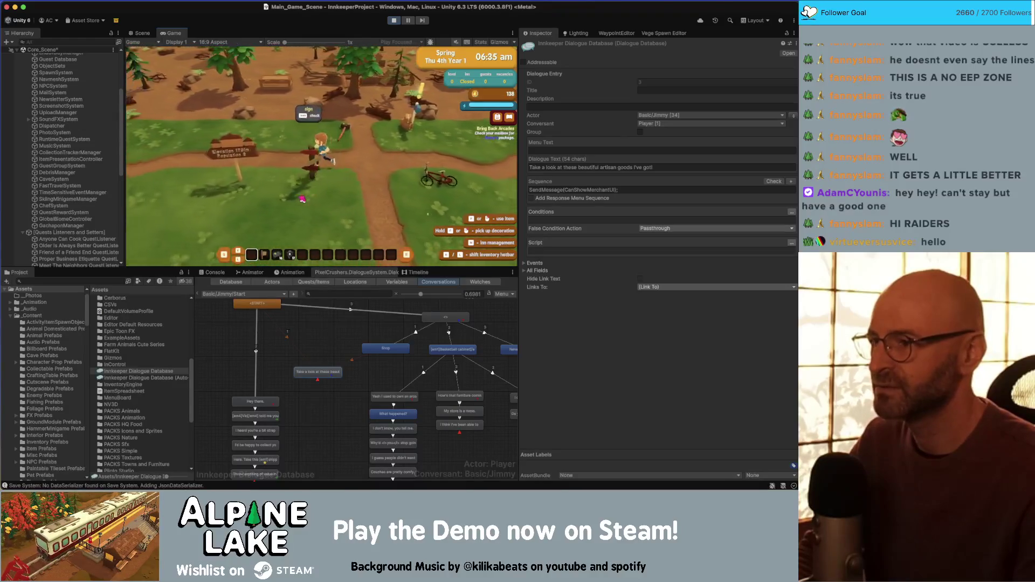
Run the character right along the path and widen and heighten the Game view panels
{"action": "key", "text": "d"}
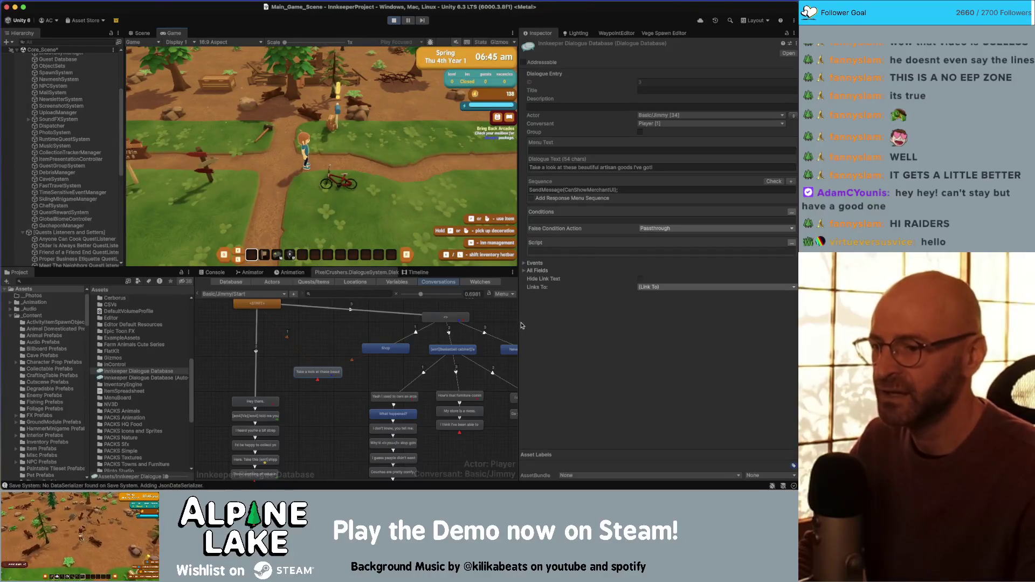
{"action": "left_click_drag", "start_coordinate": [519, 321], "coordinate": [529, 321]}
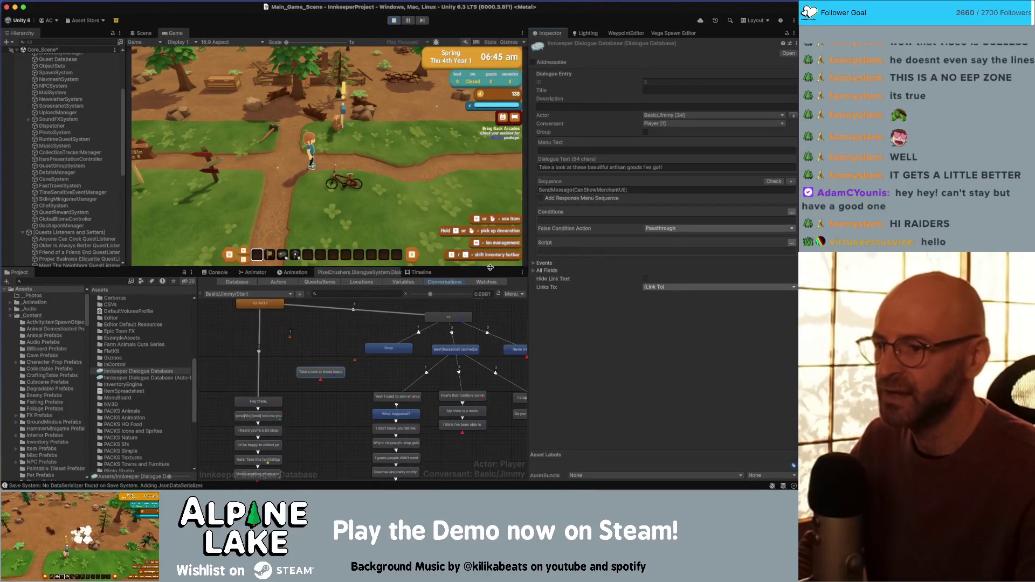
{"action": "left_click_drag", "start_coordinate": [490, 267], "coordinate": [490, 274]}
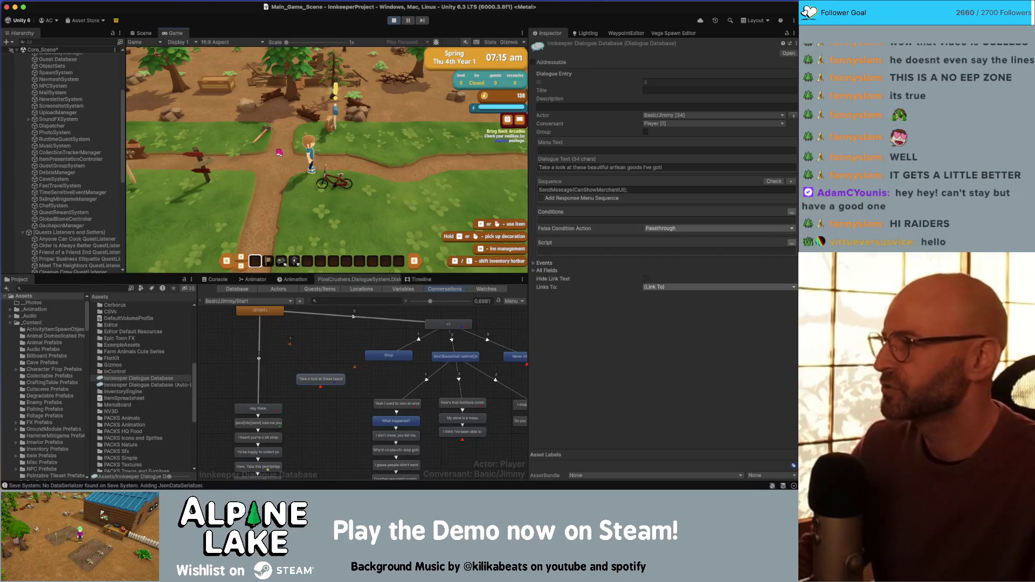
Ride the bike north along the path into the forest and briefly back south
{"action": "key", "text": "w"}
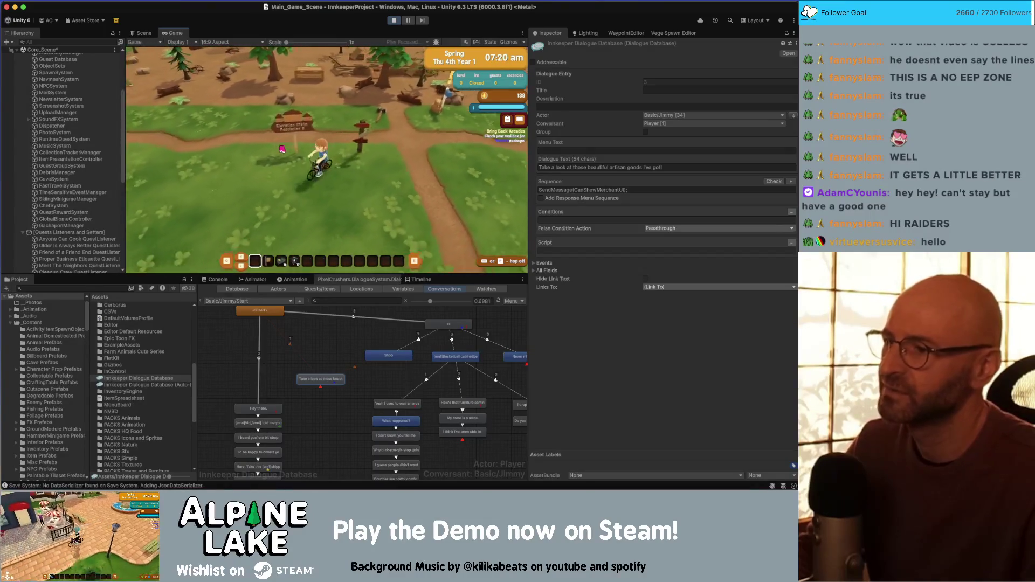
{"action": "key", "text": "w"}
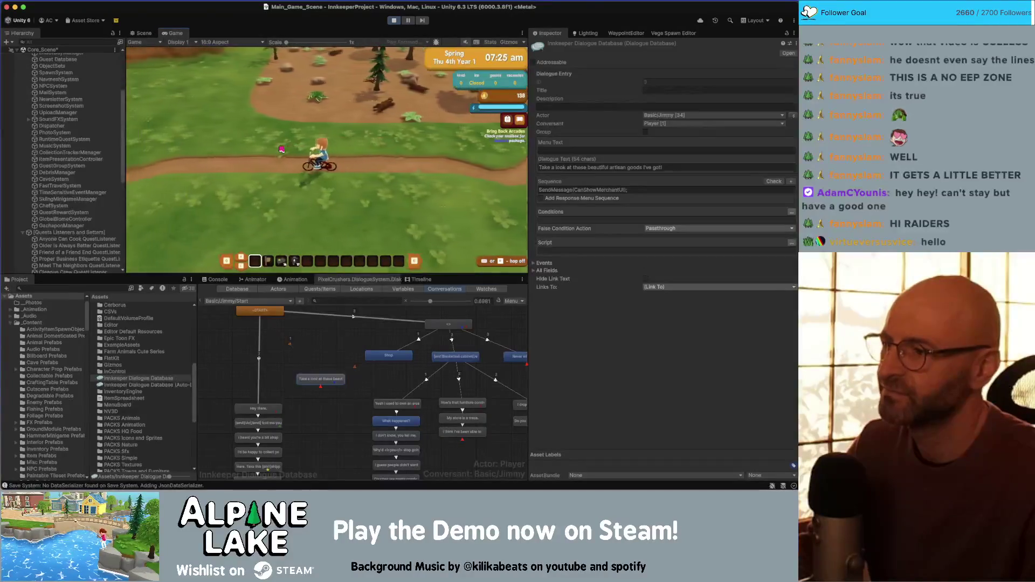
{"action": "key", "text": "w"}
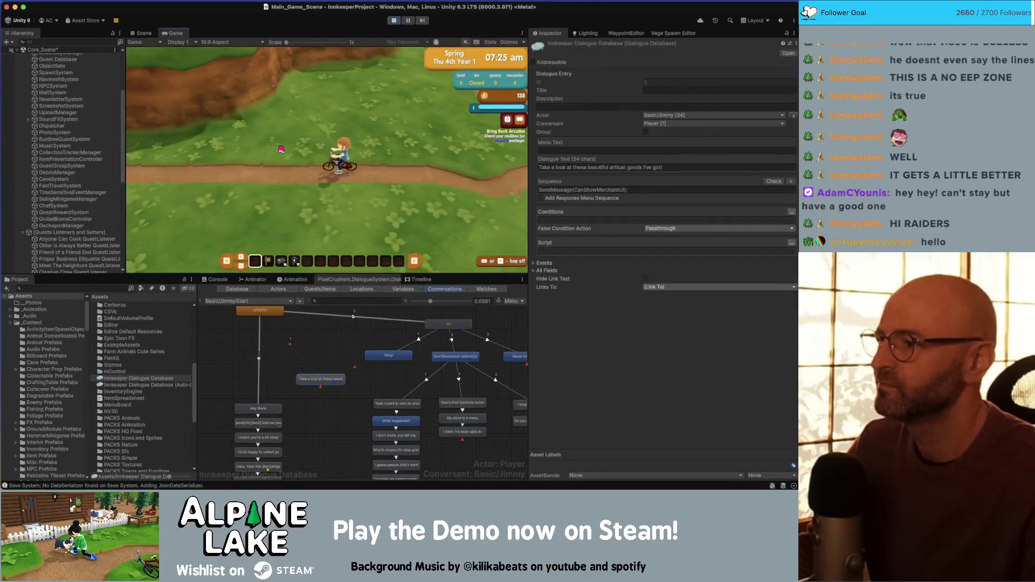
{"action": "key", "text": "w"}
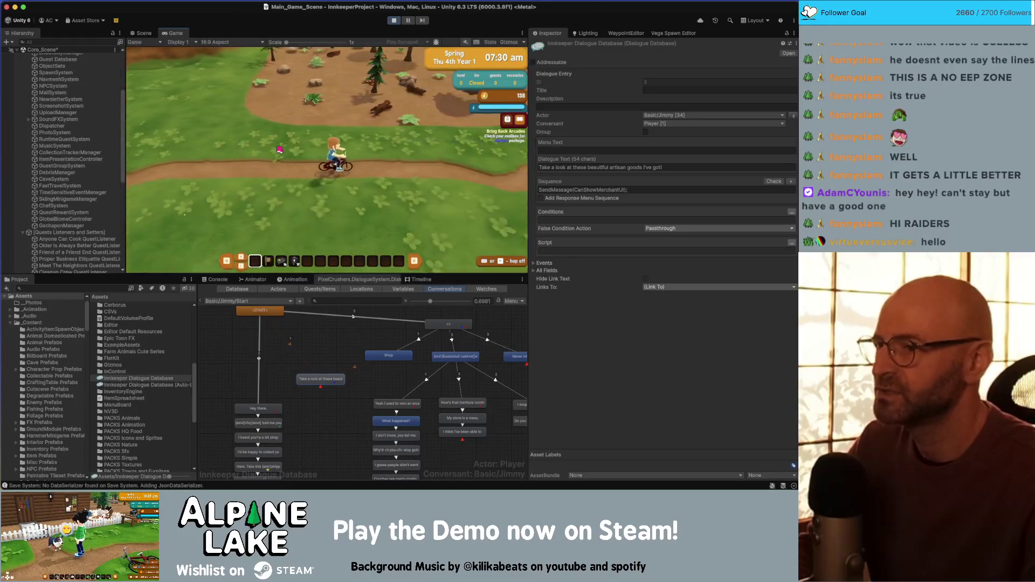
{"action": "key", "text": "w"}
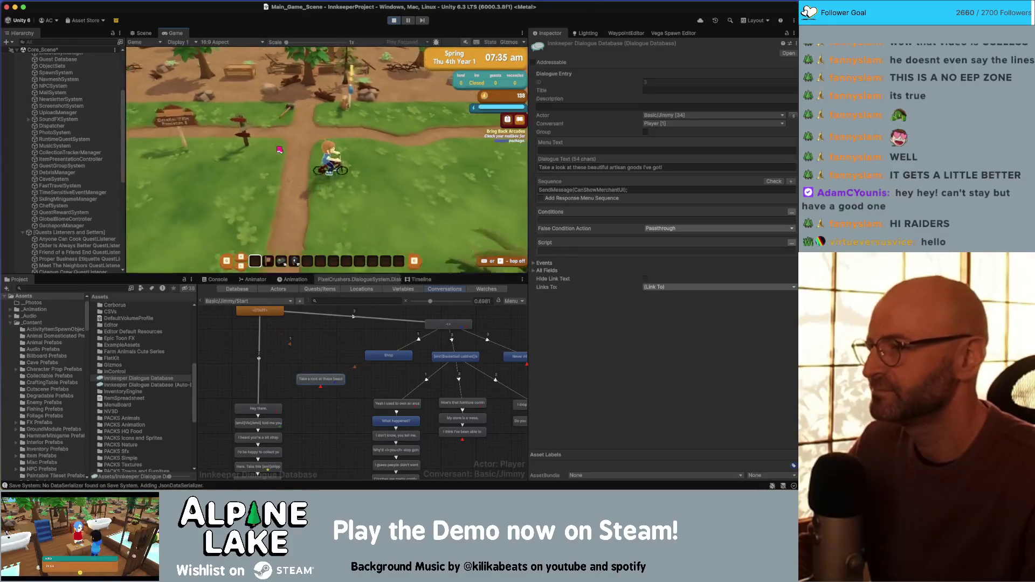
{"action": "key", "text": "s"}
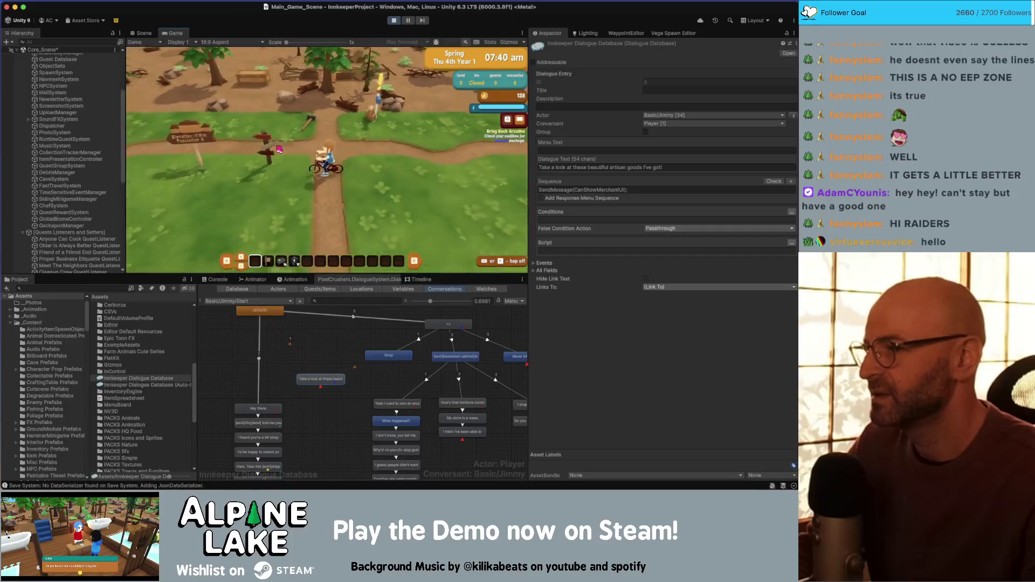
{"action": "key", "text": "w"}
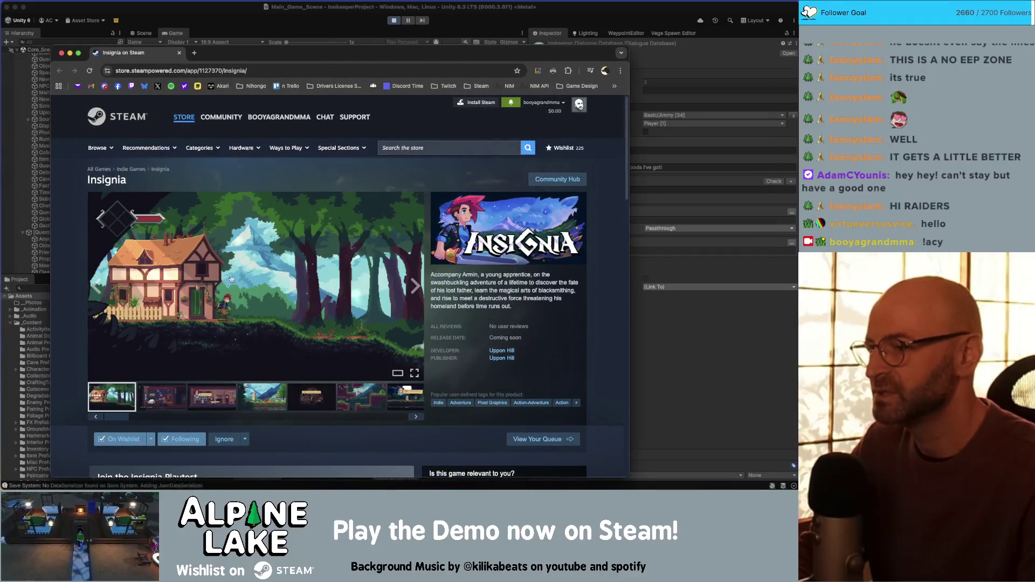
Scroll the Insignia Steam page down to its playtest and Coming soon sections and raise the browser window
{"action": "scroll", "coordinate": [231, 279], "scroll_direction": "down", "scroll_amount": 3}
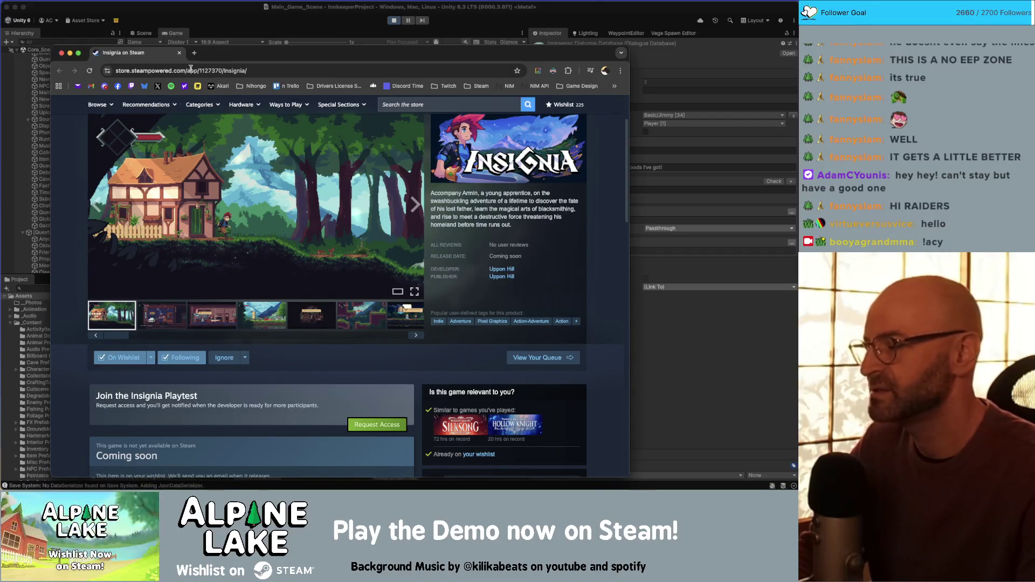
{"action": "left_click_drag", "start_coordinate": [223, 58], "coordinate": [224, 34]}
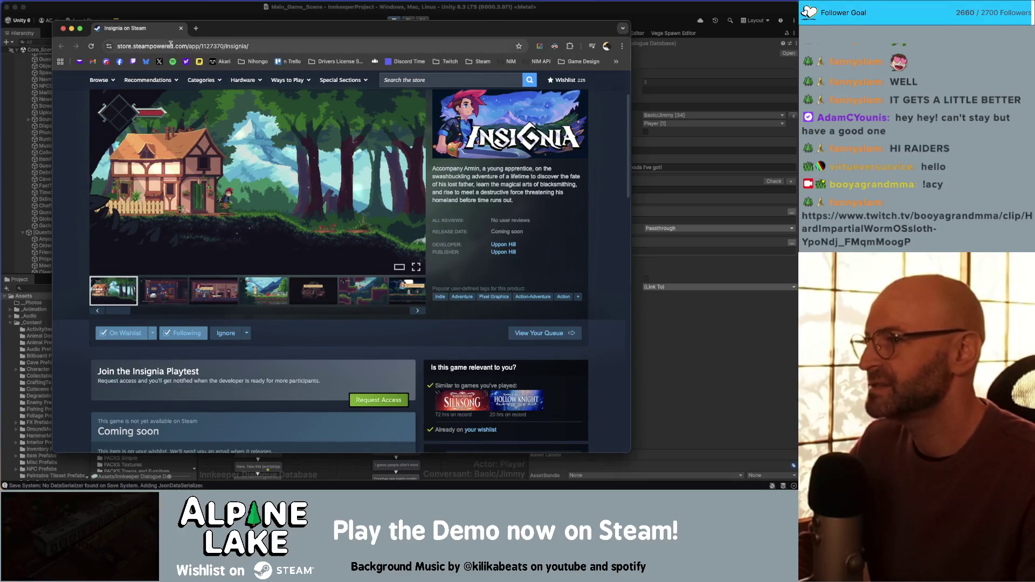
{"action": "mouse_move", "coordinate": [138, 173]}
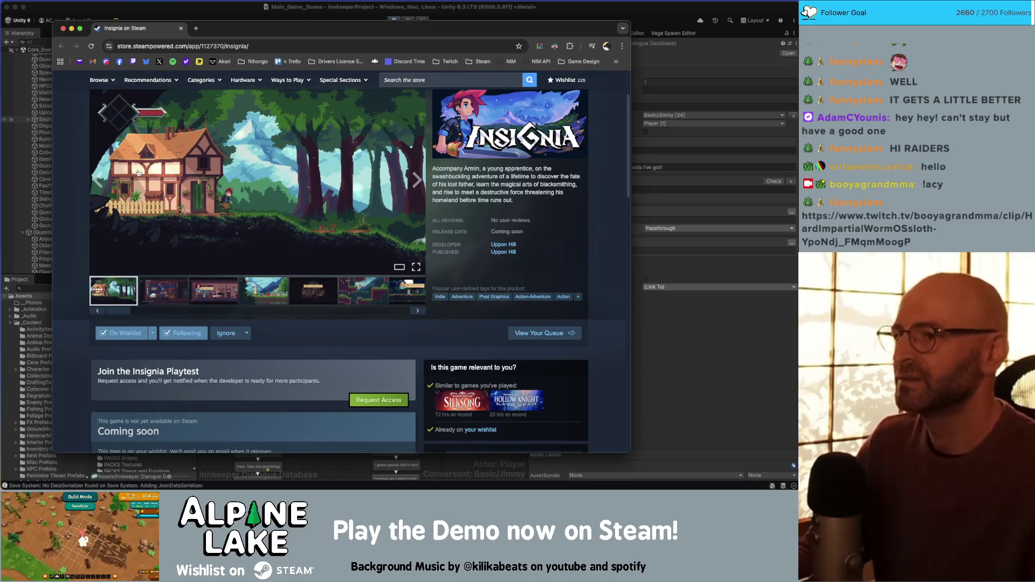
{"action": "key", "text": "super+Tab"}
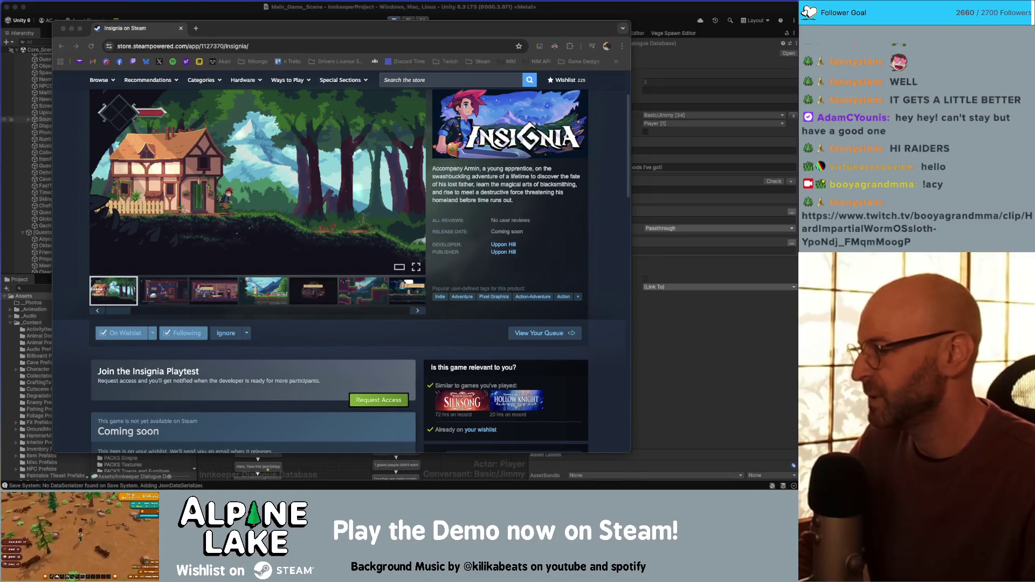
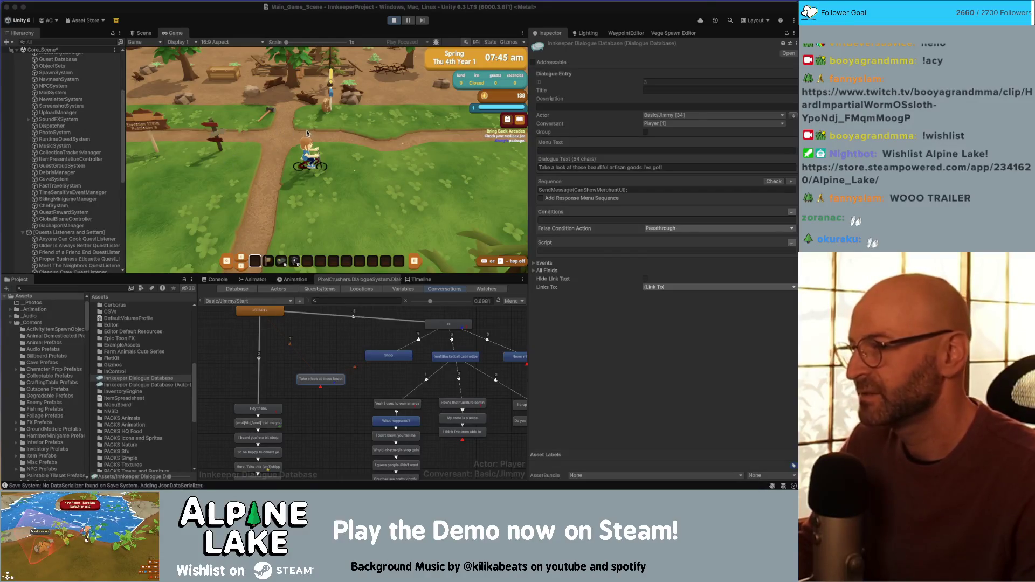
Walk the player to the shipping box, open its inventory, then close it
{"action": "left_click", "coordinate": [298, 133]}
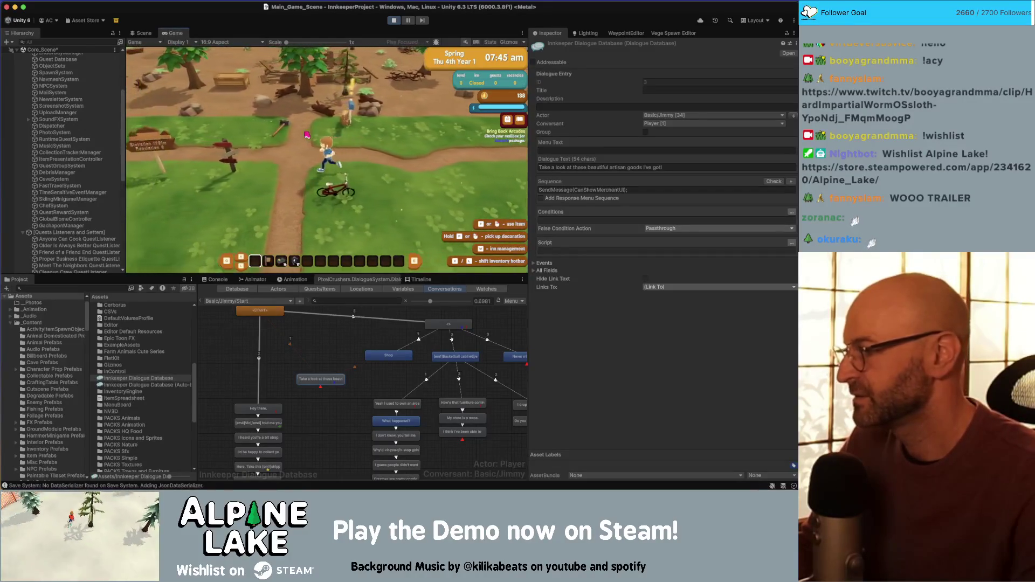
{"action": "key", "text": "a"}
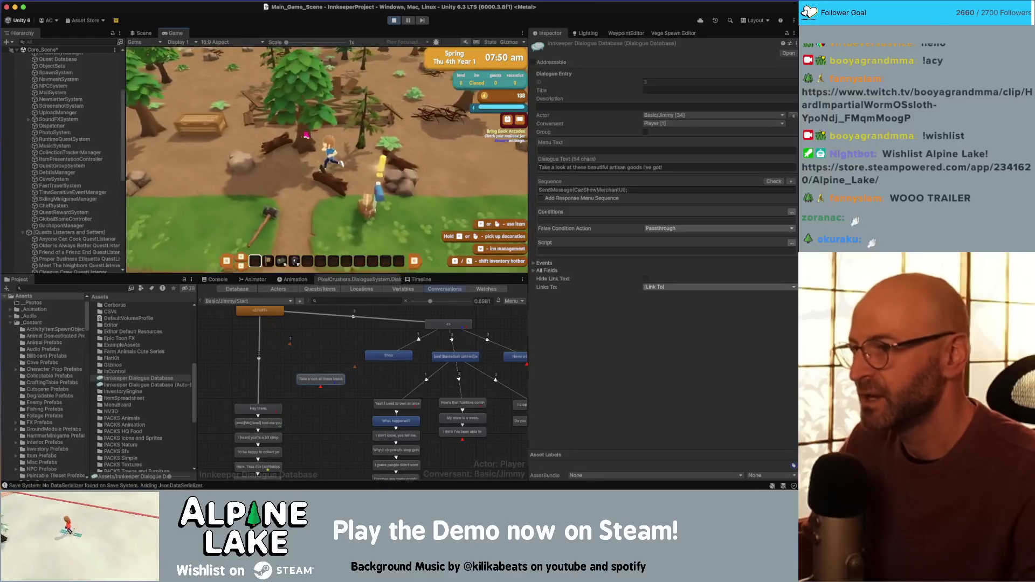
{"action": "key", "text": "w"}
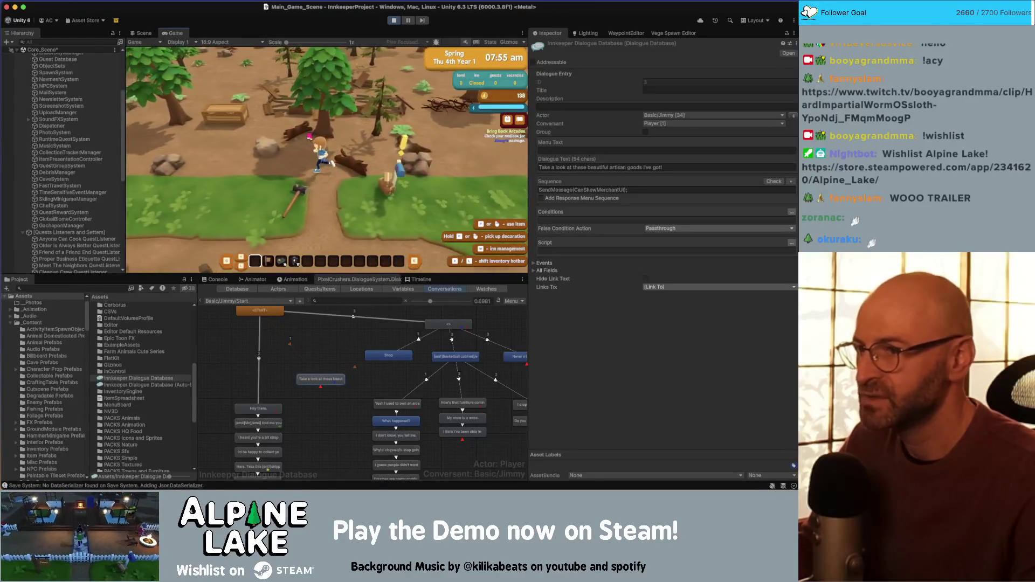
{"action": "key", "text": "d"}
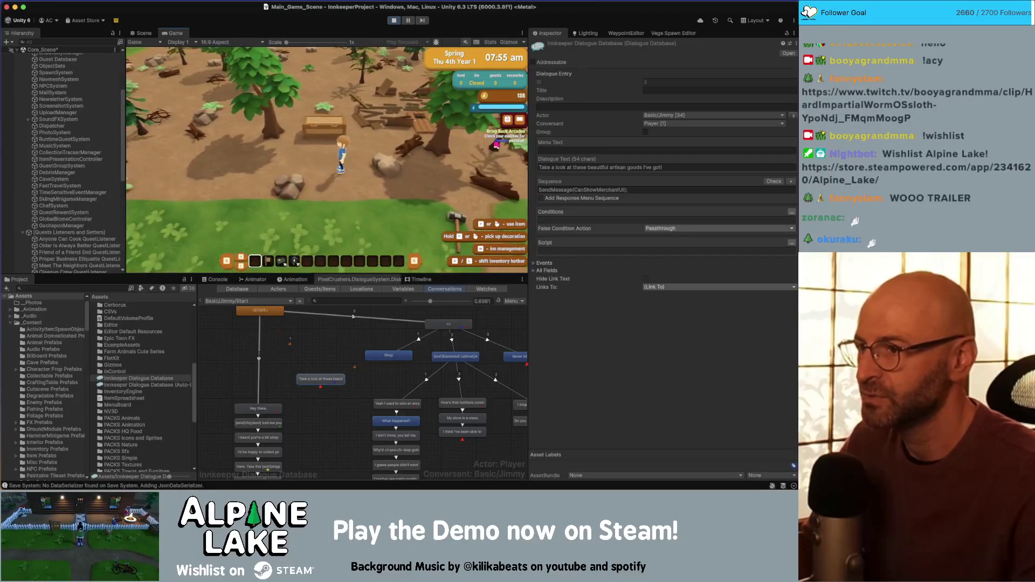
{"action": "key", "text": "w"}
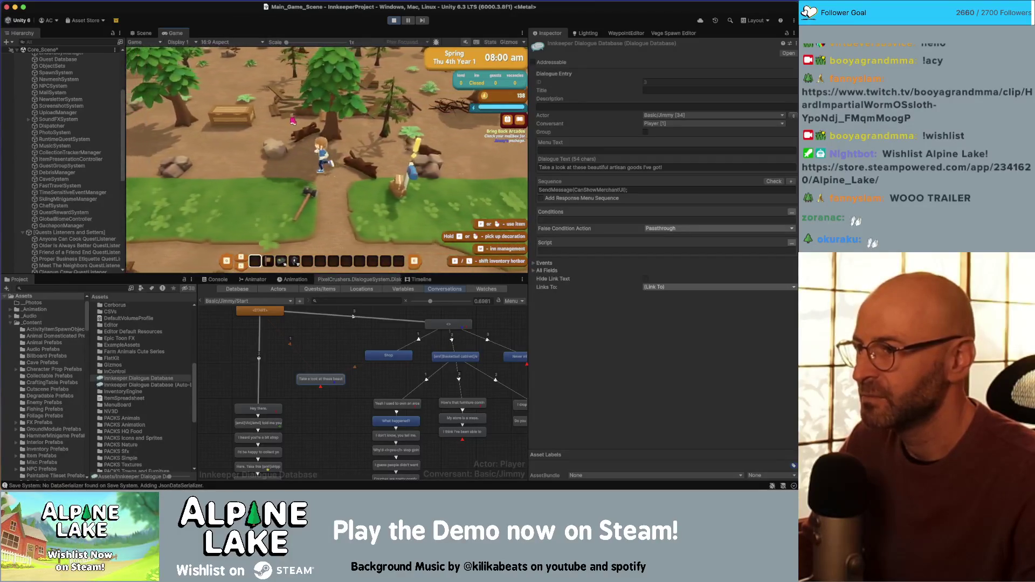
{"action": "key", "text": "e"}
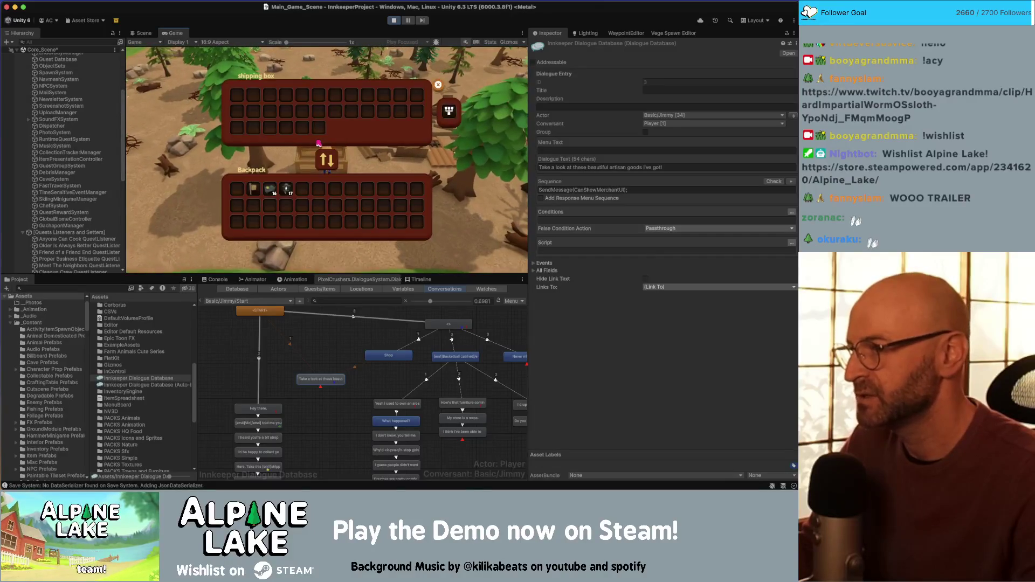
{"action": "key", "text": "Escape"}
{"action": "key", "text": "s"}
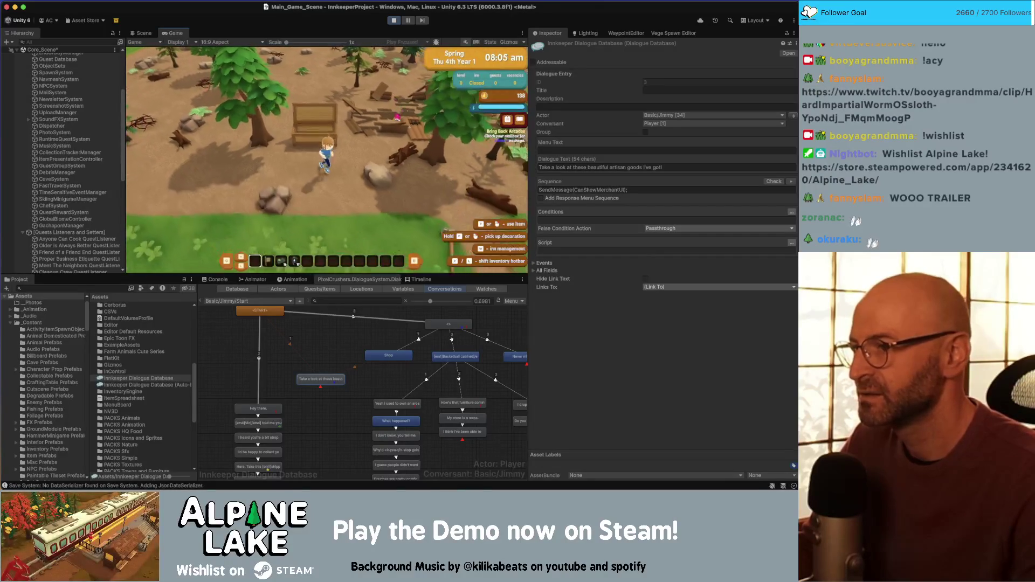
Read Dad's letter in the mailbox and claim the 100-coin housewarming gift
{"action": "key", "text": "e"}
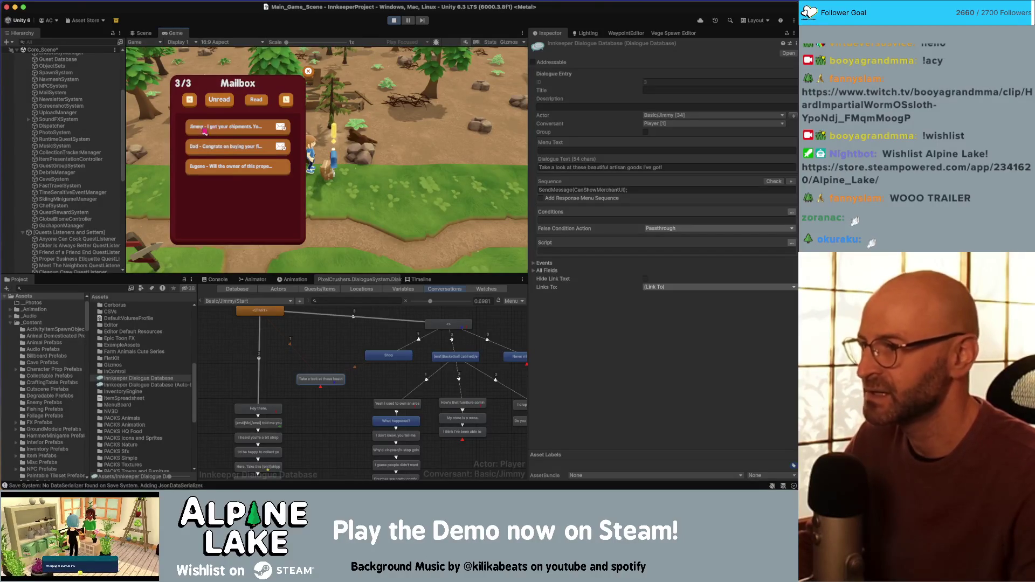
{"action": "key", "text": "Escape"}
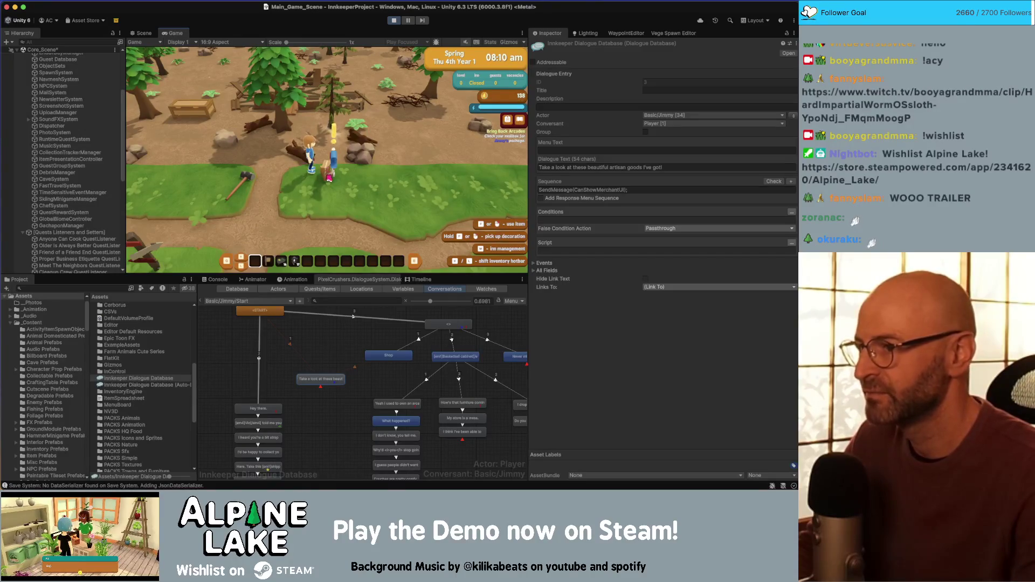
{"action": "left_click", "coordinate": [329, 178]}
{"action": "left_click", "coordinate": [224, 155]}
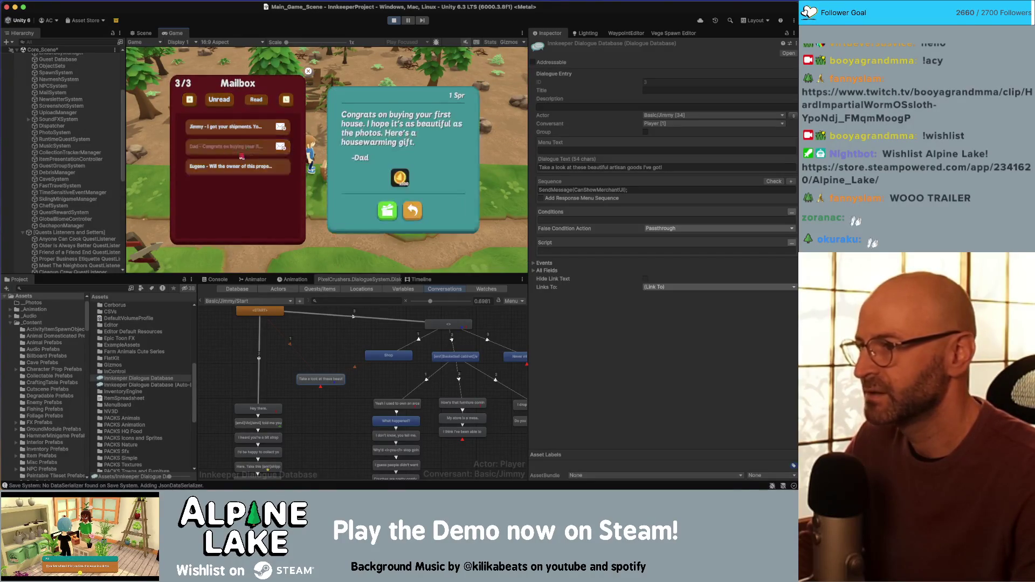
{"action": "left_click", "coordinate": [388, 212]}
{"action": "key", "text": "Escape"}
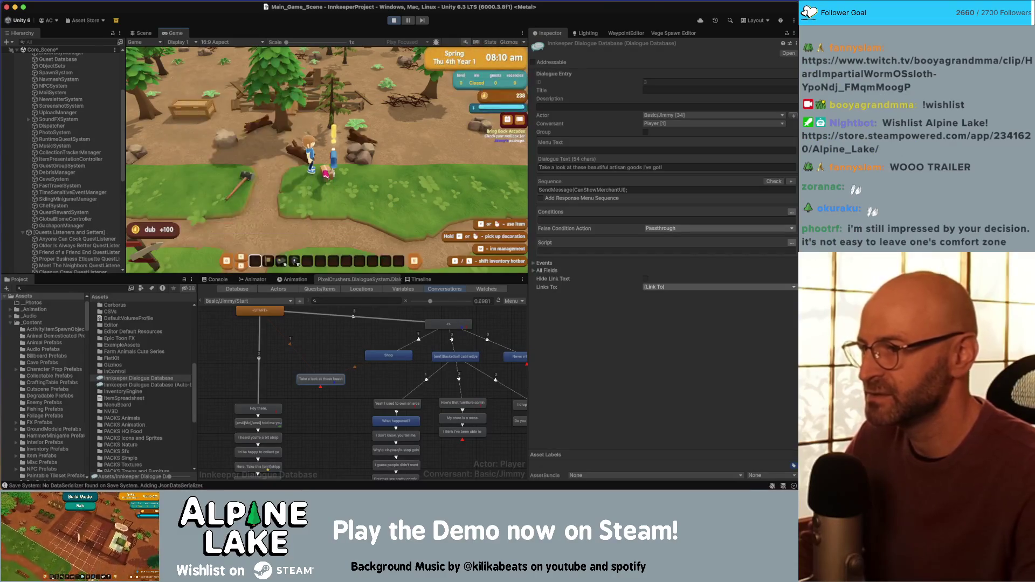
{"action": "left_click", "coordinate": [337, 174]}
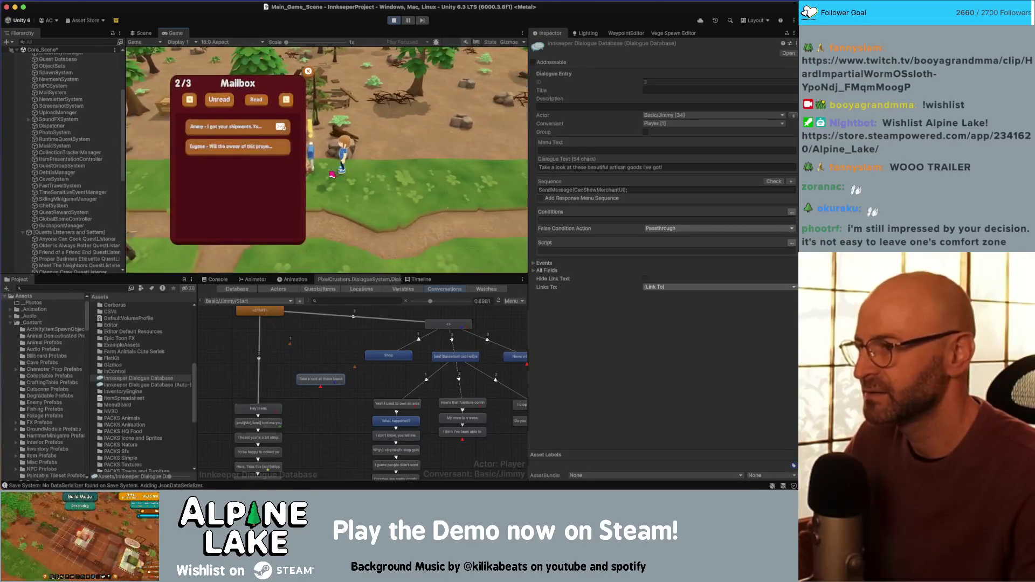
{"action": "left_click", "coordinate": [307, 71]}
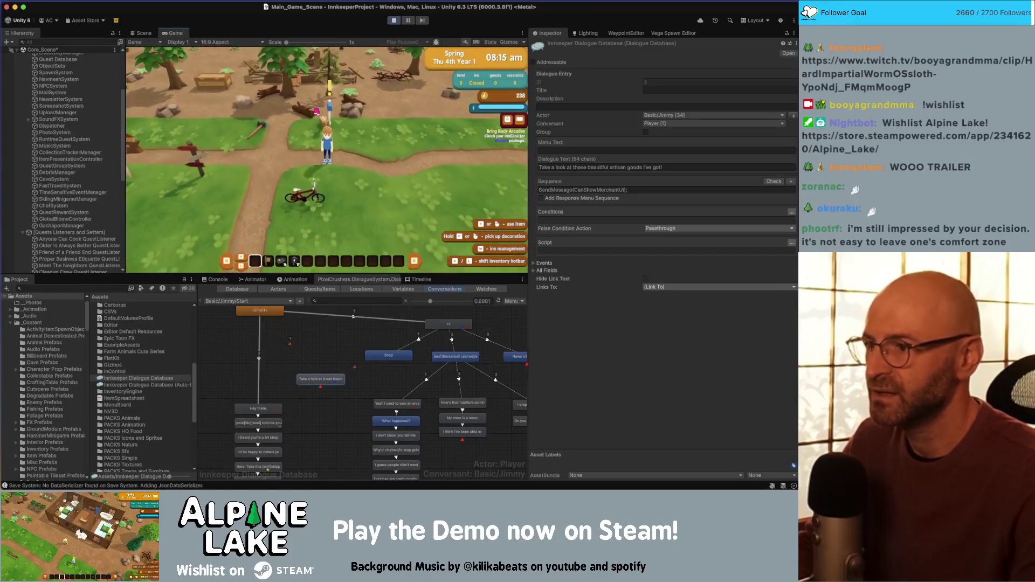
Mount the bicycle and ride down the path toward town
{"action": "key", "text": "s"}
{"action": "key", "text": "e"}
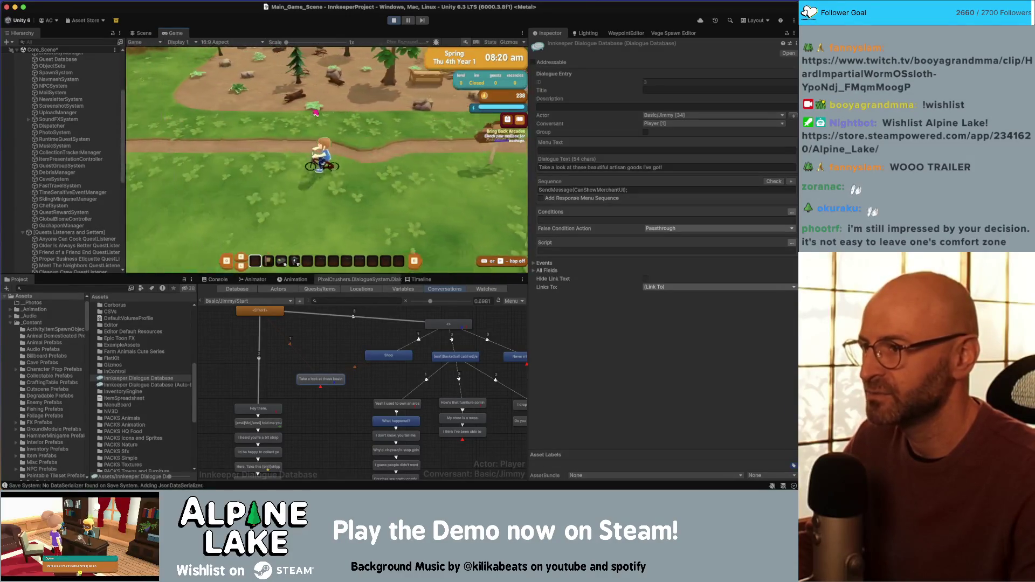
{"action": "key", "text": "d"}
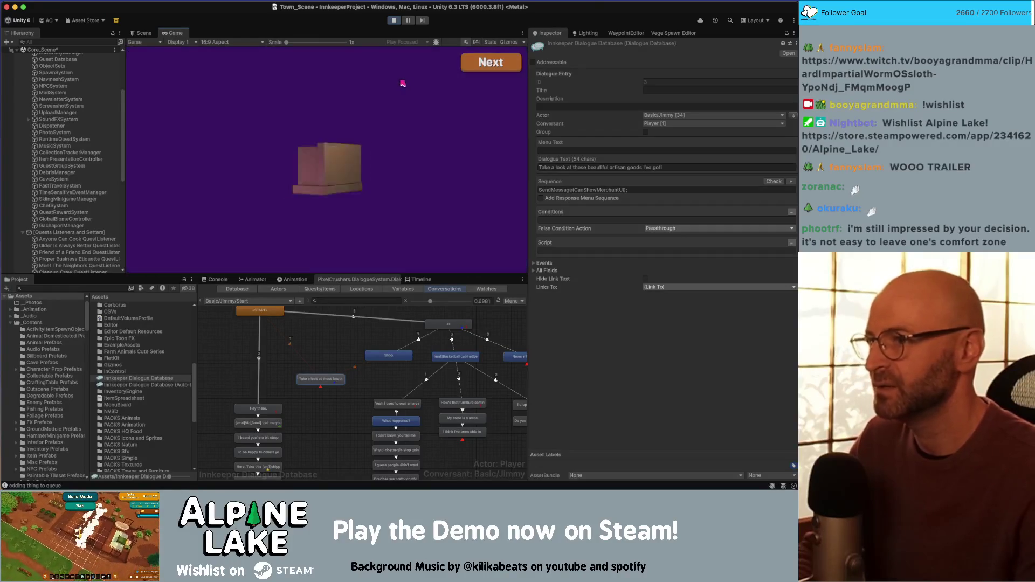
Dismiss the Totals screen to continue into Fri 5th Year 1 in Town_Scene
{"action": "left_click", "coordinate": [473, 68]}
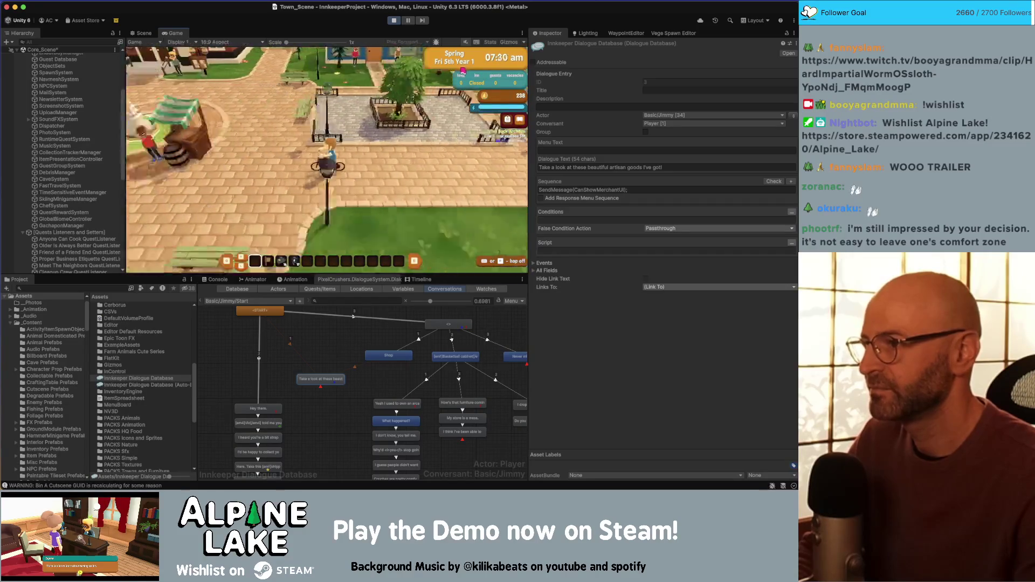
Talk to Jimmy by the fountain, choose Shop, then close his shop
{"action": "key", "text": "d"}
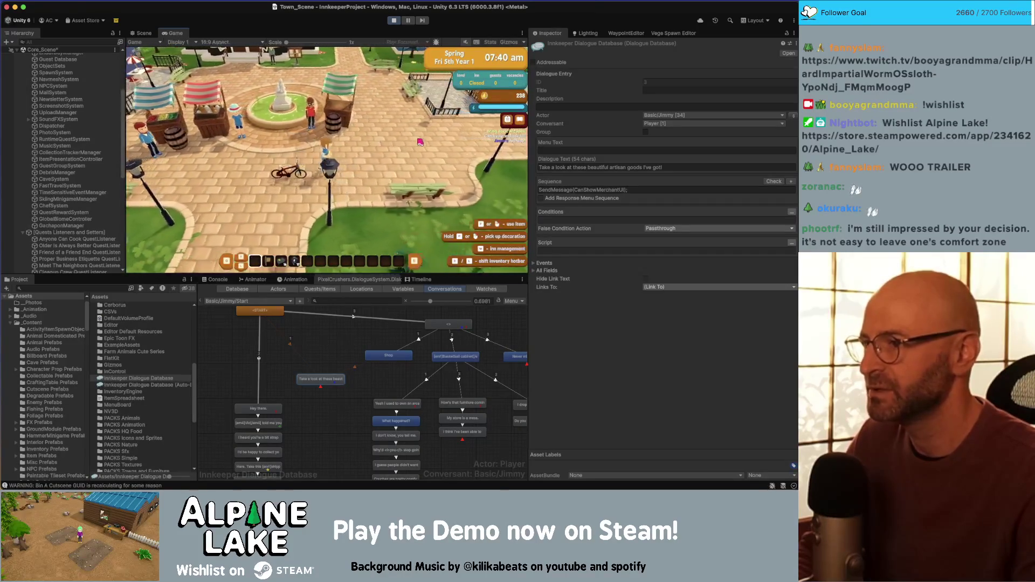
{"action": "key", "text": "e"}
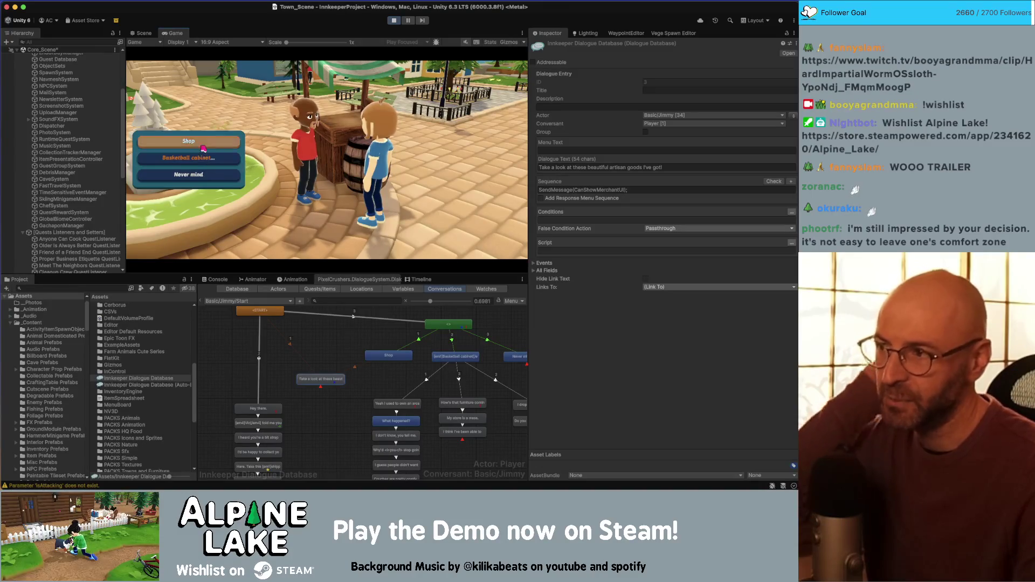
{"action": "left_click", "coordinate": [204, 148]}
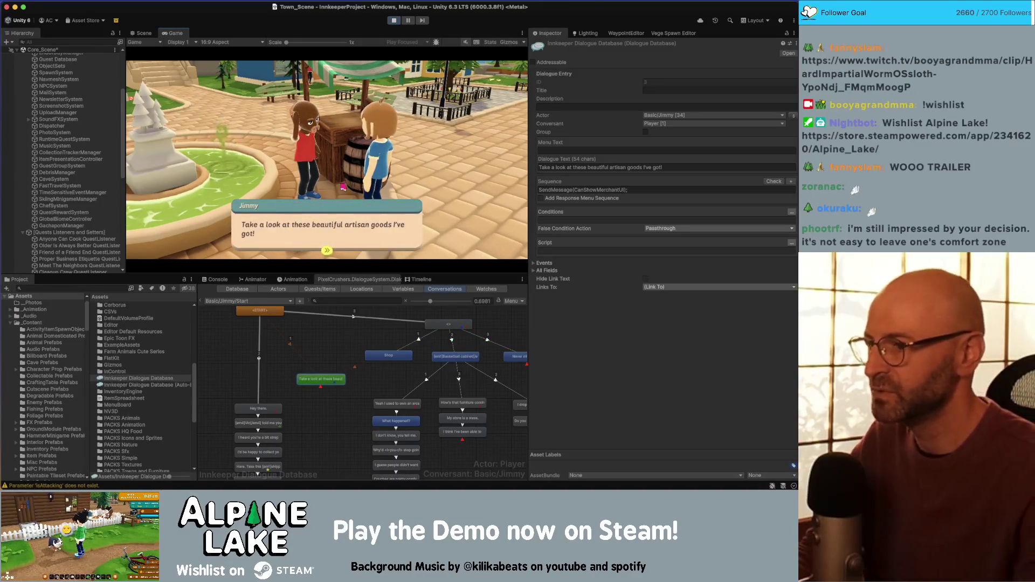
{"action": "left_click", "coordinate": [347, 224]}
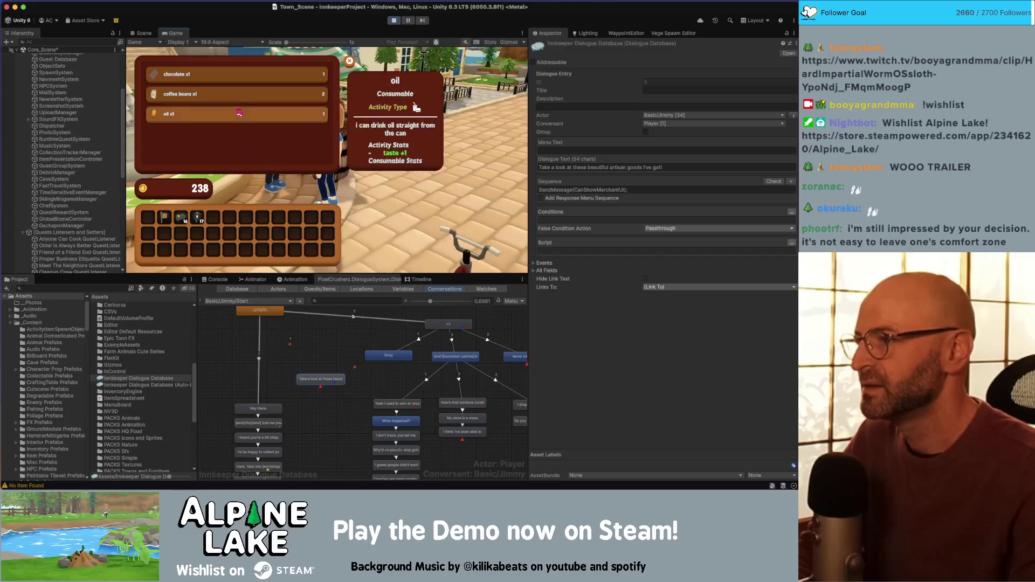
{"action": "key", "text": "Escape"}
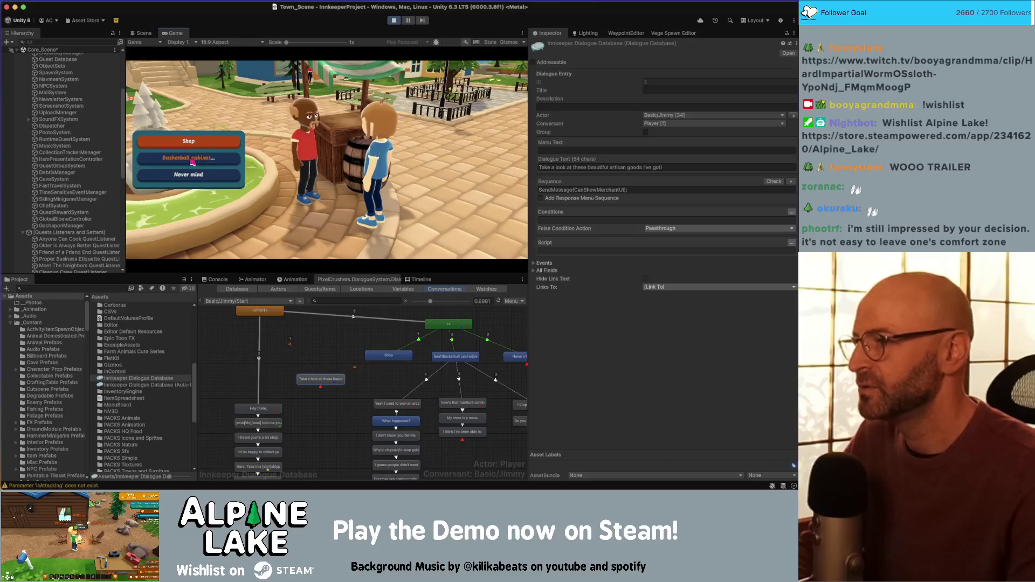
Ask Jimmy about the Basketball cabinet, finish his replies, ride off, and stop the playtest
{"action": "left_click", "coordinate": [201, 158]}
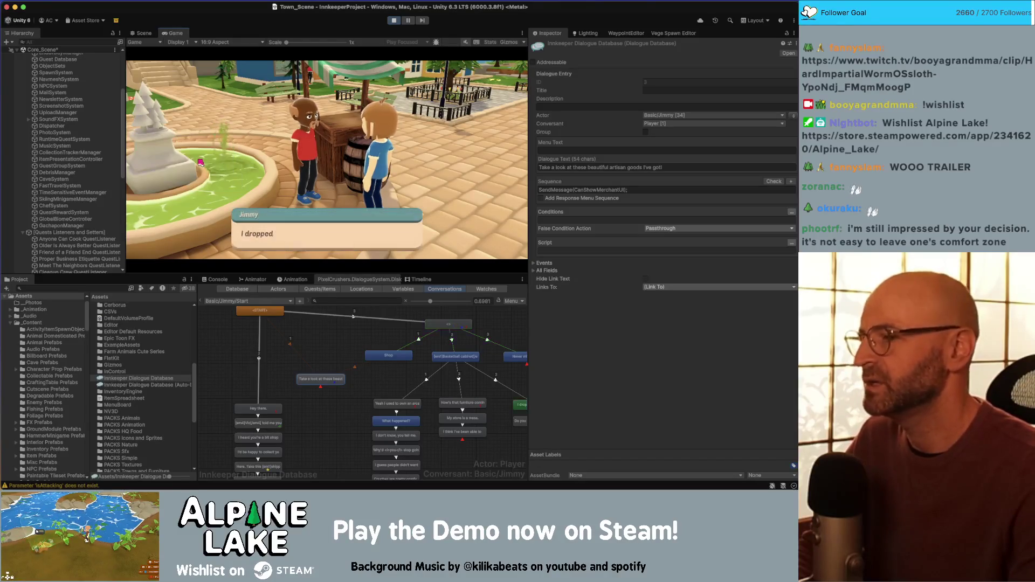
{"action": "left_click", "coordinate": [272, 216]}
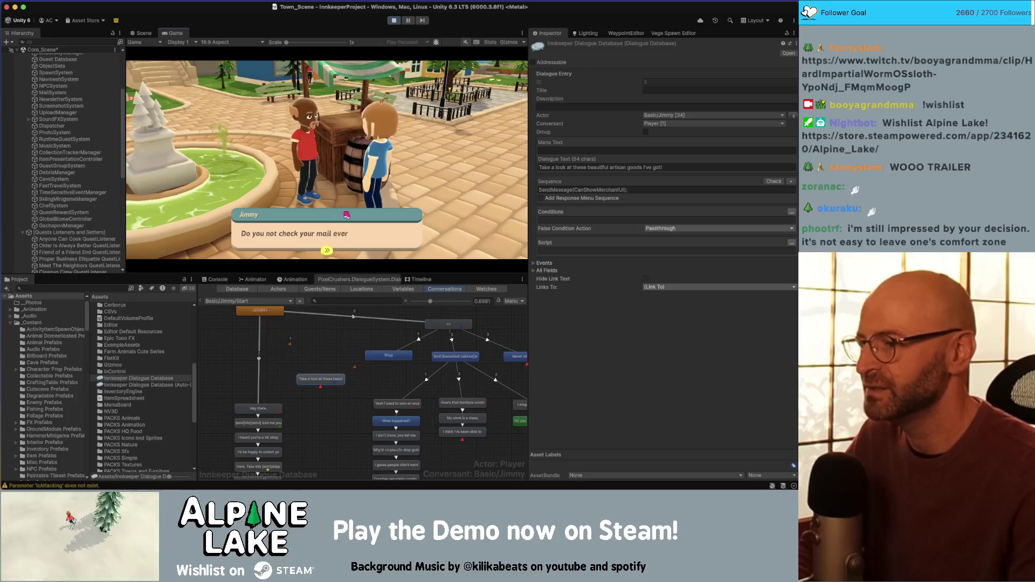
{"action": "left_click", "coordinate": [367, 226]}
{"action": "key", "text": "w"}
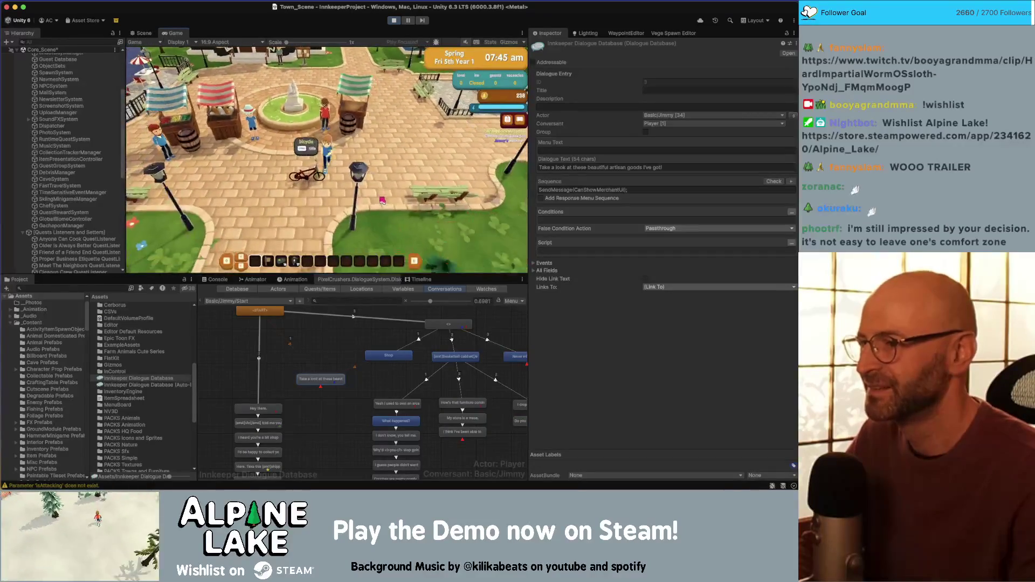
{"action": "key", "text": "a"}
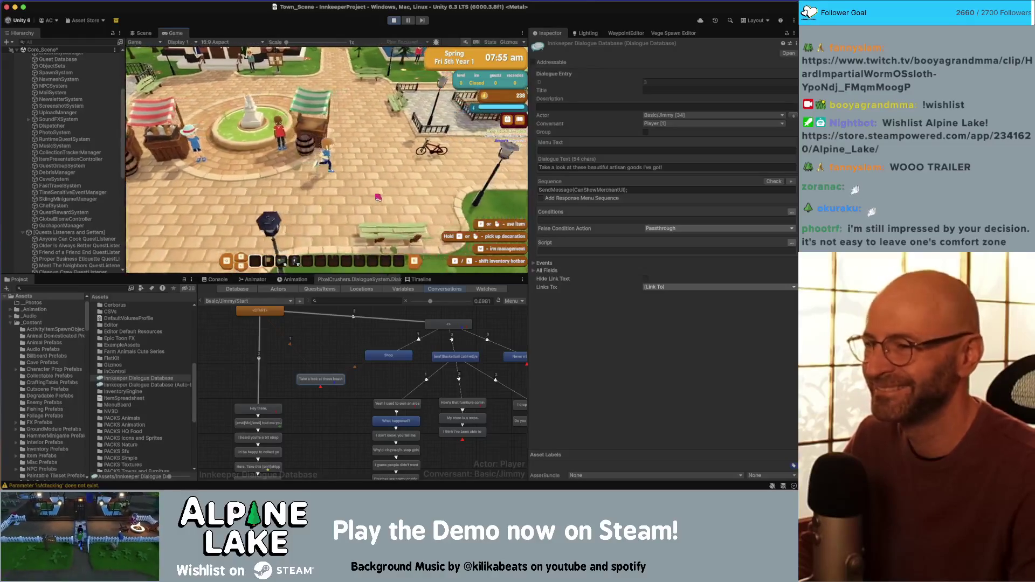
{"action": "left_click", "coordinate": [395, 21]}
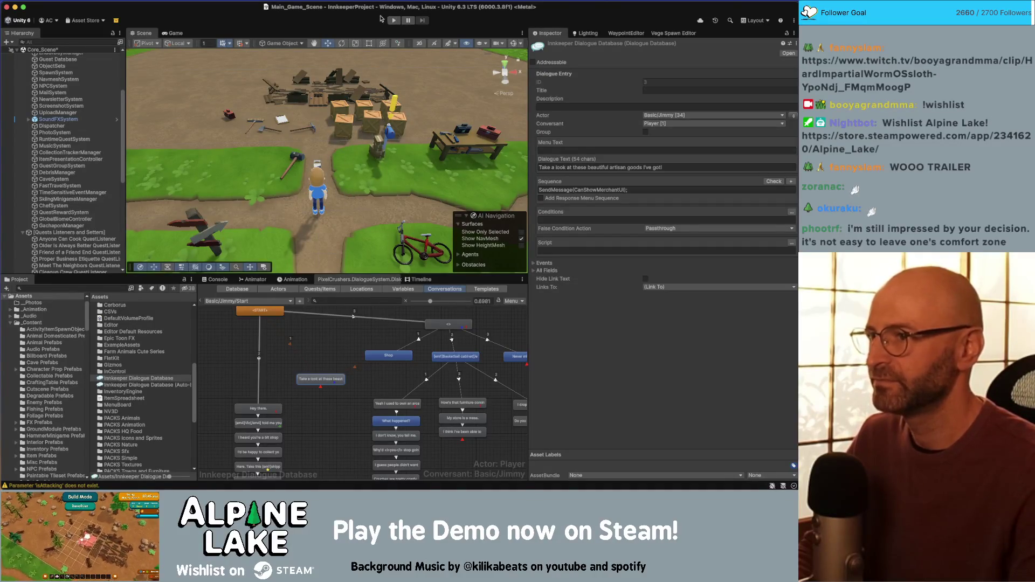
Exit Play mode and switch to the browser playing the Twitch clip
{"action": "left_click", "coordinate": [408, 20]}
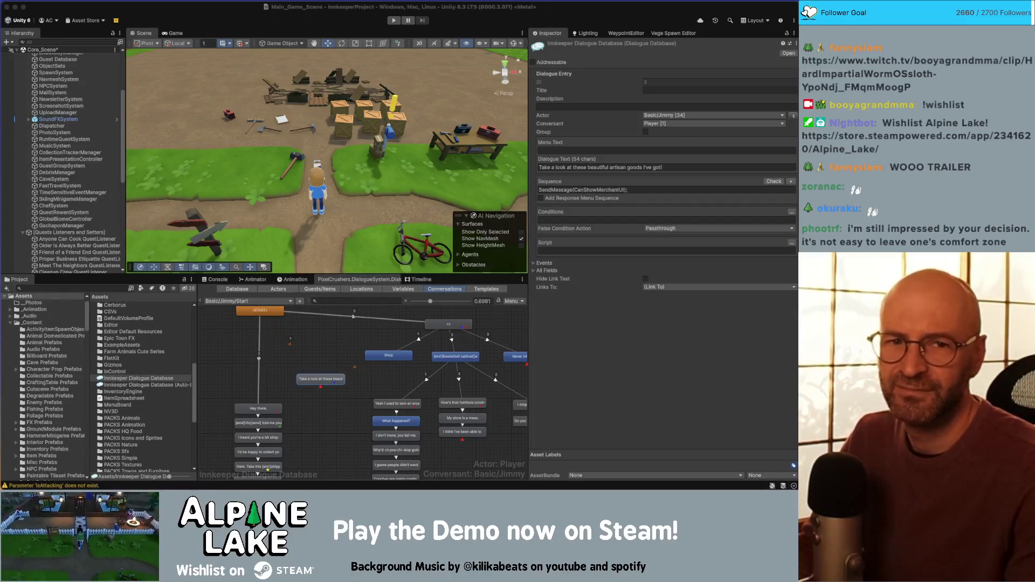
{"action": "key", "text": "super+Tab"}
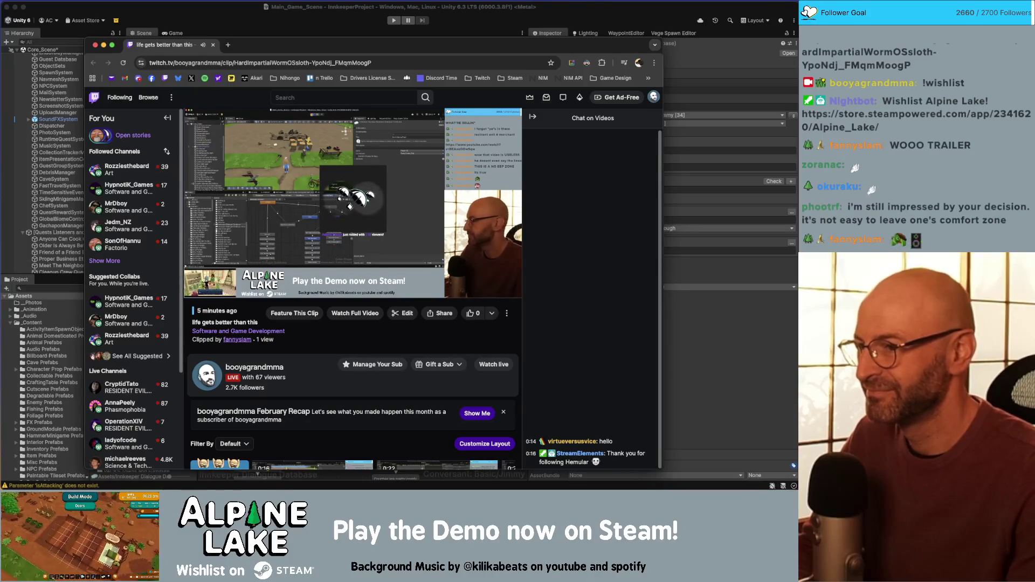
Move the Twitch clip window aside, close it, and bring Unity back to the front
{"action": "mouse_move", "coordinate": [281, 275]}
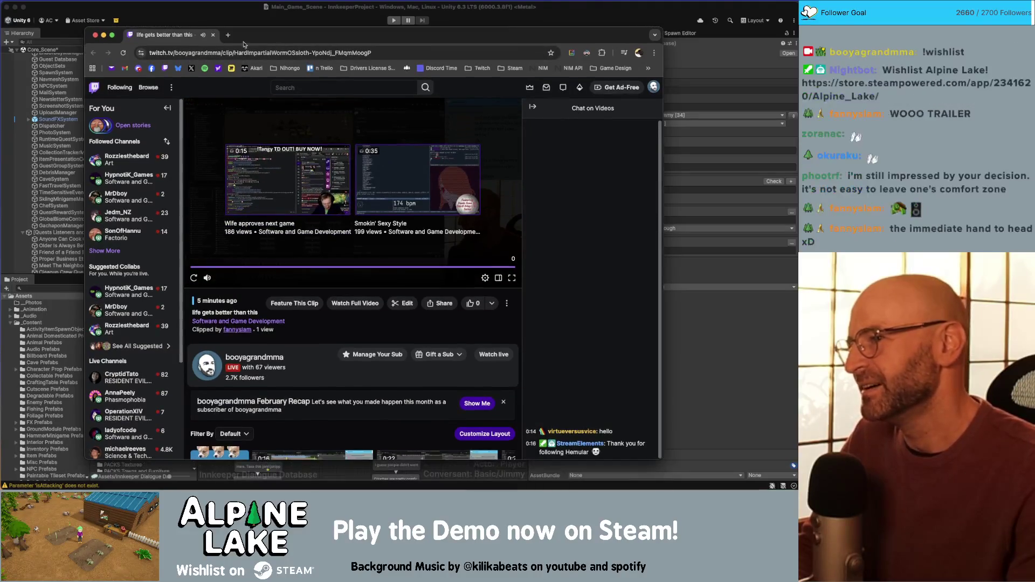
{"action": "left_click_drag", "start_coordinate": [280, 52], "coordinate": [280, 32]}
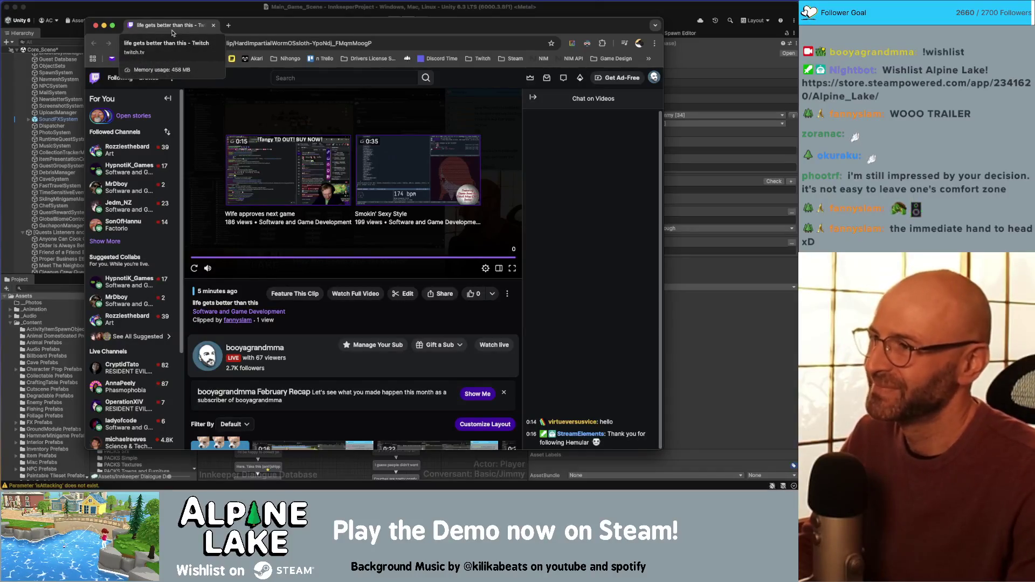
{"action": "left_click_drag", "start_coordinate": [234, 28], "coordinate": [232, 26]}
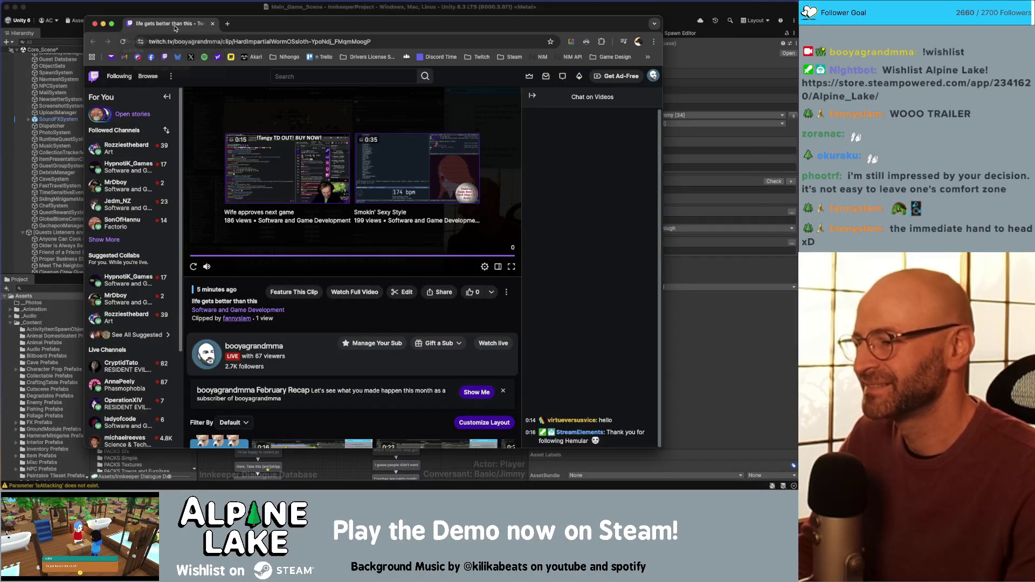
{"action": "left_click", "coordinate": [212, 24]}
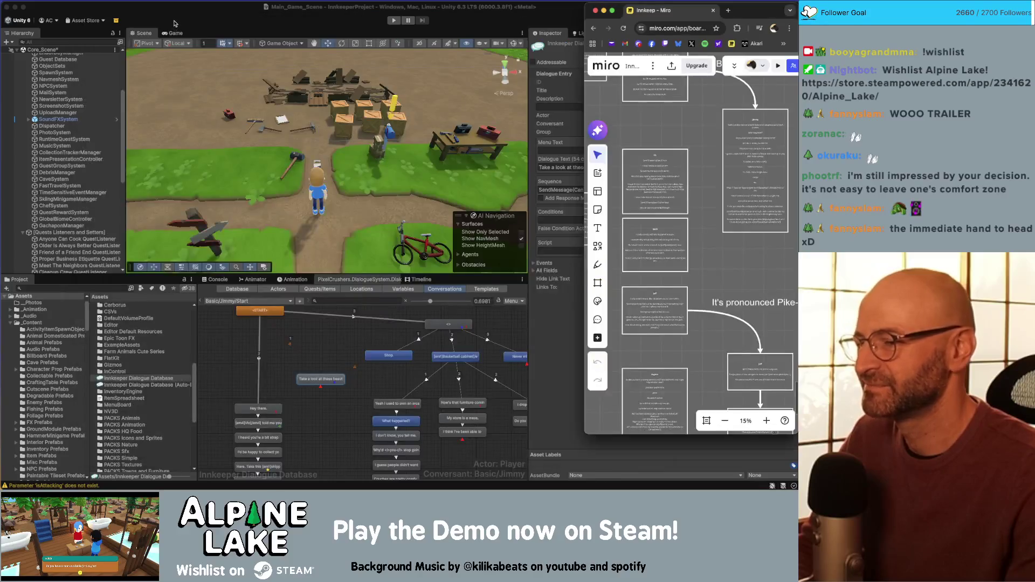
{"action": "left_click", "coordinate": [232, 24]}
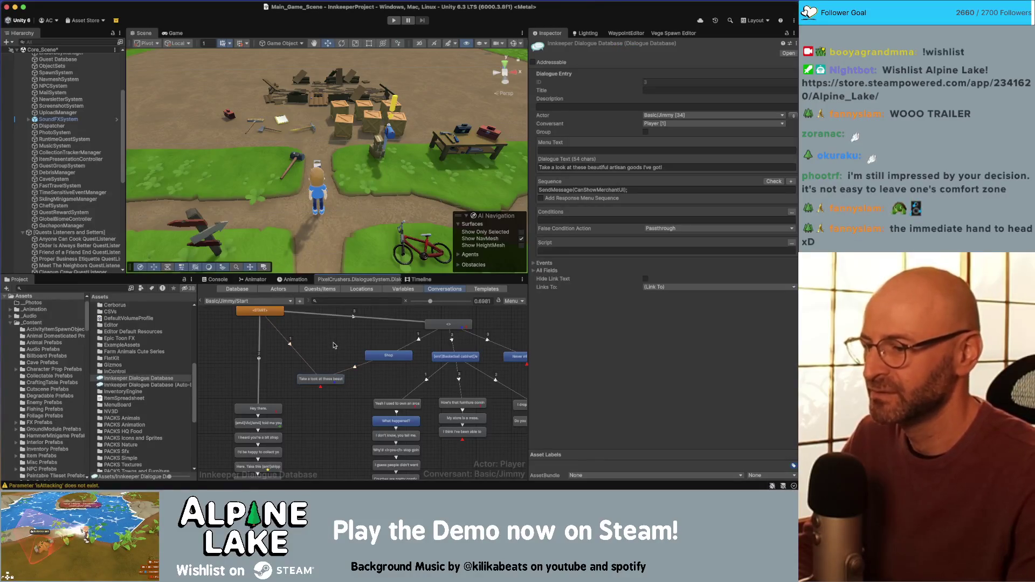
Show the Basic/Jimmy/Start conversation properties and collapse [Managers] in the Hierarchy
{"action": "left_click", "coordinate": [320, 367]}
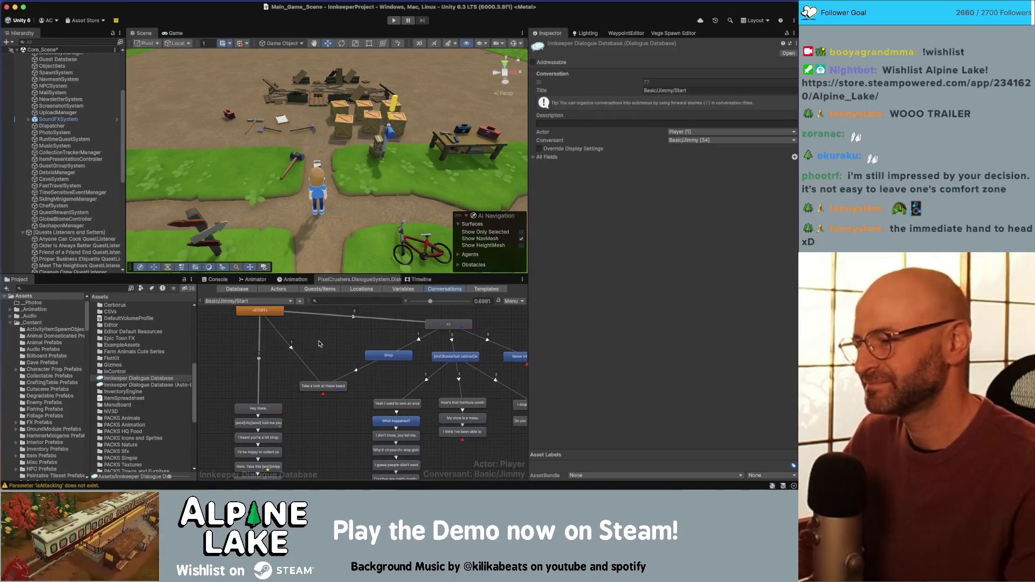
{"action": "left_click", "coordinate": [321, 348]}
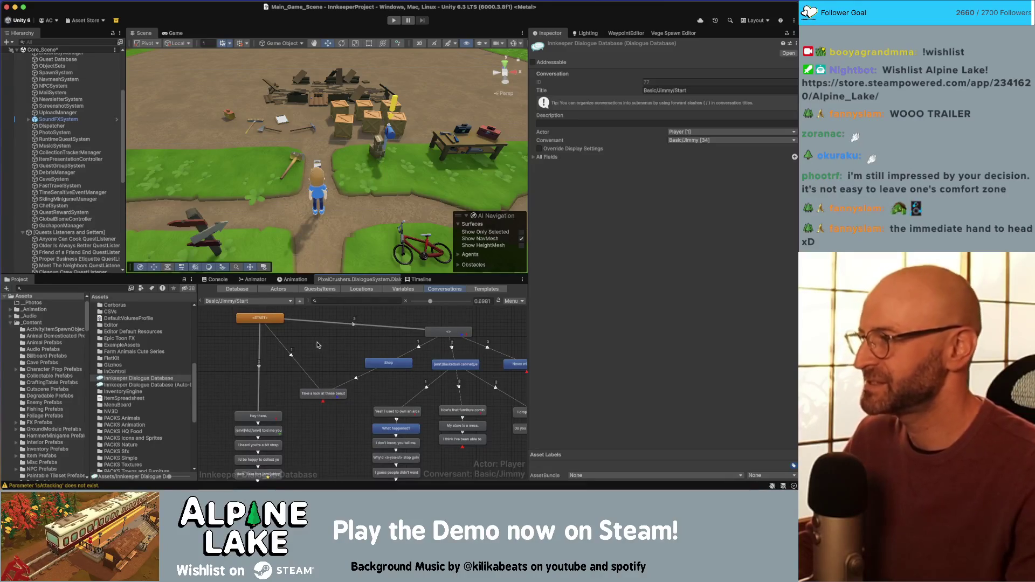
{"action": "scroll", "coordinate": [313, 356], "scroll_direction": "right", "scroll_amount": 2}
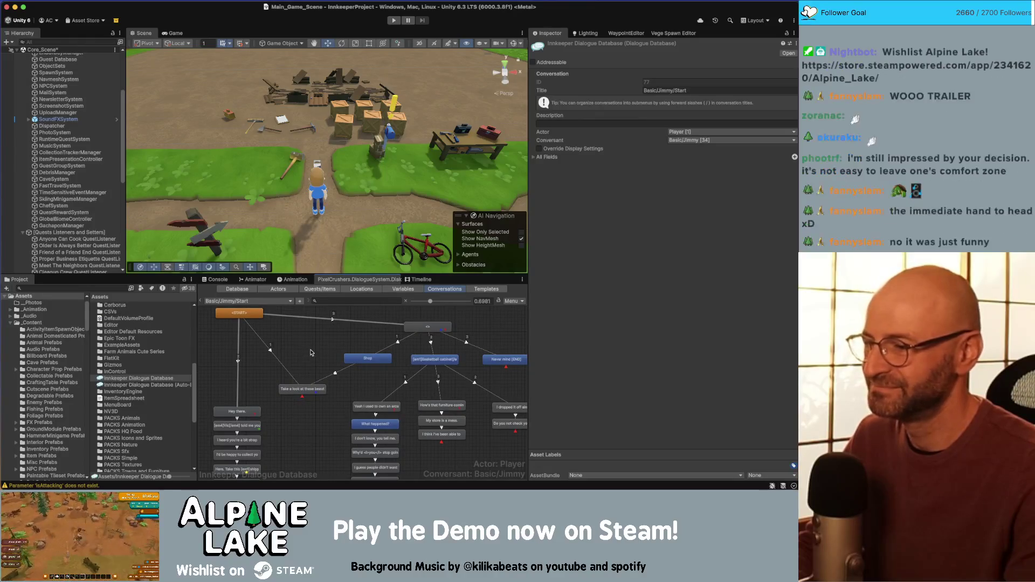
{"action": "scroll", "coordinate": [302, 359], "scroll_direction": "right", "scroll_amount": 1}
{"action": "scroll", "coordinate": [301, 357], "scroll_direction": "right", "scroll_amount": 5}
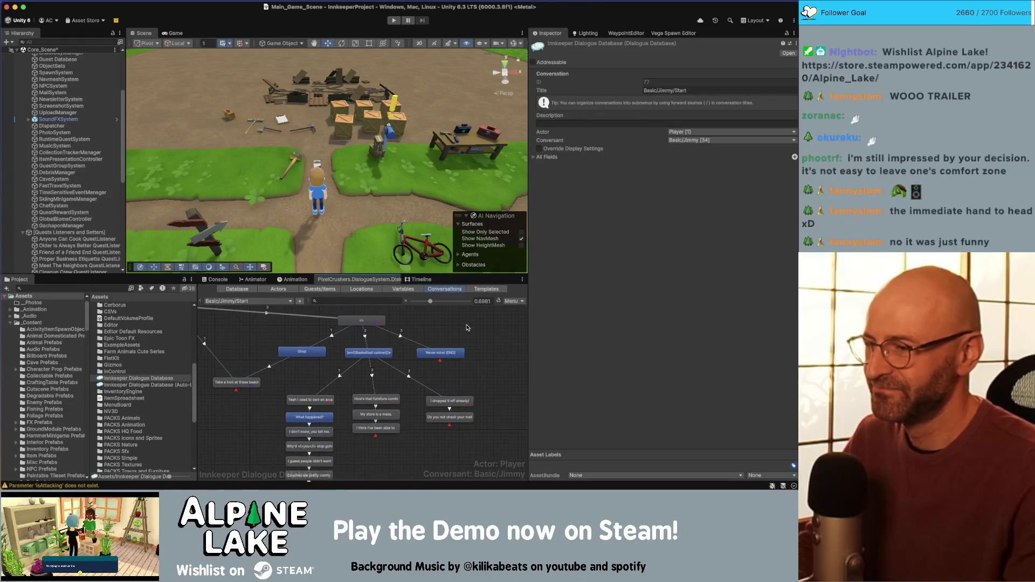
{"action": "scroll", "coordinate": [65, 130], "scroll_direction": "up", "scroll_amount": 3}
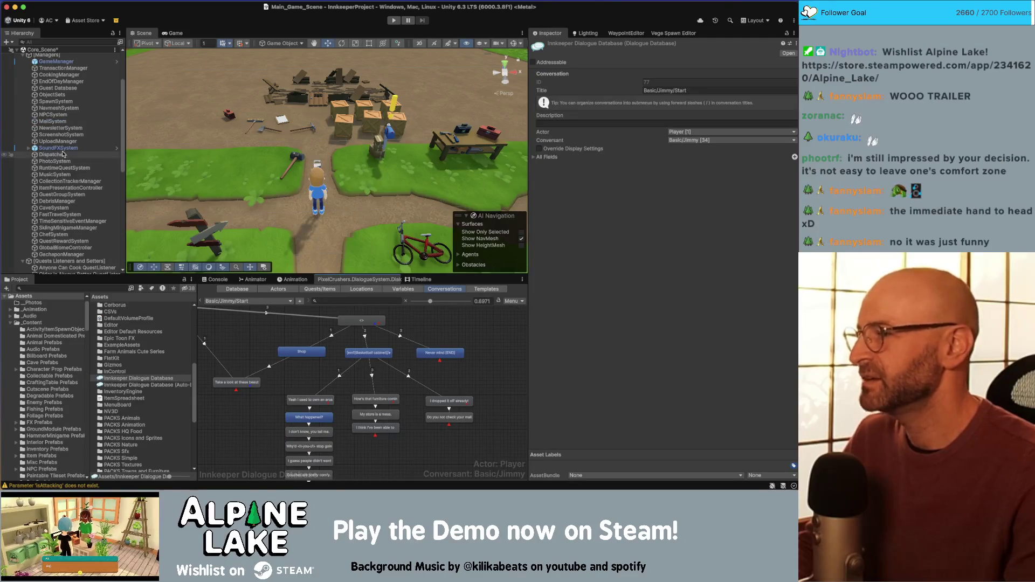
{"action": "scroll", "coordinate": [54, 111], "scroll_direction": "up", "scroll_amount": 3}
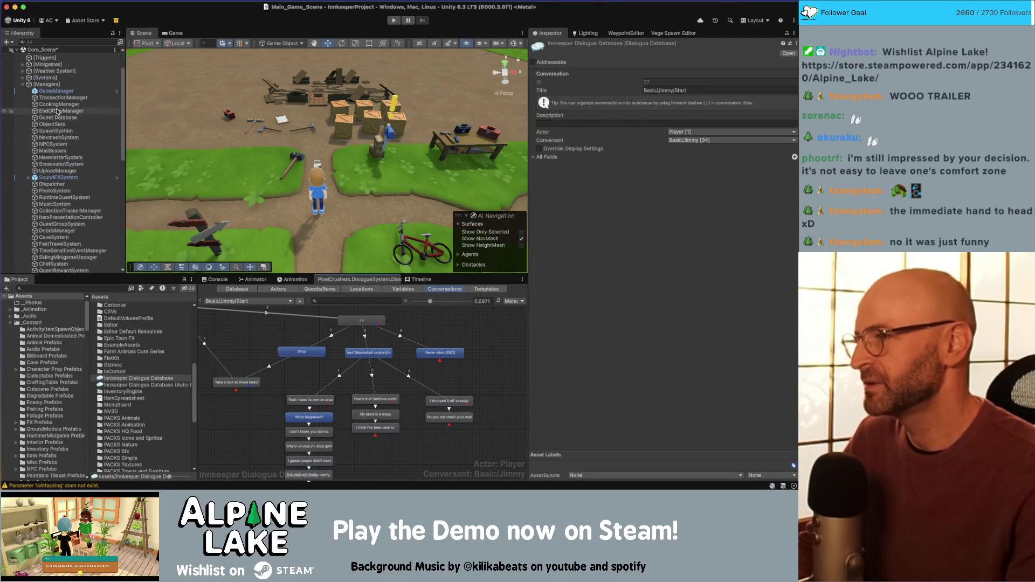
{"action": "key", "text": "Left"}
{"action": "key", "text": "Left"}
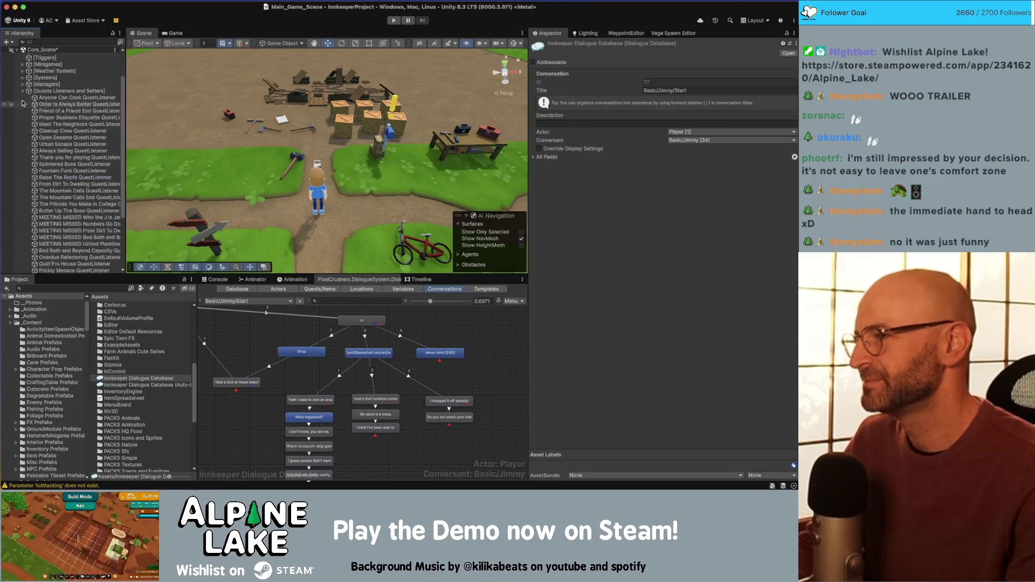
{"action": "scroll", "coordinate": [65, 161], "scroll_direction": "down", "scroll_amount": 5}
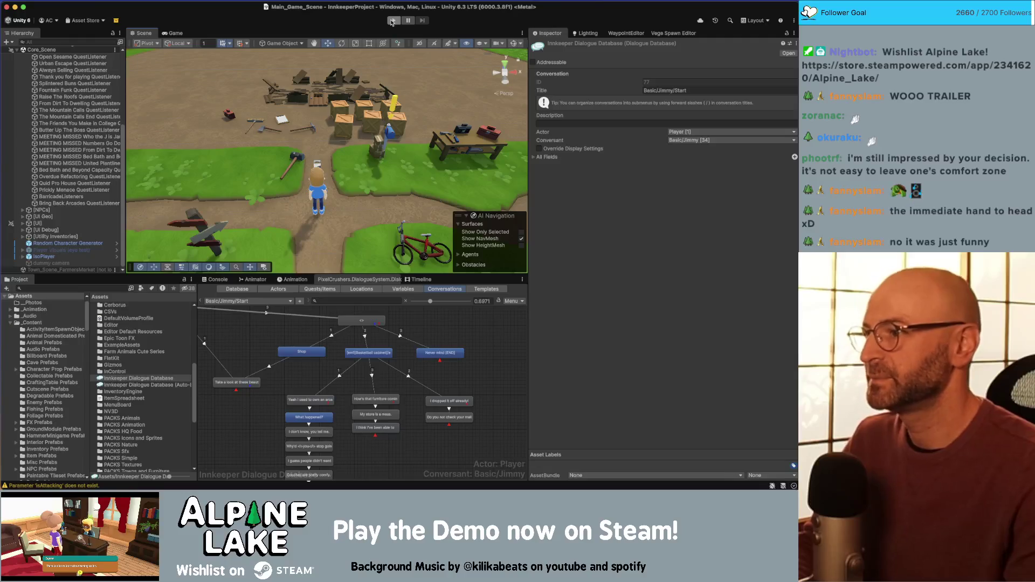
Start Play mode, walk the player up the village path, and show the Watches tab
{"action": "left_click", "coordinate": [392, 21]}
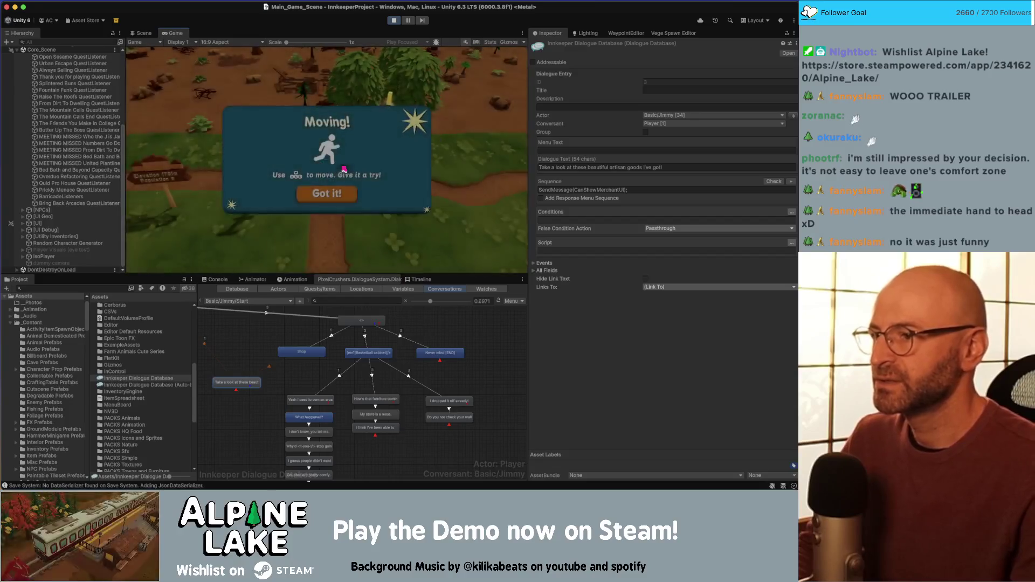
{"action": "left_click", "coordinate": [337, 194]}
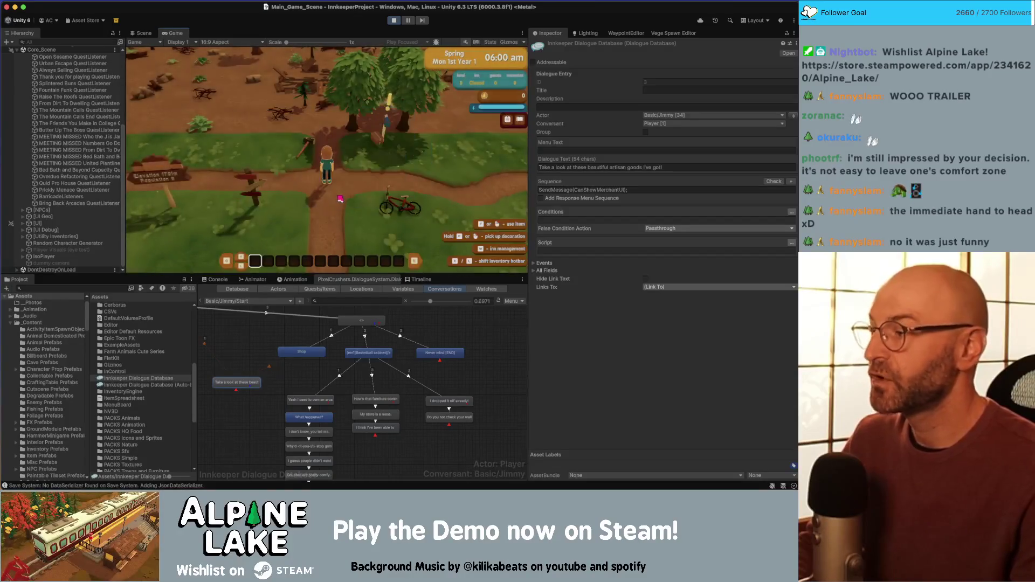
{"action": "key", "text": "a"}
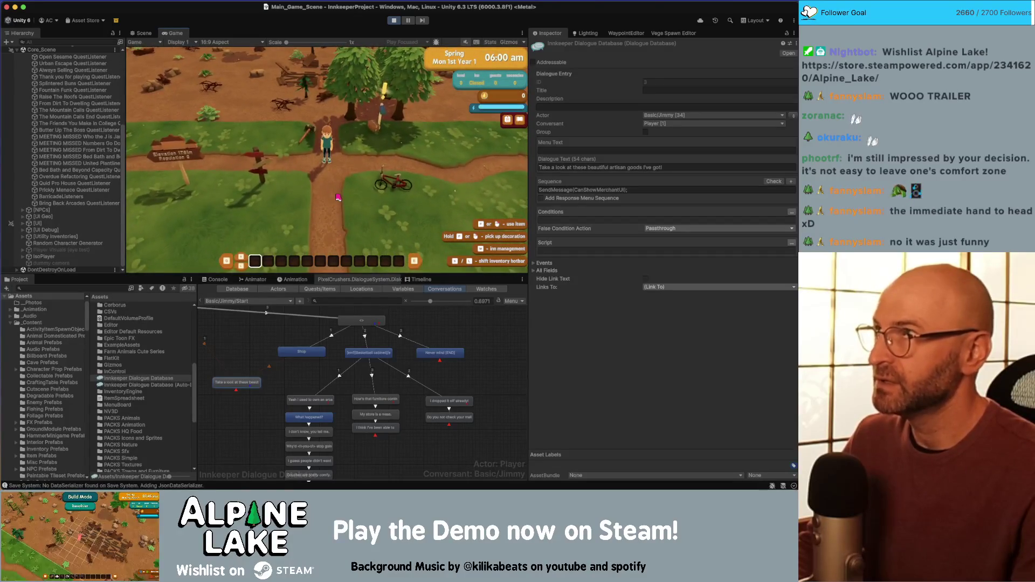
{"action": "key", "text": "w"}
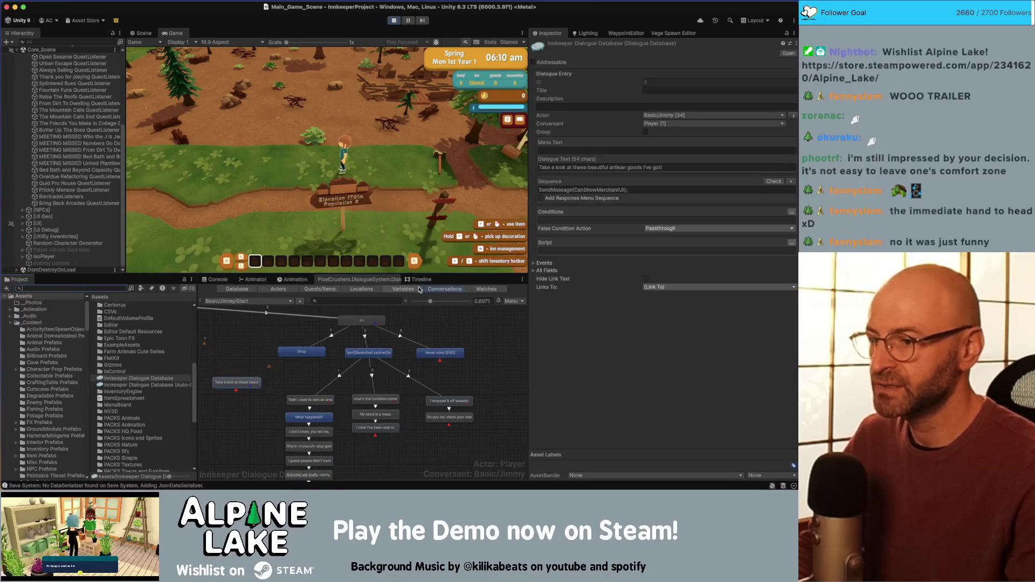
{"action": "left_click", "coordinate": [433, 290]}
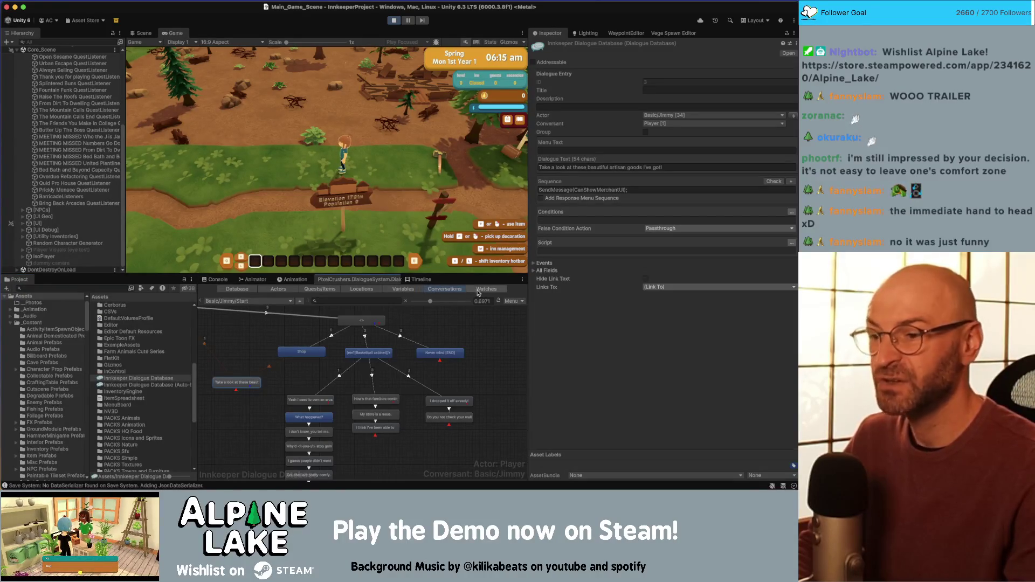
{"action": "left_click", "coordinate": [476, 291]}
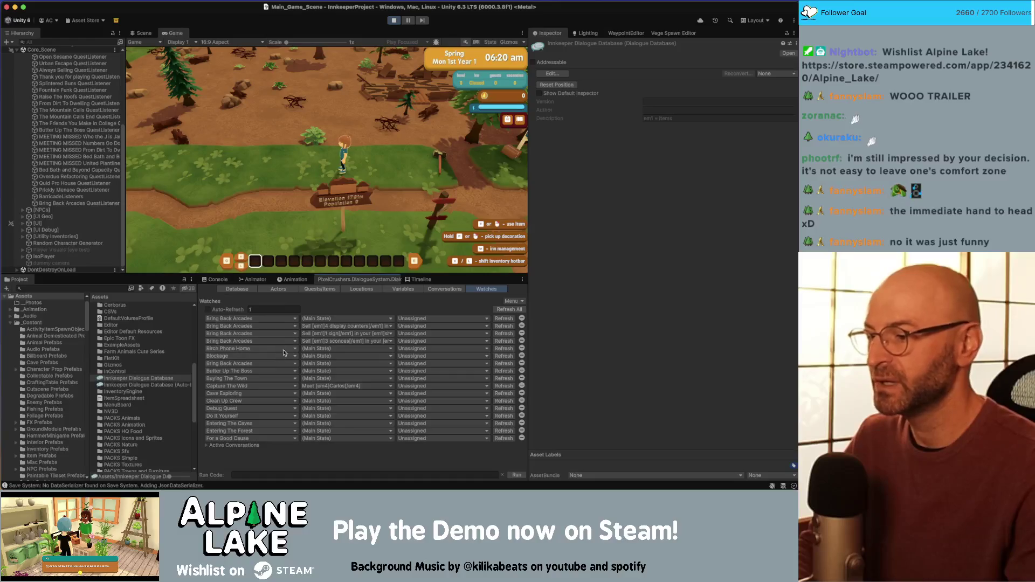
Add a watch row for Butter Up The Boss and set it to Active
{"action": "left_click", "coordinate": [272, 365]}
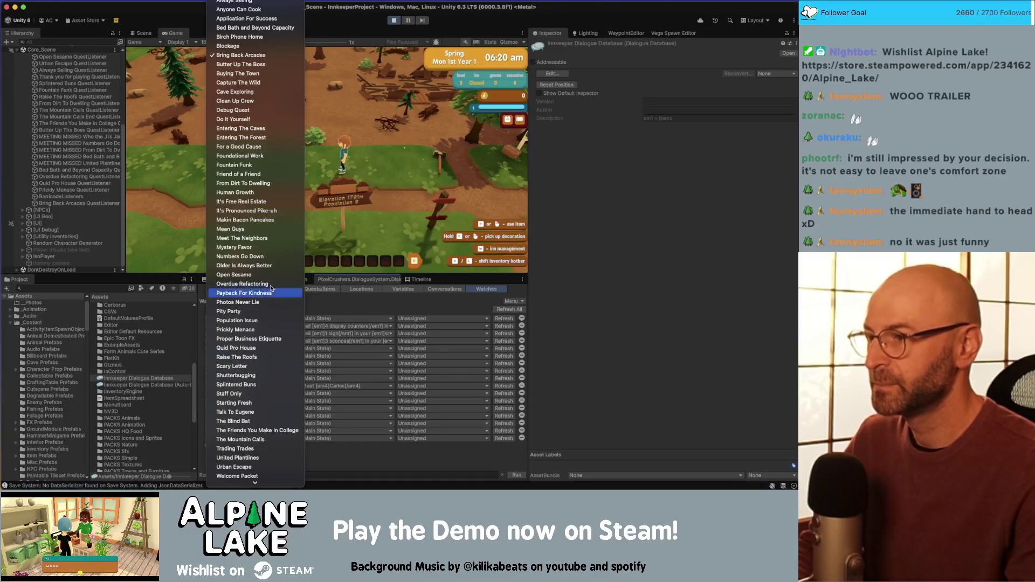
{"action": "left_click", "coordinate": [269, 65]}
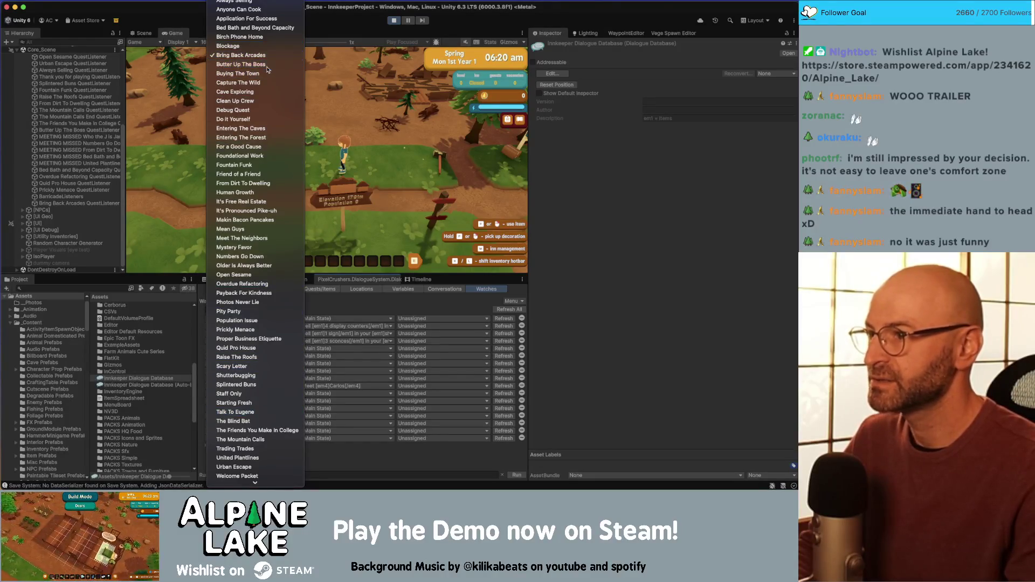
{"action": "left_click", "coordinate": [305, 364]}
{"action": "left_click", "coordinate": [407, 389]}
{"action": "left_click", "coordinate": [411, 365]}
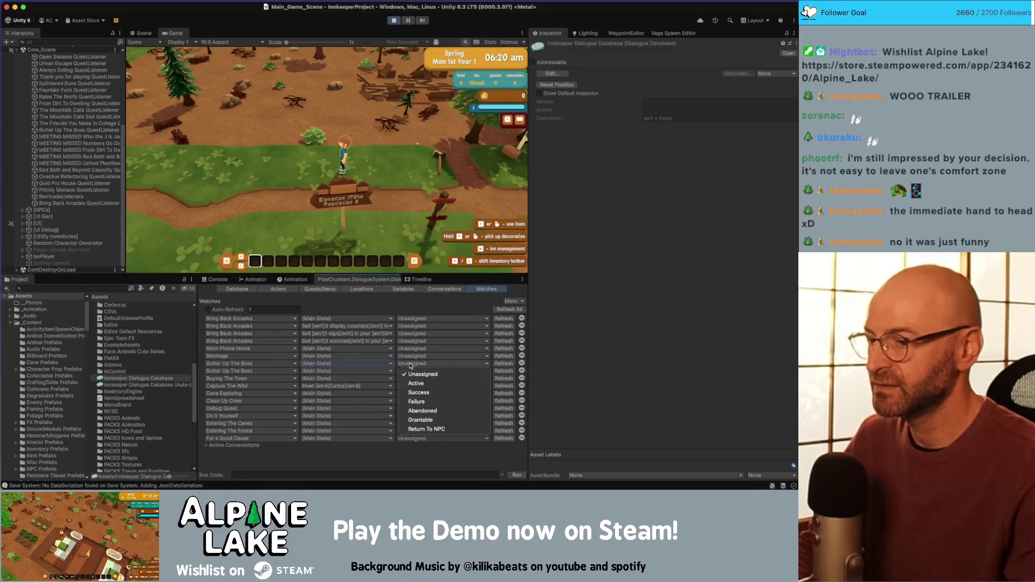
{"action": "left_click", "coordinate": [415, 383]}
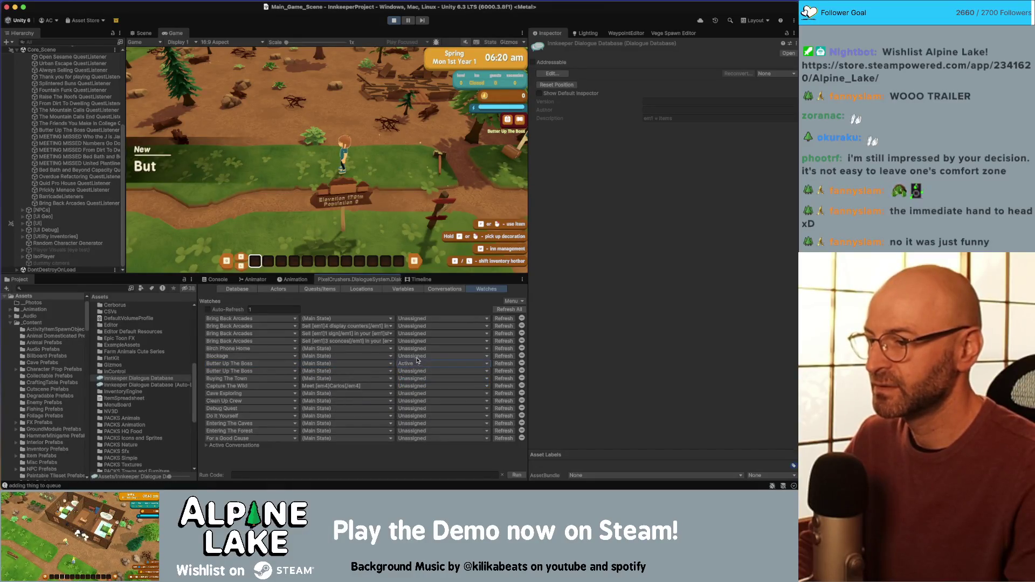
Adjust the second watch row's quest, trying Scary Letter before keeping Butter Up The Boss
{"action": "left_click", "coordinate": [304, 371]}
{"action": "mouse_move", "coordinate": [334, 389]}
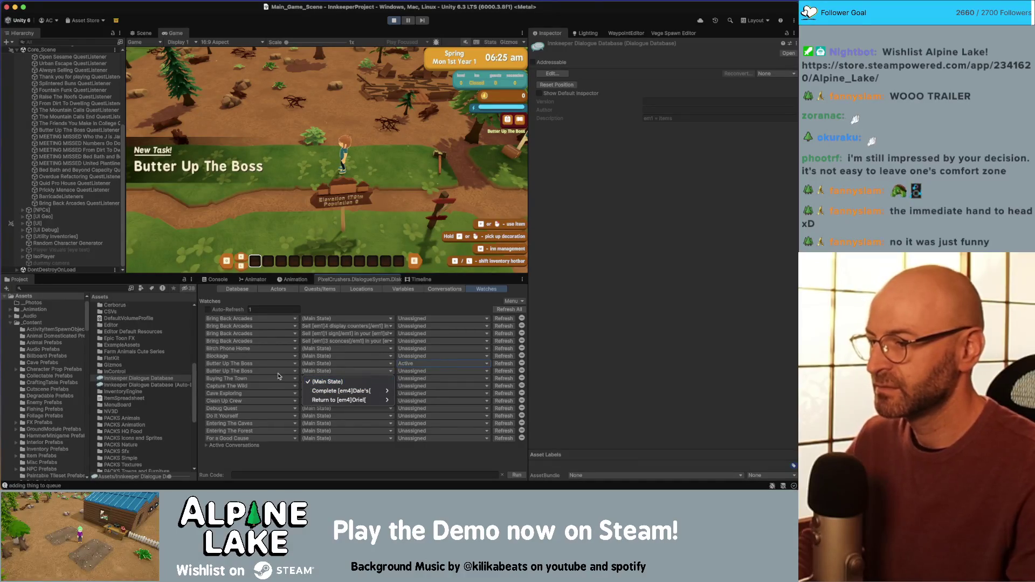
{"action": "left_click", "coordinate": [319, 380]}
{"action": "left_click", "coordinate": [295, 371]}
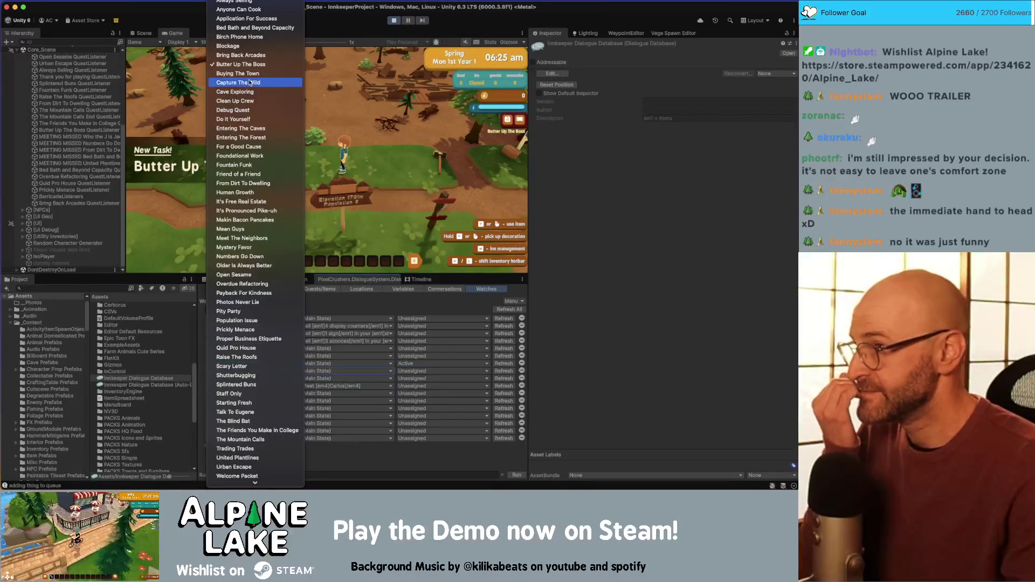
{"action": "left_click", "coordinate": [243, 65]}
{"action": "left_click", "coordinate": [312, 372]}
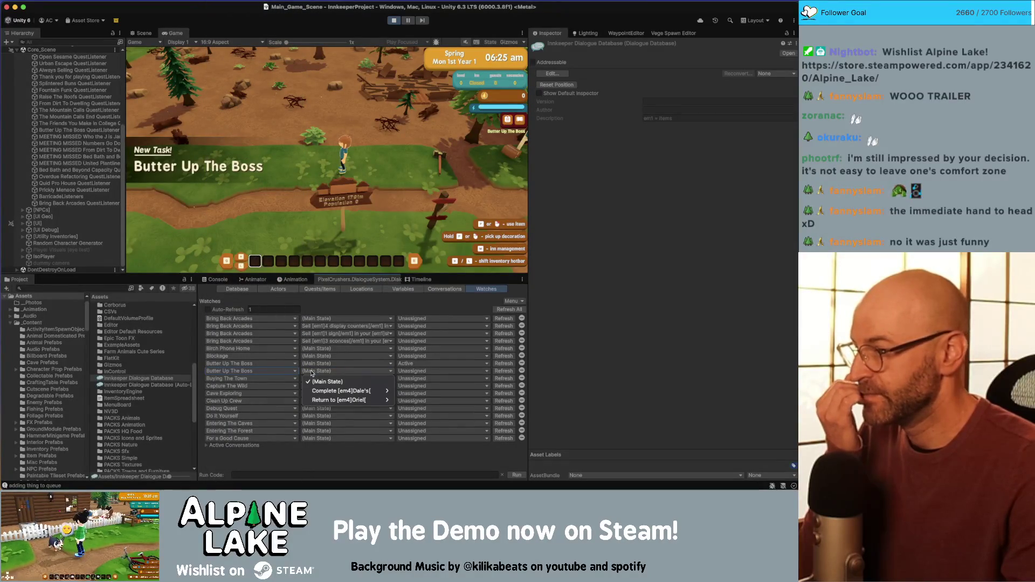
{"action": "left_click", "coordinate": [291, 371]}
{"action": "left_click", "coordinate": [291, 371]}
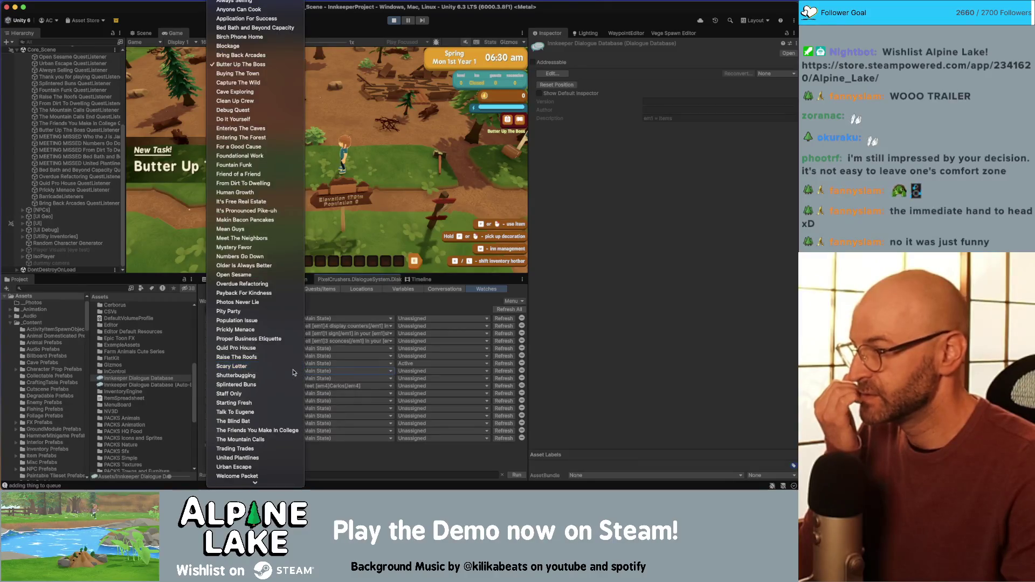
{"action": "left_click", "coordinate": [253, 286]}
{"action": "left_click", "coordinate": [290, 371]}
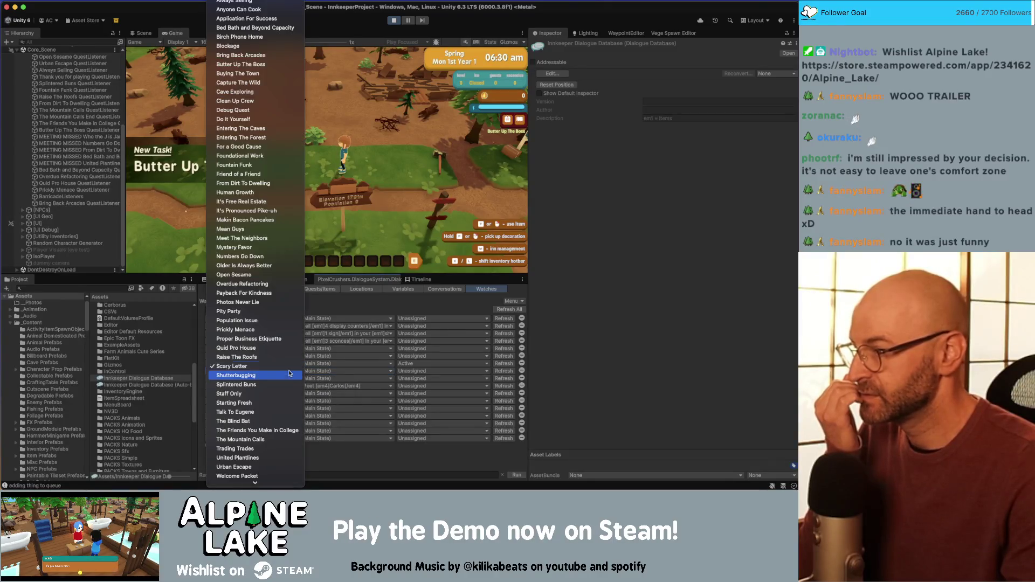
{"action": "left_click", "coordinate": [244, 65]}
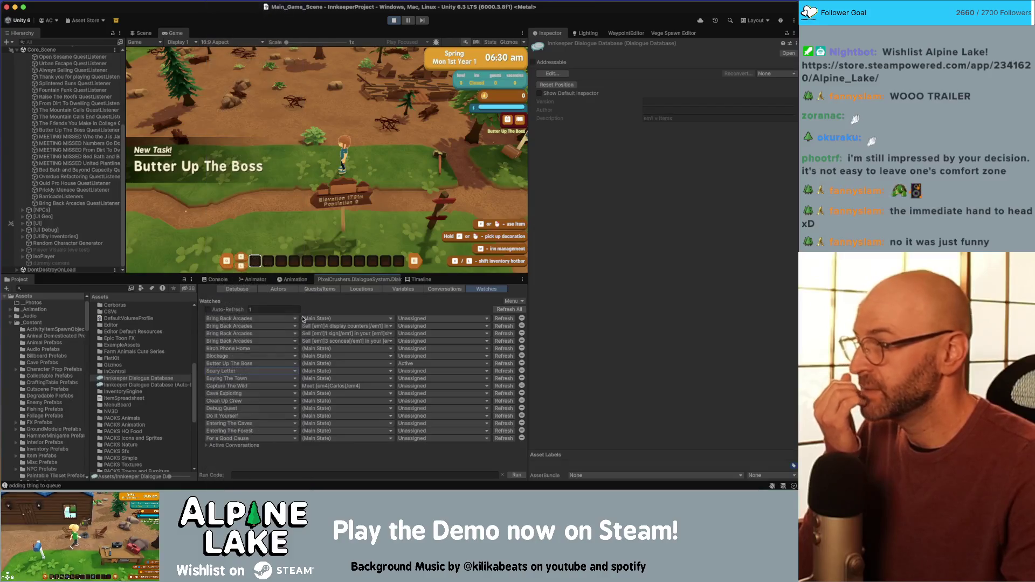
Set the Butter Up The Boss Frederick's favourite entry's state to Active
{"action": "left_click", "coordinate": [314, 371]}
{"action": "mouse_move", "coordinate": [342, 391]}
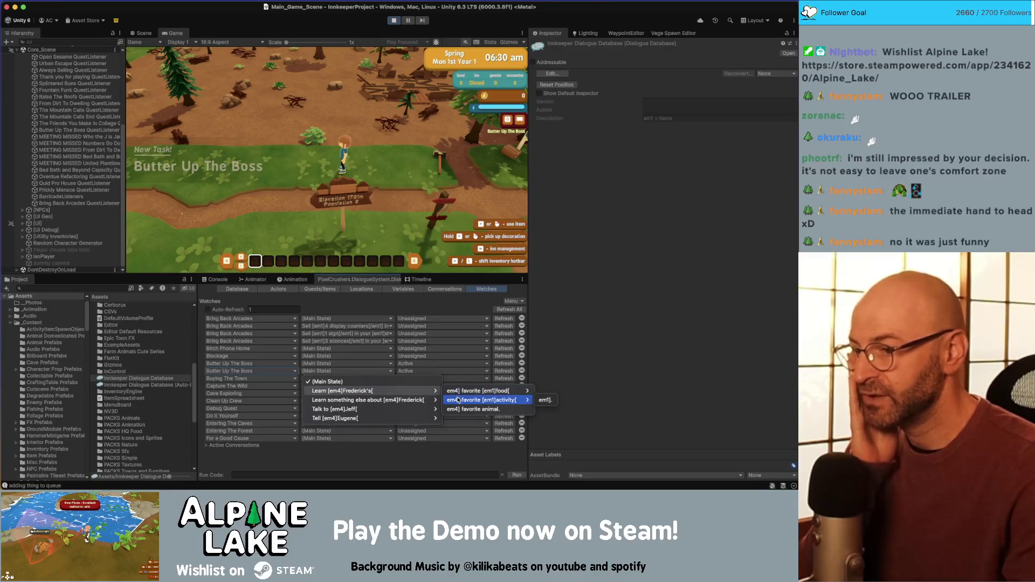
{"action": "left_click", "coordinate": [545, 400]}
{"action": "left_click", "coordinate": [423, 376]}
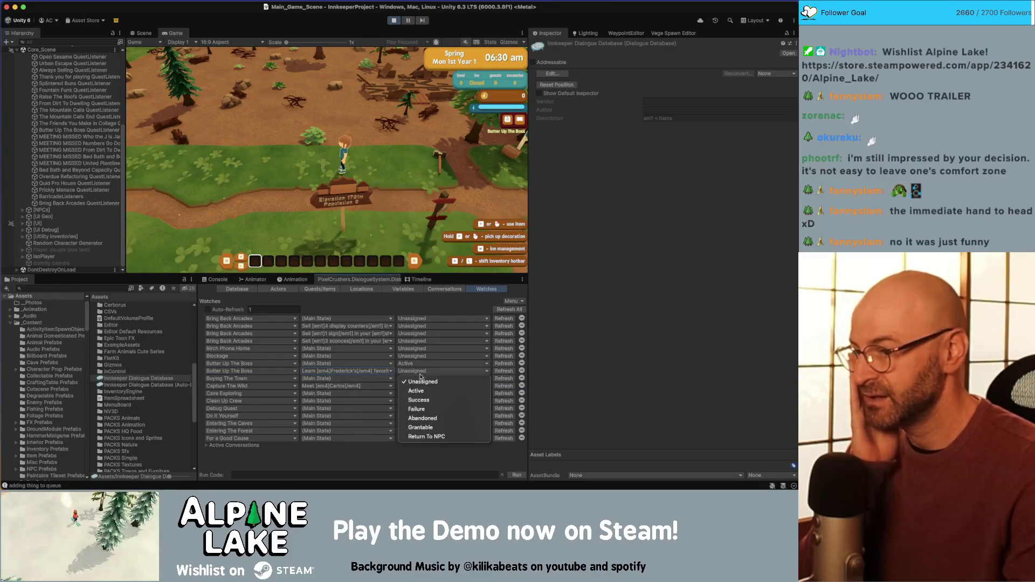
{"action": "left_click", "coordinate": [422, 390]}
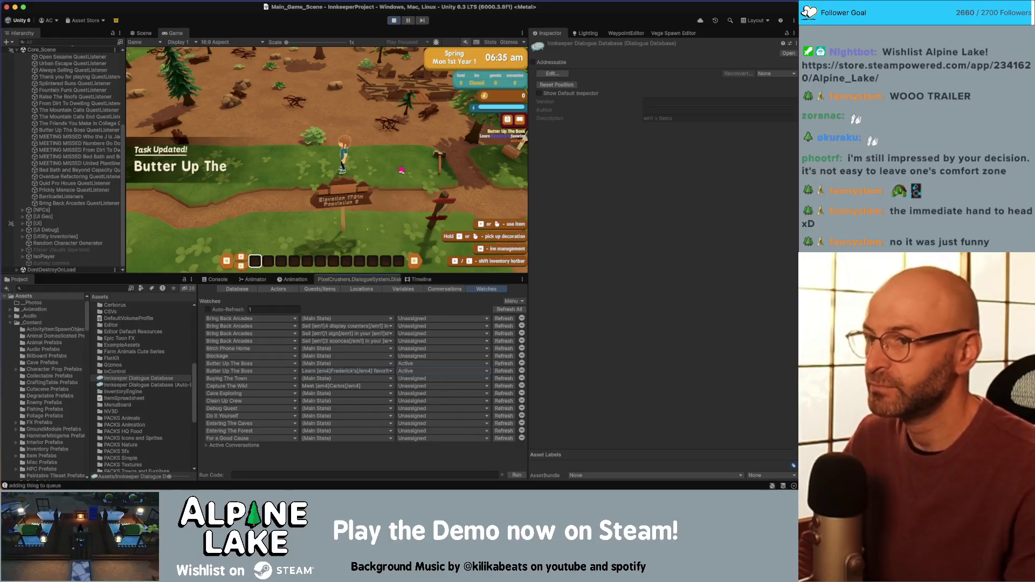
Walk the character along the road toward town
{"action": "key", "text": "a"}
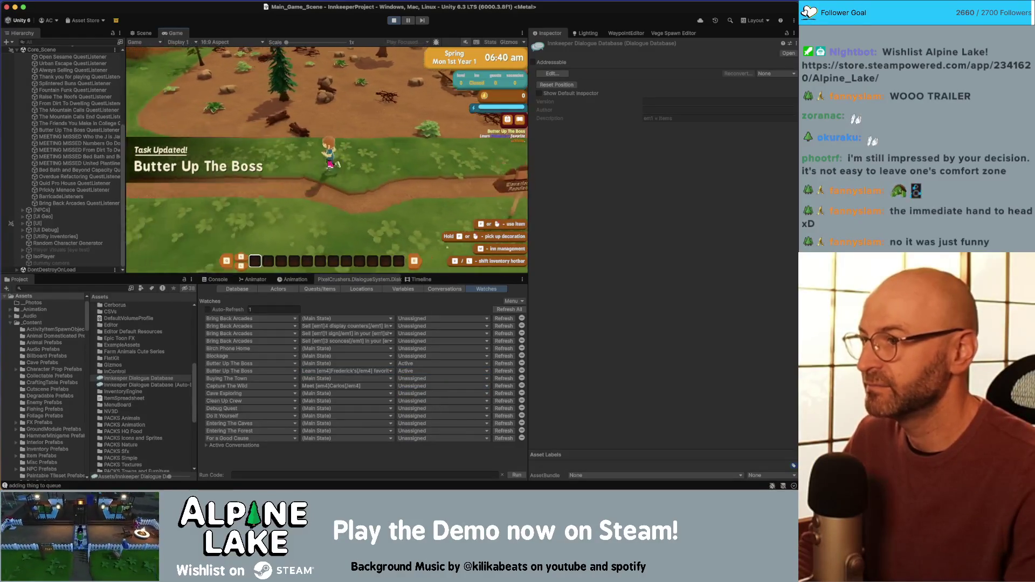
{"action": "key", "text": "w"}
{"action": "key", "text": "d"}
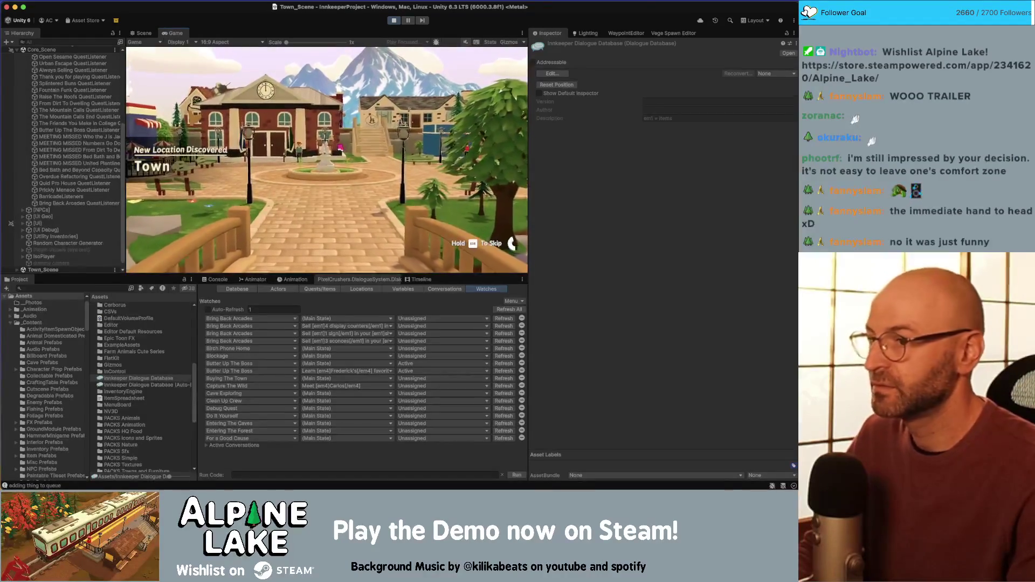
Skip the town intro, talk to Oriel choosing Never mind, and show the Conversations graph
{"action": "key", "text": "Escape"}
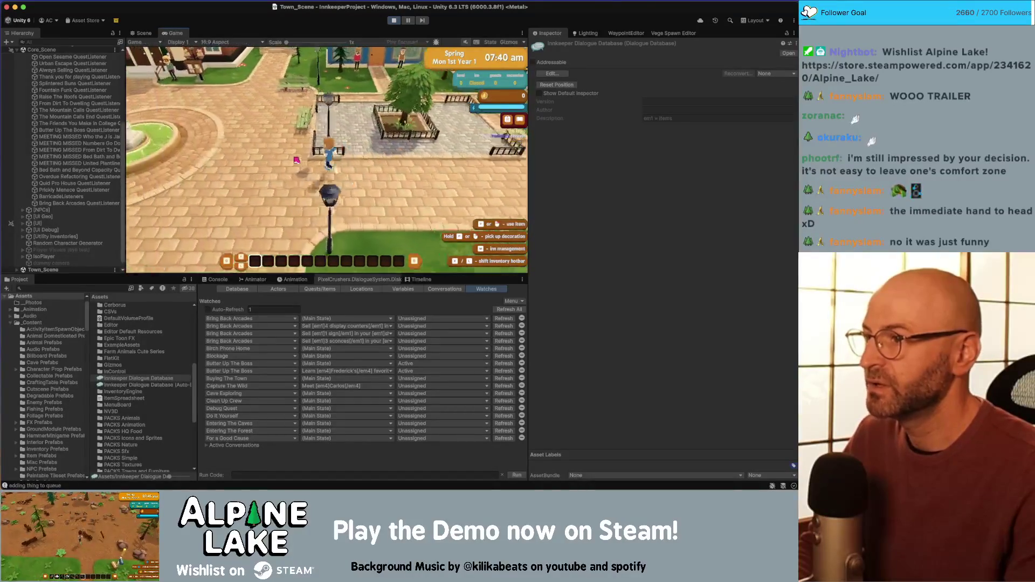
{"action": "key", "text": "Escape"}
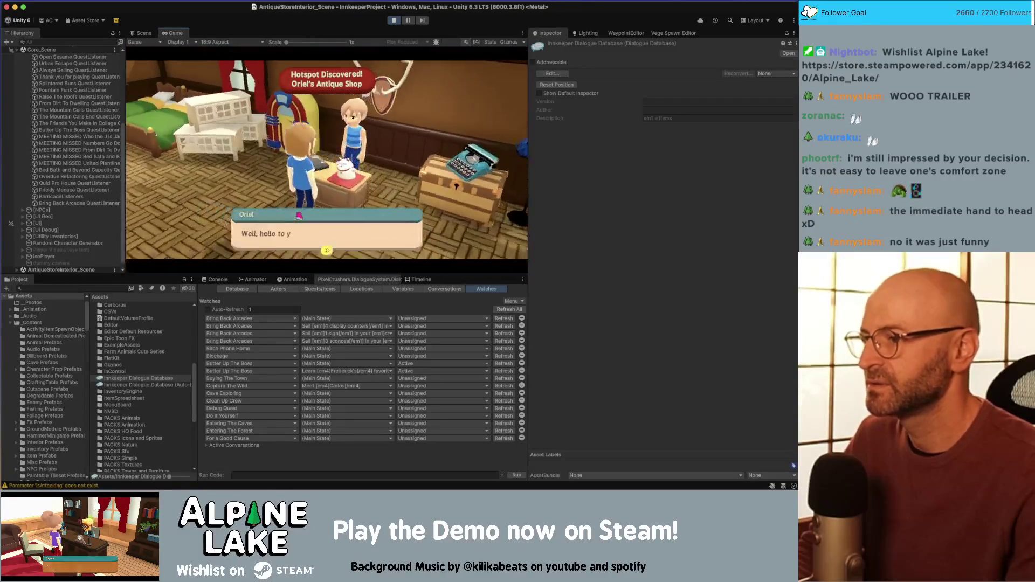
{"action": "left_click", "coordinate": [301, 224]}
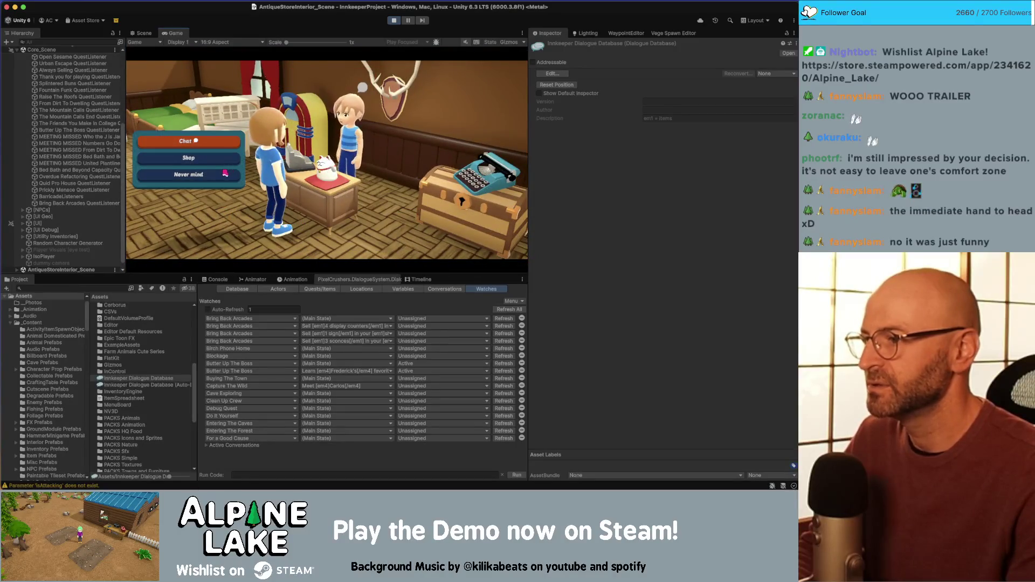
{"action": "left_click", "coordinate": [225, 174]}
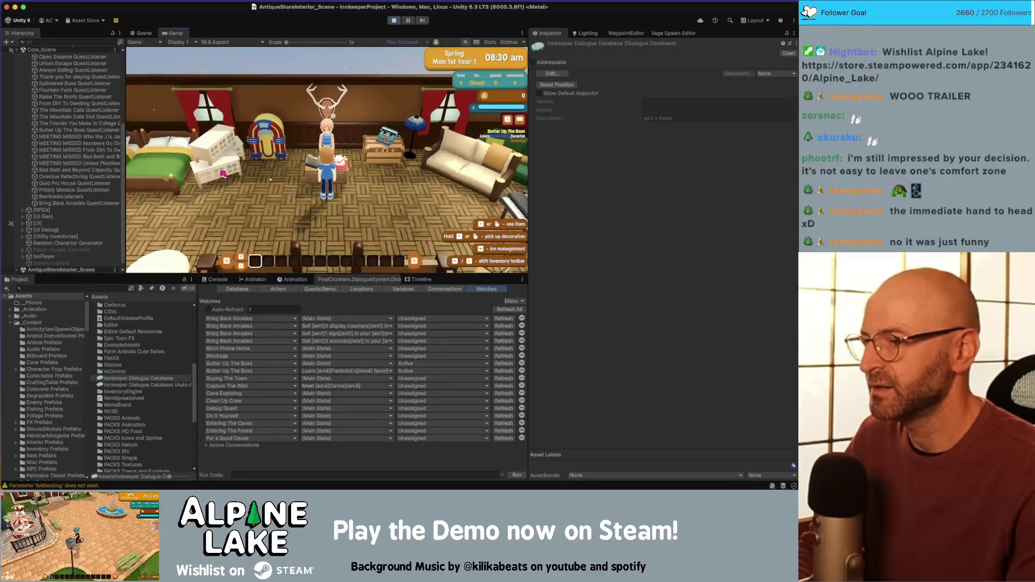
{"action": "left_click", "coordinate": [445, 289]}
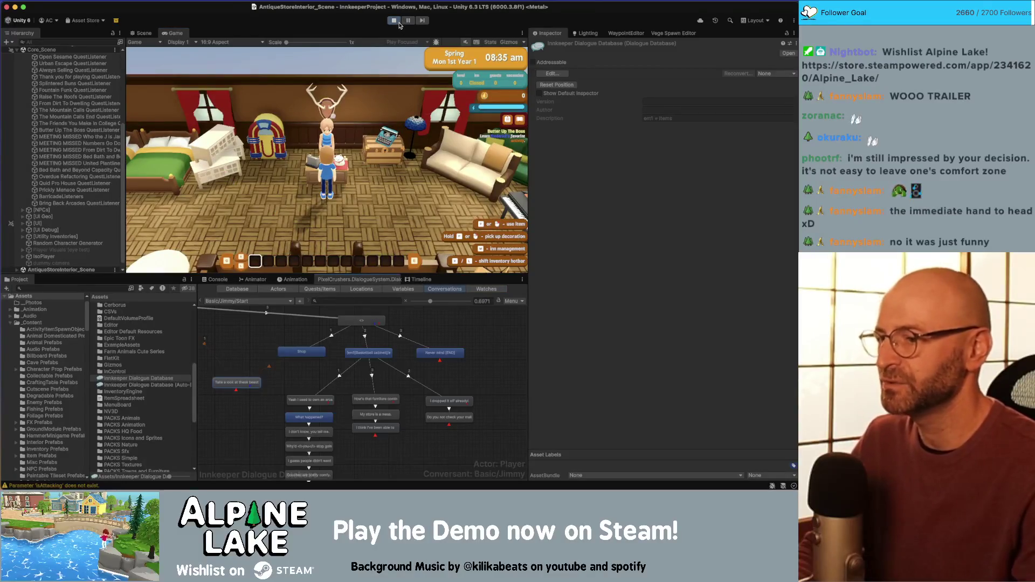
Stop the playtest, load Basic/Oriel/Quests, and inspect its START BUTTER UP THE BOSS branch
{"action": "left_click", "coordinate": [398, 23]}
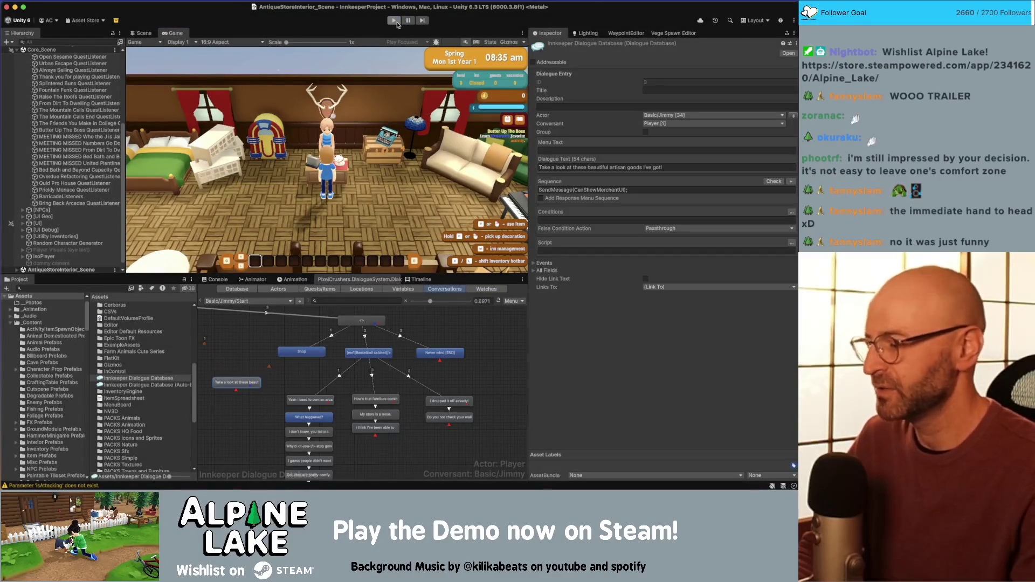
{"action": "left_click", "coordinate": [395, 21]}
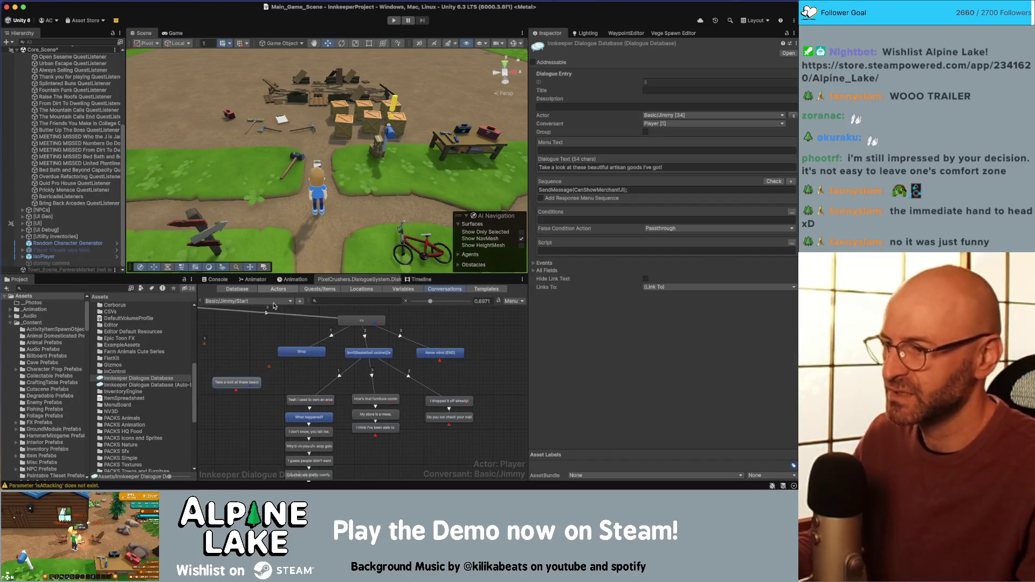
{"action": "left_click", "coordinate": [241, 312]}
{"action": "left_click", "coordinate": [245, 301]}
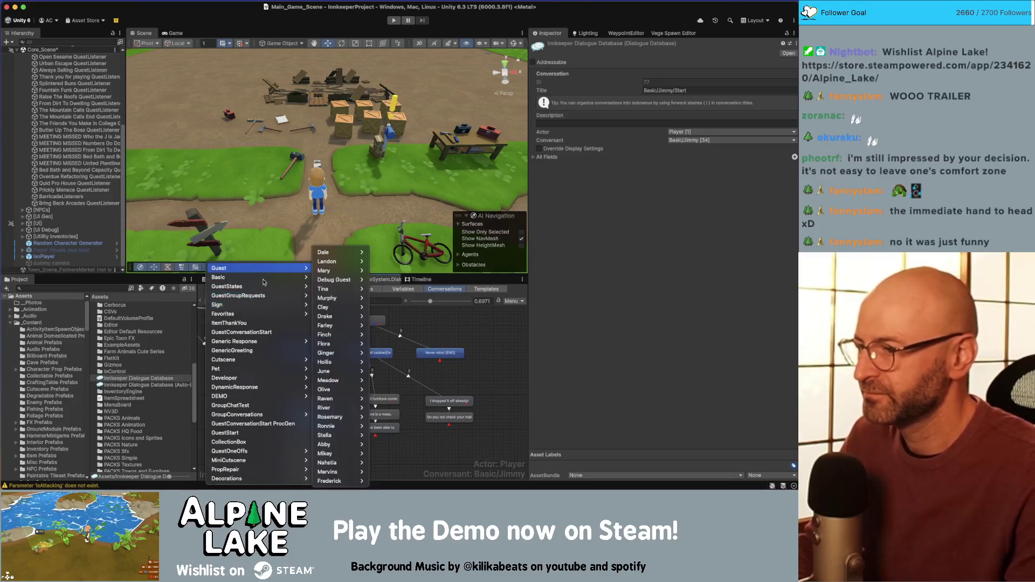
{"action": "mouse_move", "coordinate": [267, 279]}
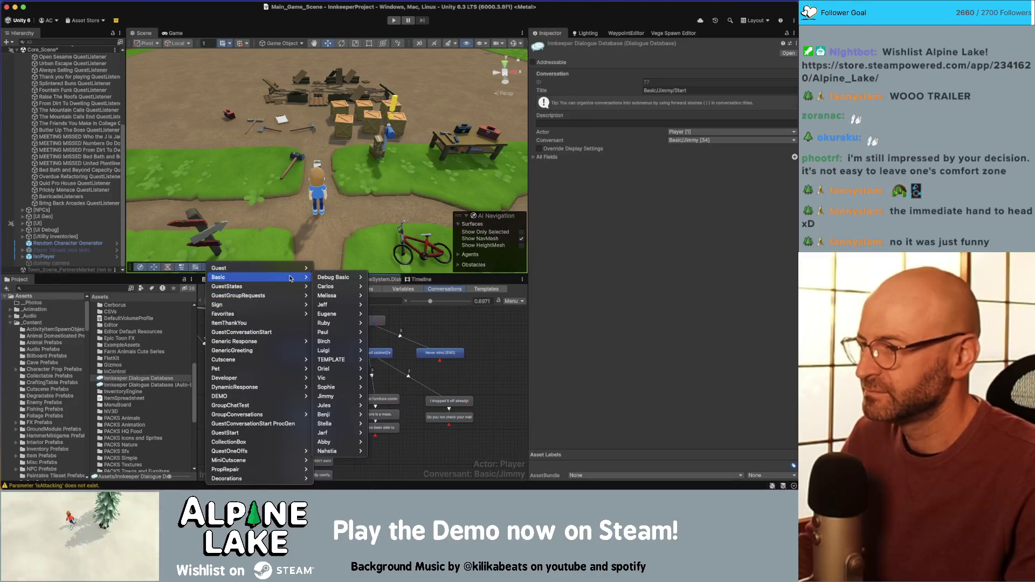
{"action": "mouse_move", "coordinate": [337, 378]}
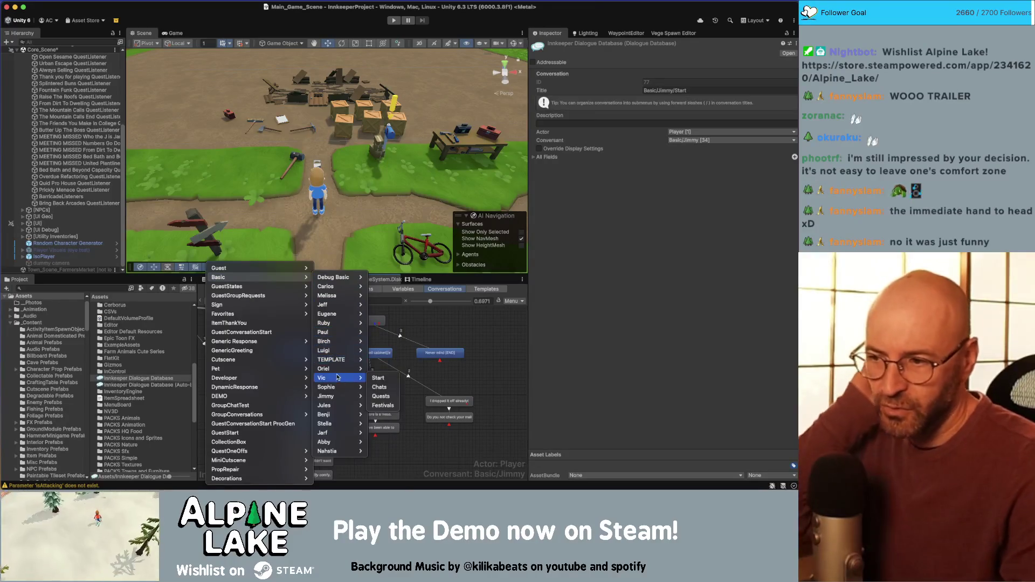
{"action": "left_click", "coordinate": [380, 387]}
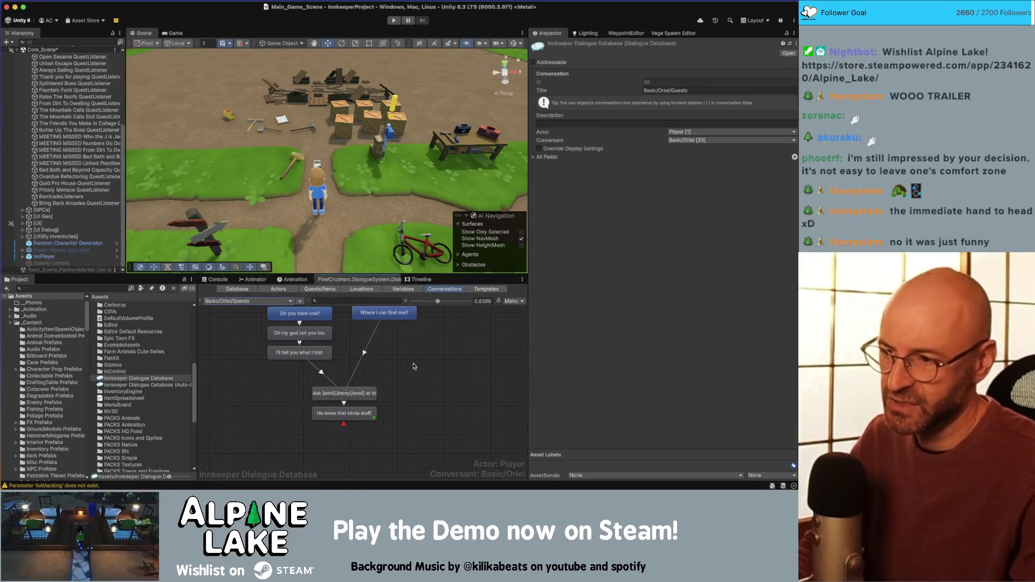
{"action": "scroll", "coordinate": [413, 367], "scroll_direction": "up", "scroll_amount": 5}
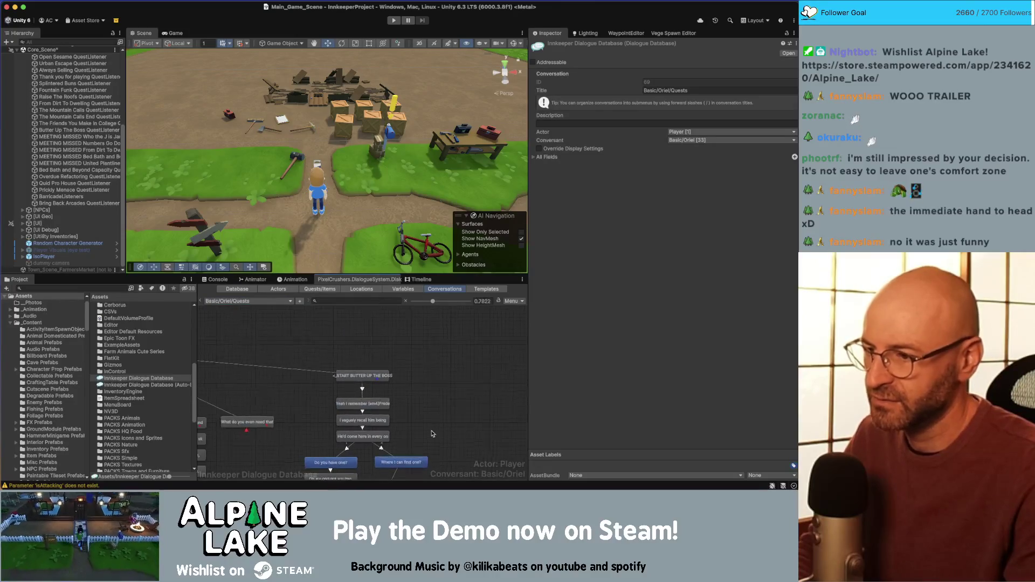
{"action": "scroll", "coordinate": [431, 434], "scroll_direction": "down", "scroll_amount": 2}
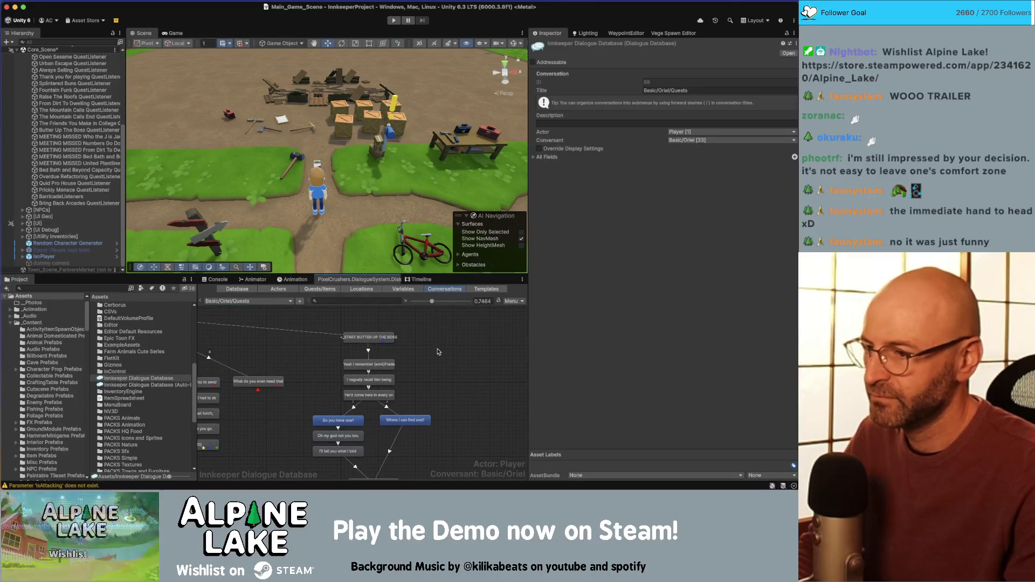
{"action": "scroll", "coordinate": [439, 361], "scroll_direction": "down", "scroll_amount": 3}
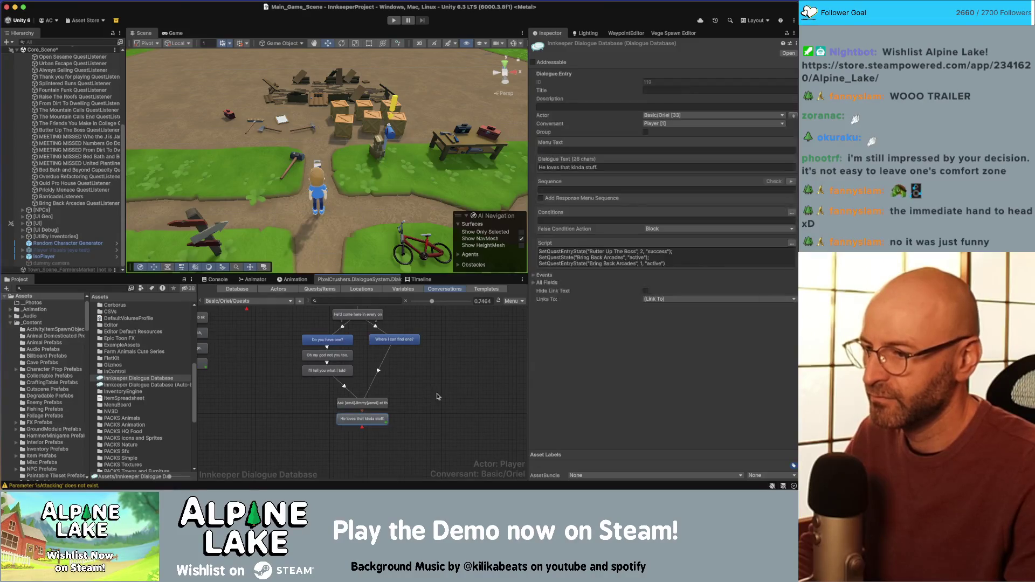
{"action": "scroll", "coordinate": [374, 351], "scroll_direction": "up", "scroll_amount": 2}
{"action": "scroll", "coordinate": [373, 340], "scroll_direction": "up", "scroll_amount": 1}
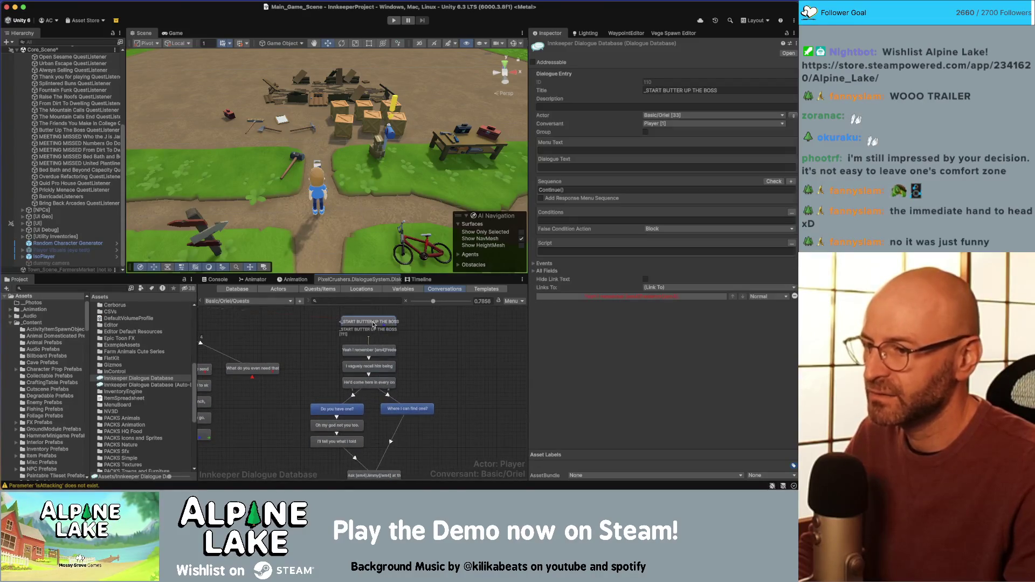
Load Oriel's Start conversation from the conversation list
{"action": "left_click", "coordinate": [256, 300]}
{"action": "mouse_move", "coordinate": [267, 340]}
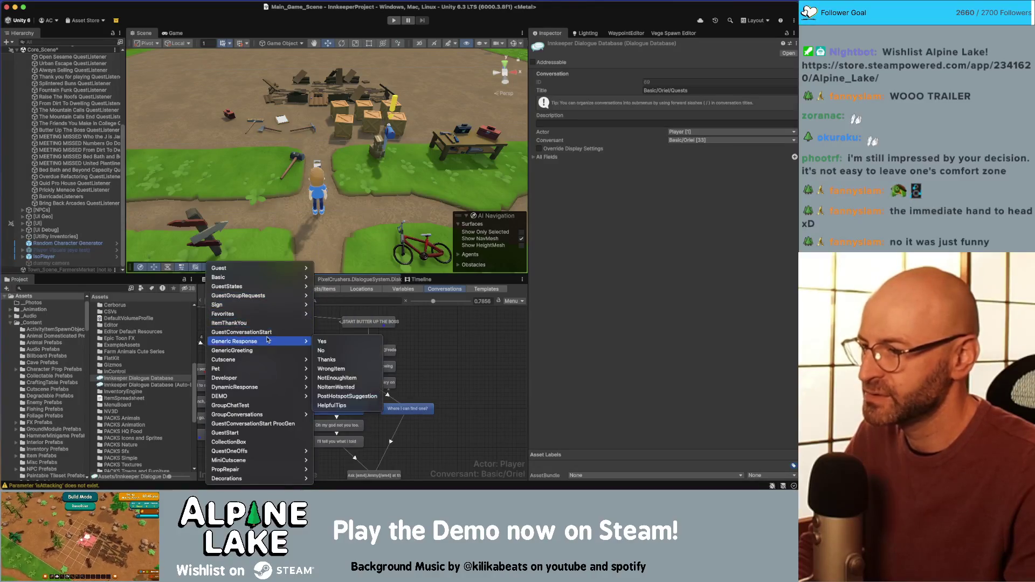
{"action": "mouse_move", "coordinate": [283, 278]}
{"action": "mouse_move", "coordinate": [317, 278]}
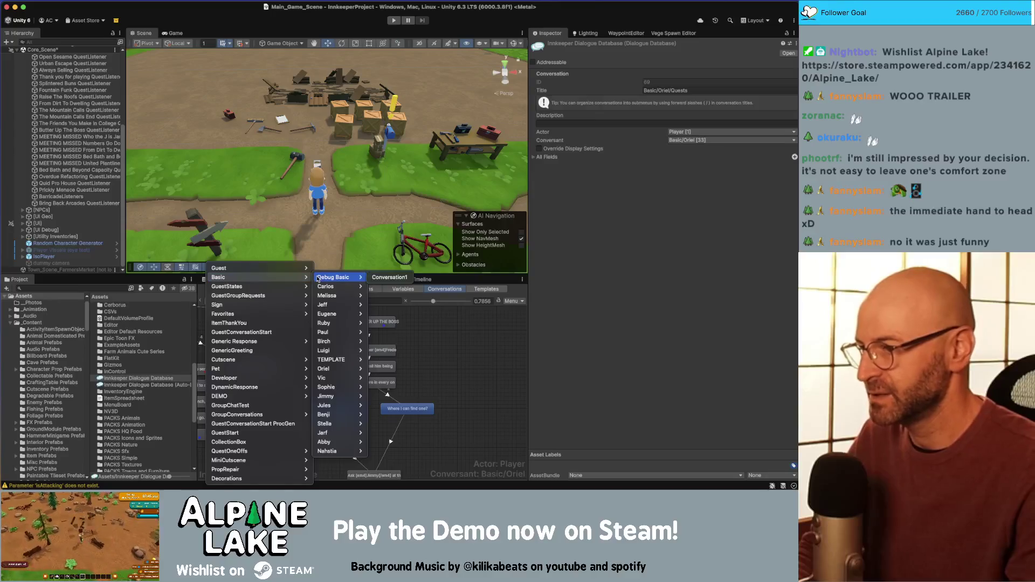
{"action": "mouse_move", "coordinate": [331, 388]}
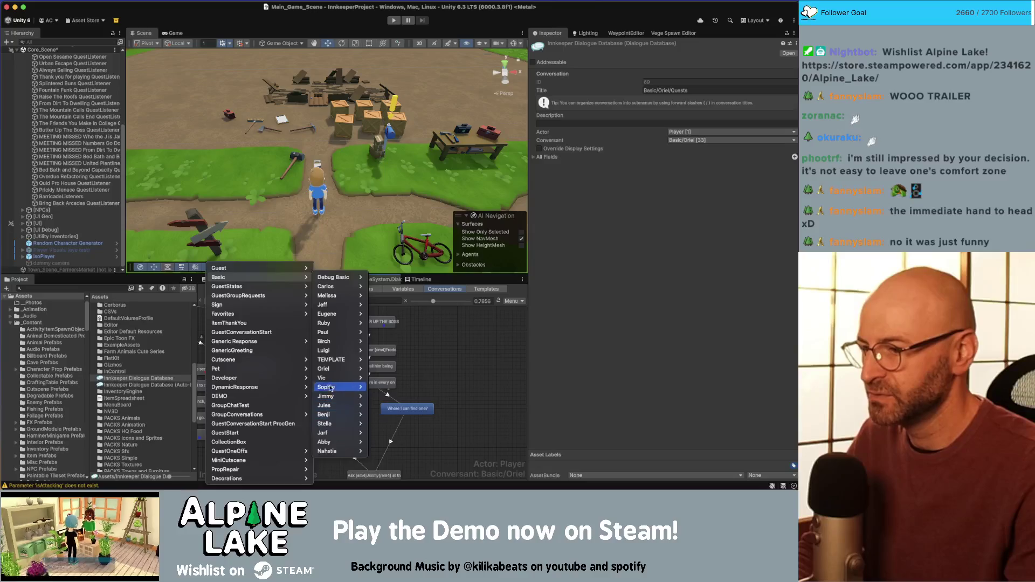
{"action": "mouse_move", "coordinate": [330, 370]}
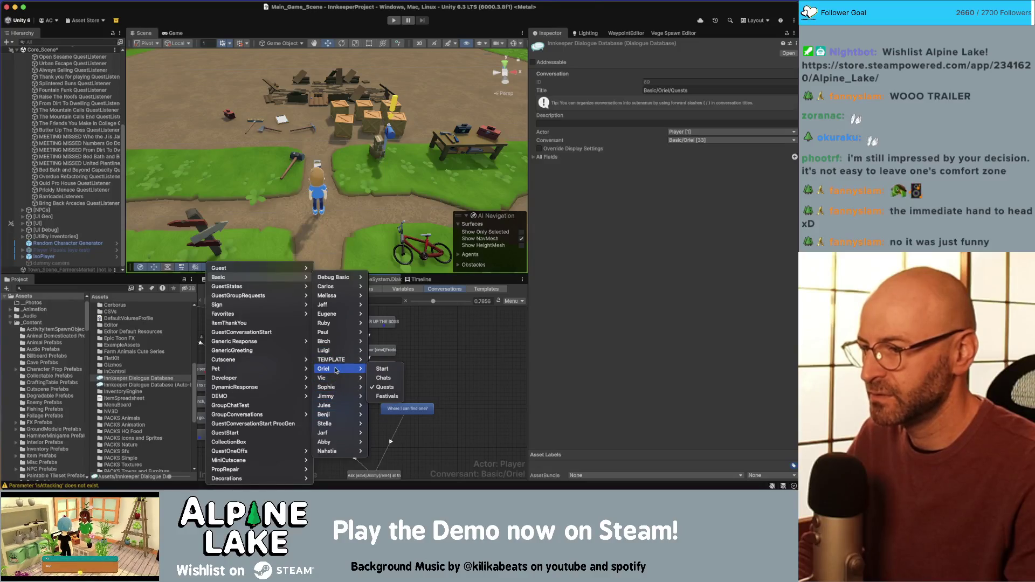
{"action": "left_click", "coordinate": [382, 370]}
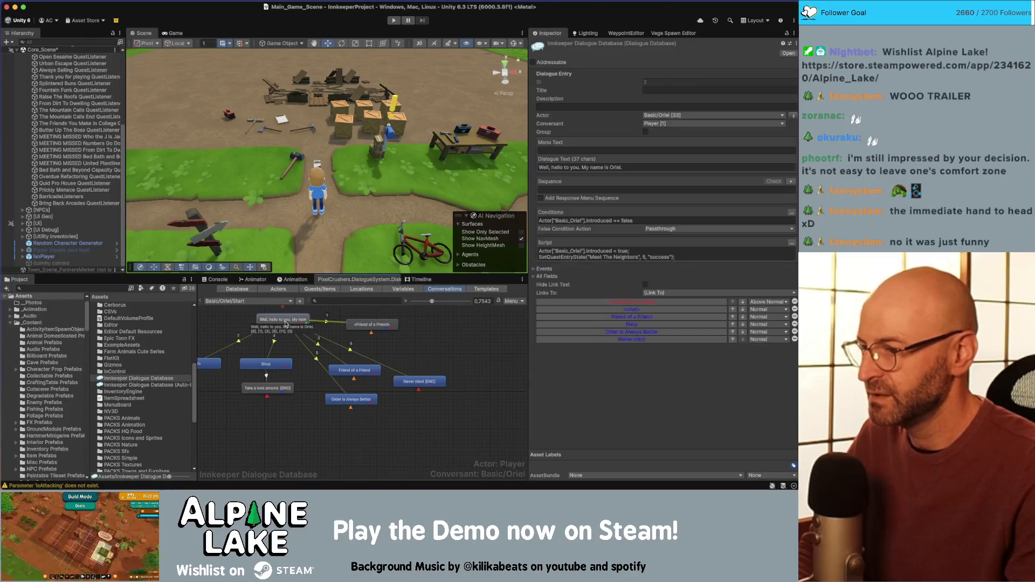
Duplicate the Older is Always Better node and rename the copy's menu text to 'Butter Up The Boss'
{"action": "right_click", "coordinate": [360, 401]}
{"action": "left_click", "coordinate": [376, 401]}
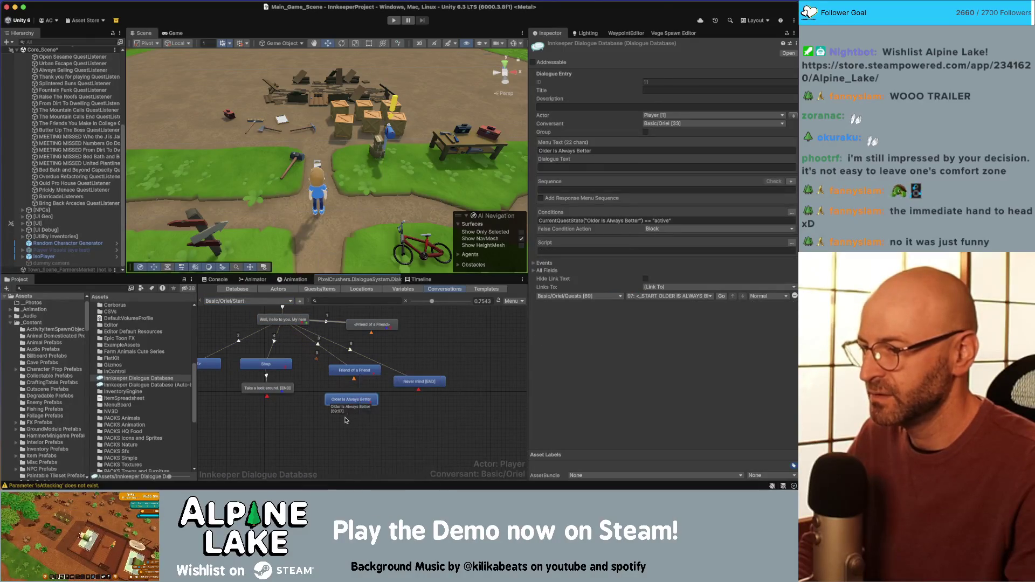
{"action": "right_click", "coordinate": [349, 331]}
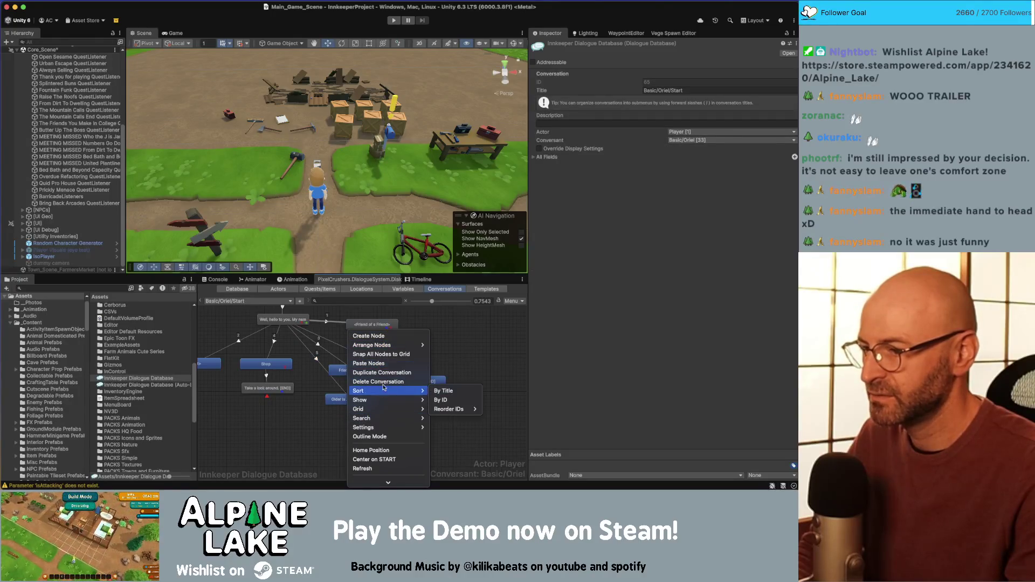
{"action": "left_click", "coordinate": [368, 363]}
{"action": "left_click", "coordinate": [356, 423]}
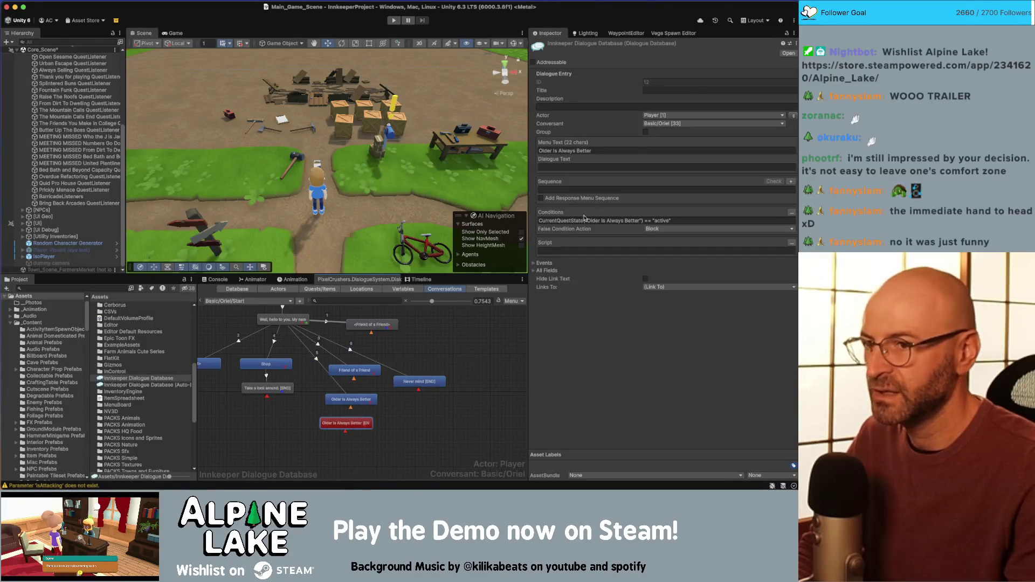
{"action": "left_click", "coordinate": [600, 150]}
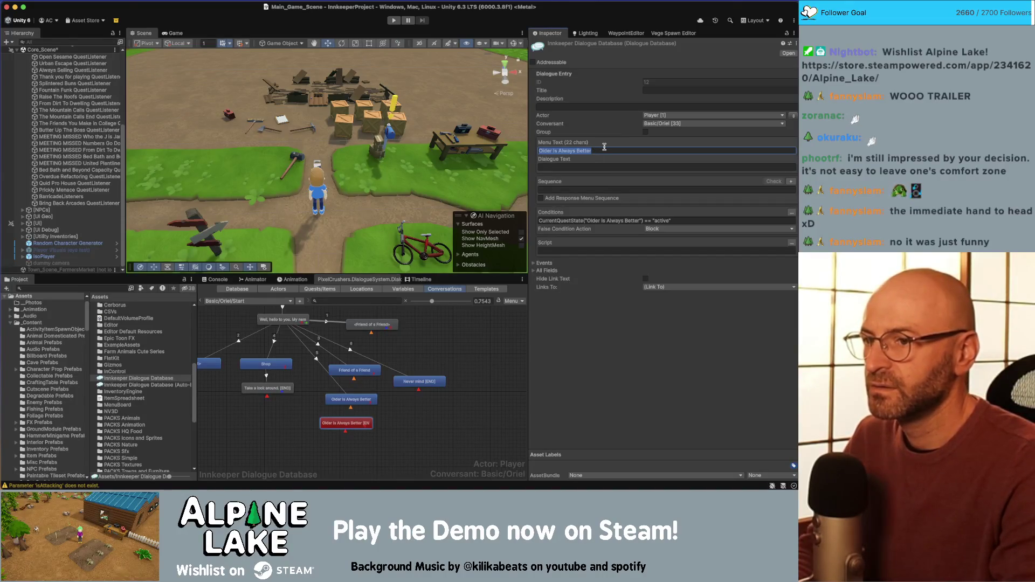
{"action": "type", "text": "Butter Up The B"}
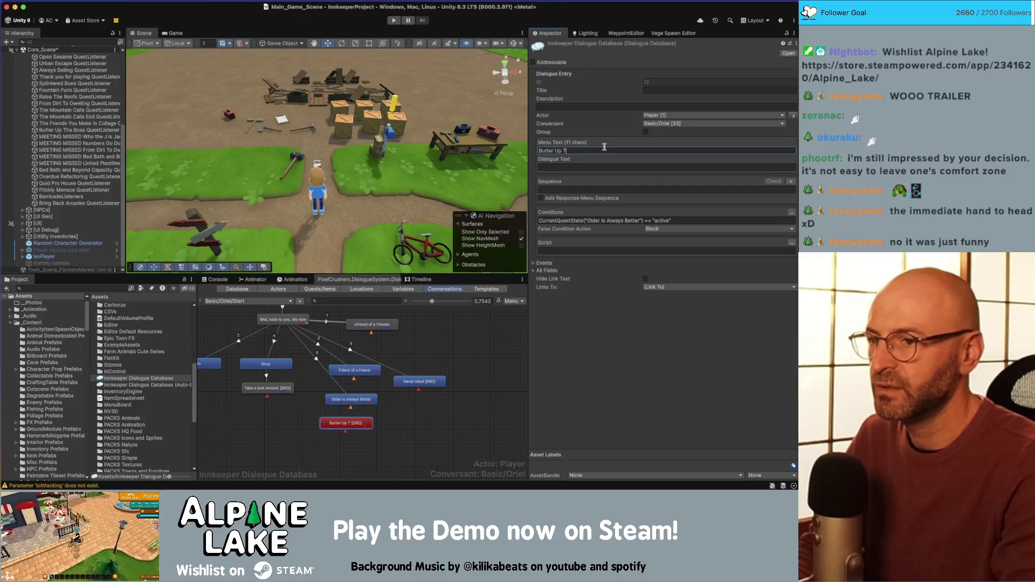
{"action": "type", "text": "oss"}
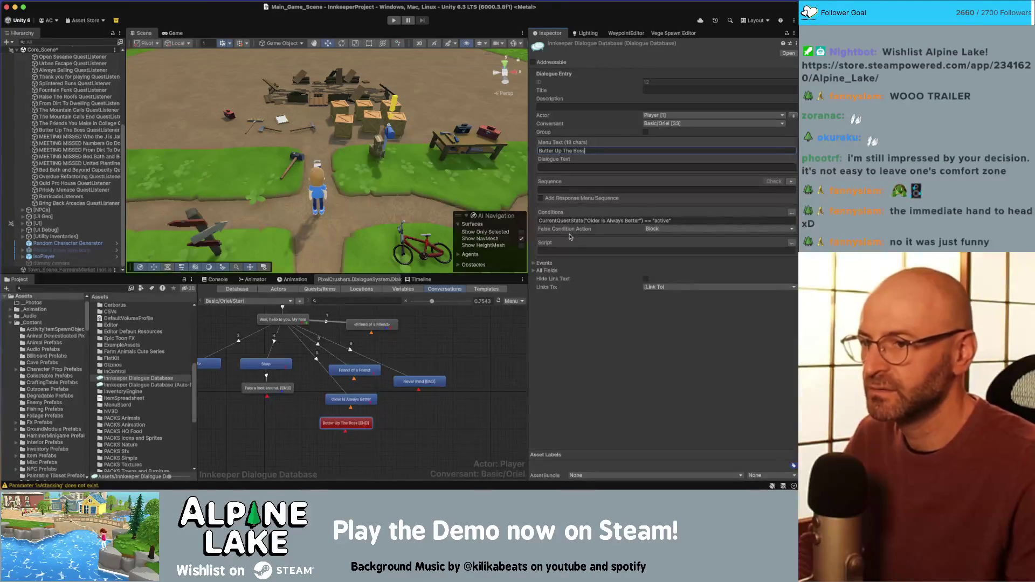
{"action": "left_click", "coordinate": [600, 221]}
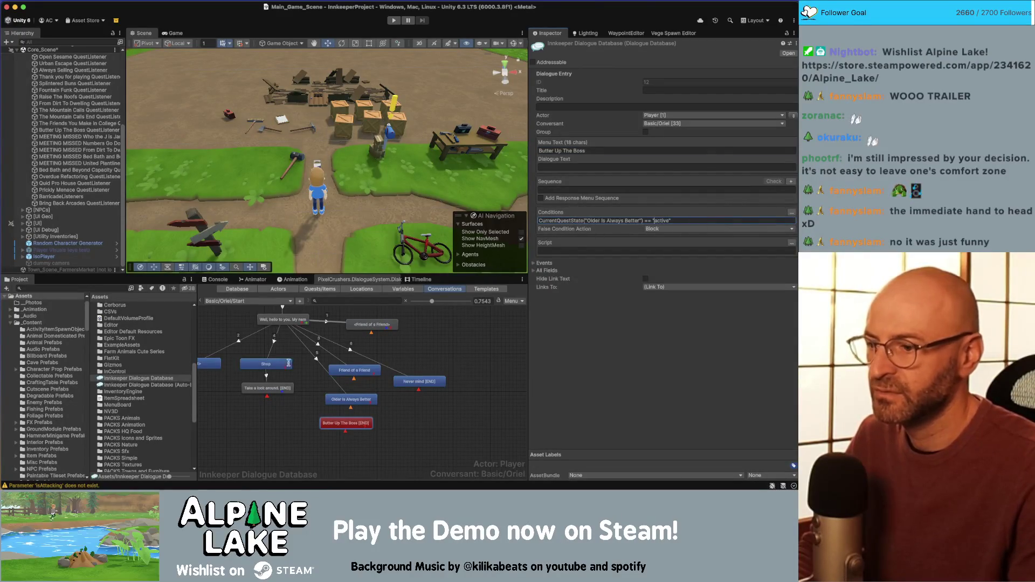
Link Oriel's 'Well, hello' greeting to the new node and clear its copied condition
{"action": "right_click", "coordinate": [280, 330]}
{"action": "left_click", "coordinate": [302, 341]}
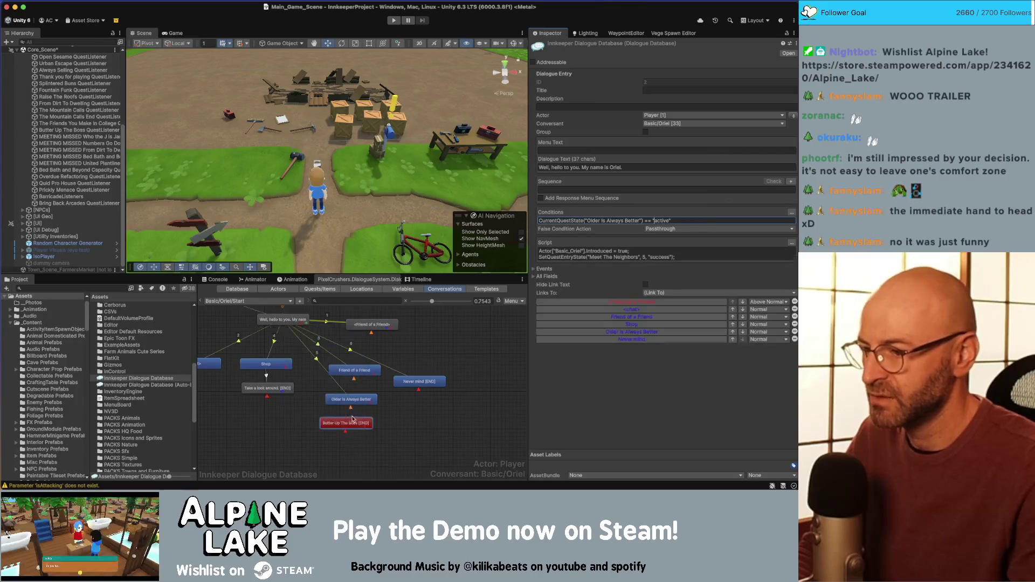
{"action": "left_click", "coordinate": [353, 425]}
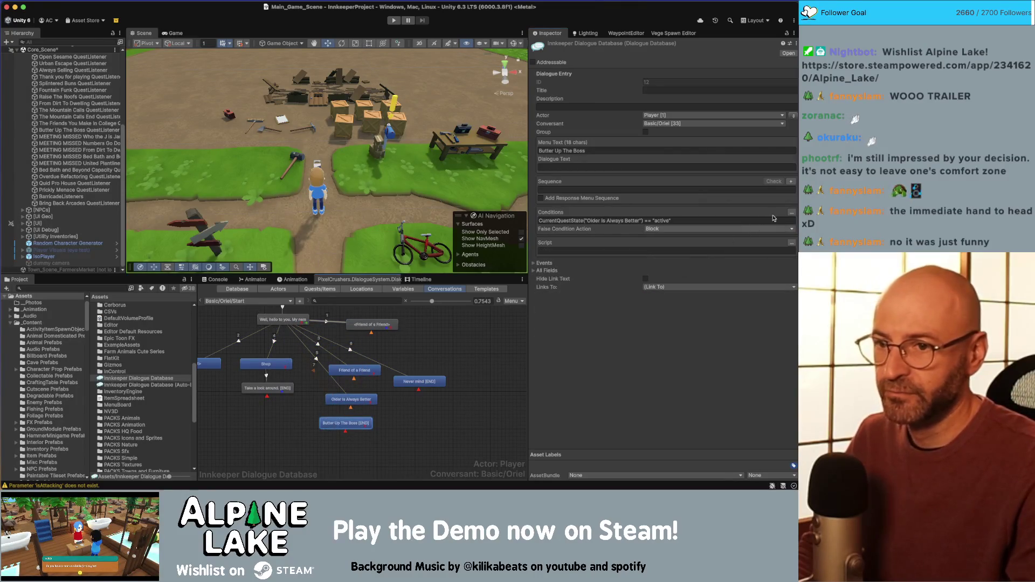
{"action": "left_click", "coordinate": [790, 217]}
{"action": "key", "text": "BackSpace"}
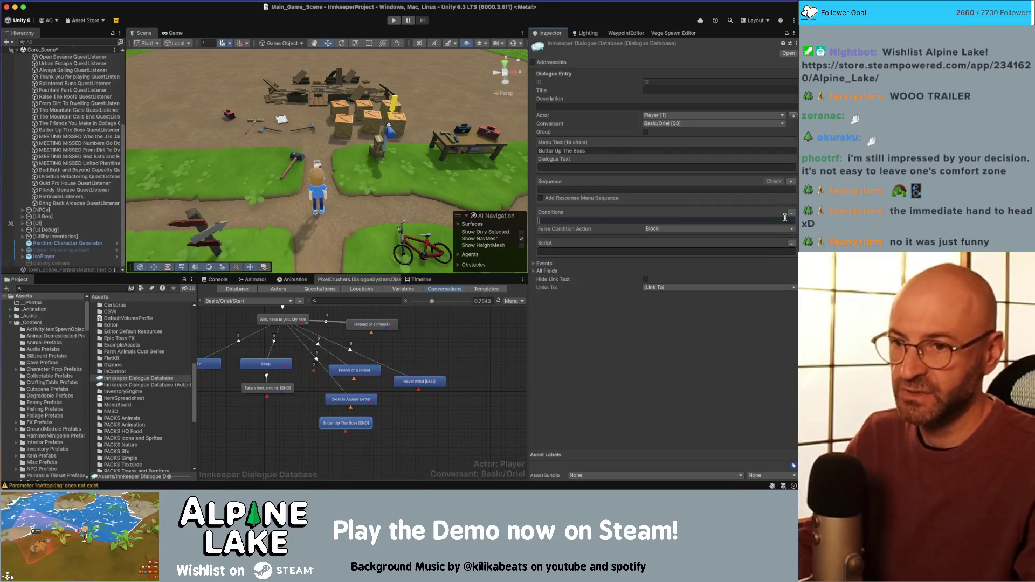
{"action": "left_click", "coordinate": [791, 213]}
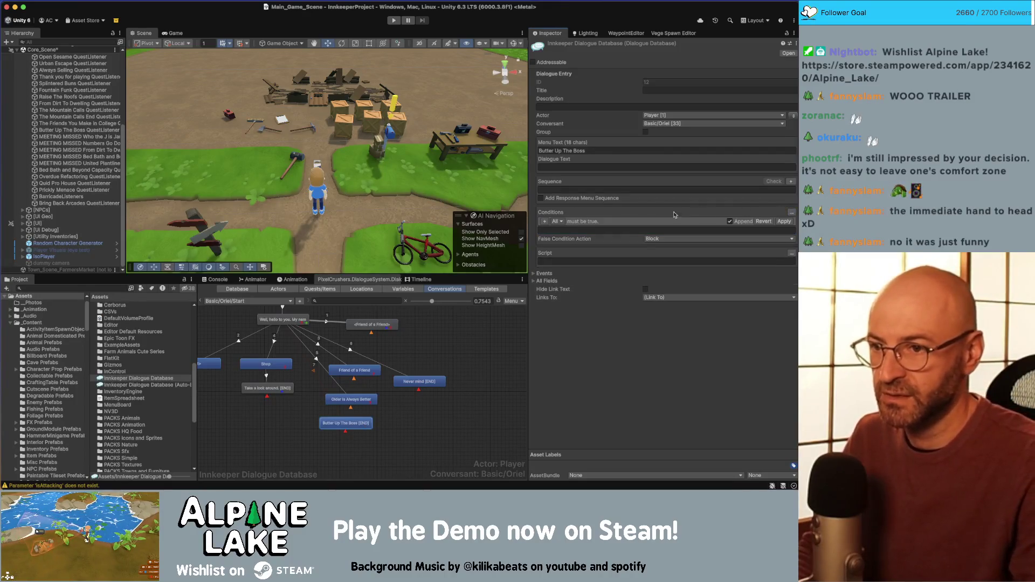
Add a condition requiring Butter Up The Boss quest entry 2 to be active
{"action": "left_click", "coordinate": [558, 222]}
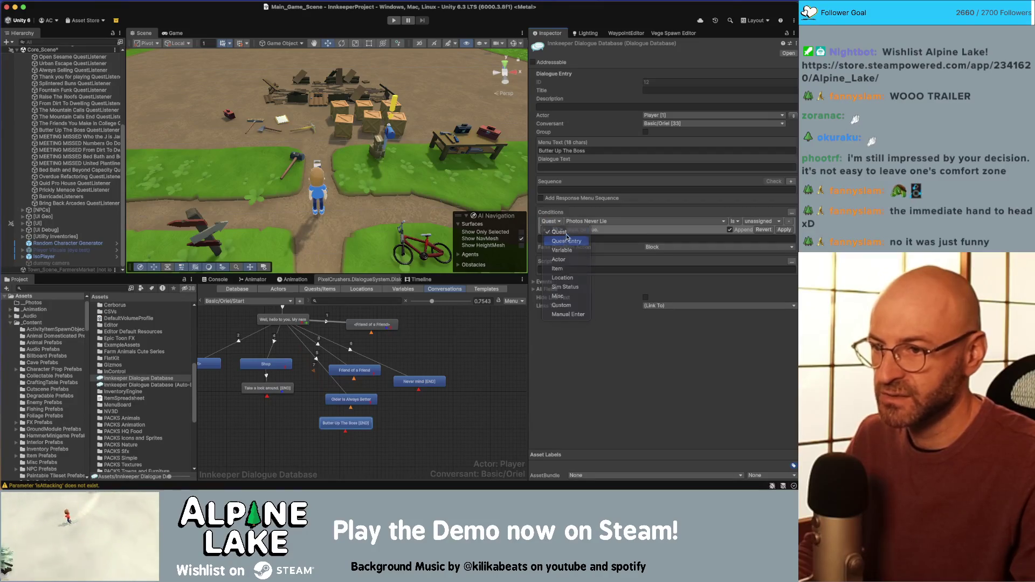
{"action": "left_click", "coordinate": [566, 237]}
{"action": "left_click", "coordinate": [581, 222]}
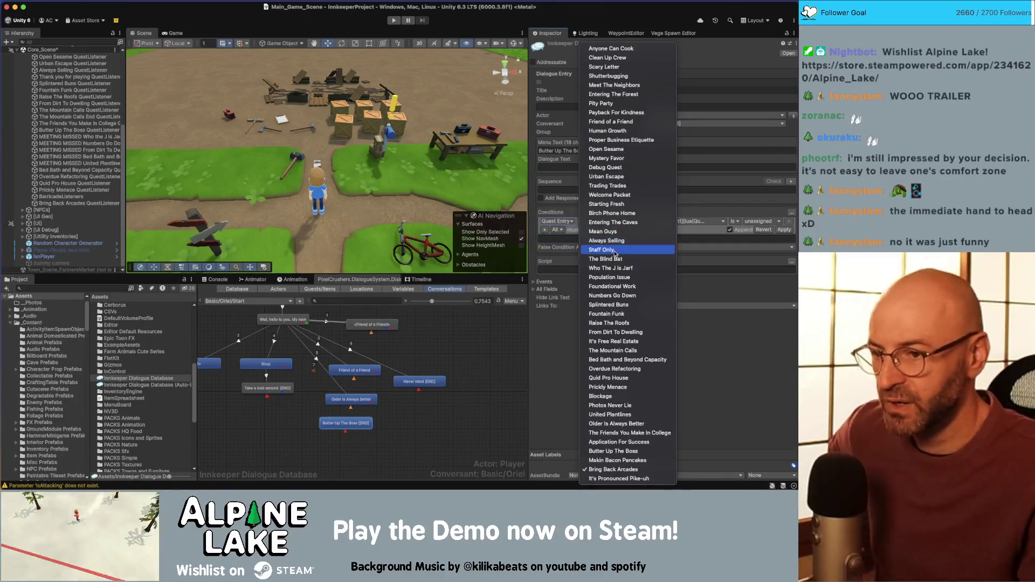
{"action": "left_click", "coordinate": [630, 452]}
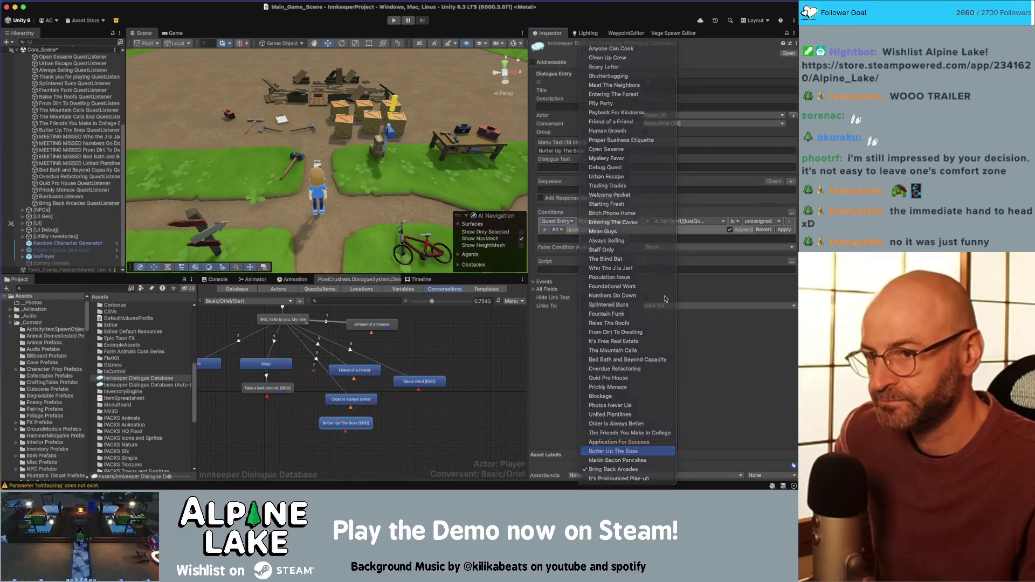
{"action": "left_click", "coordinate": [672, 221]}
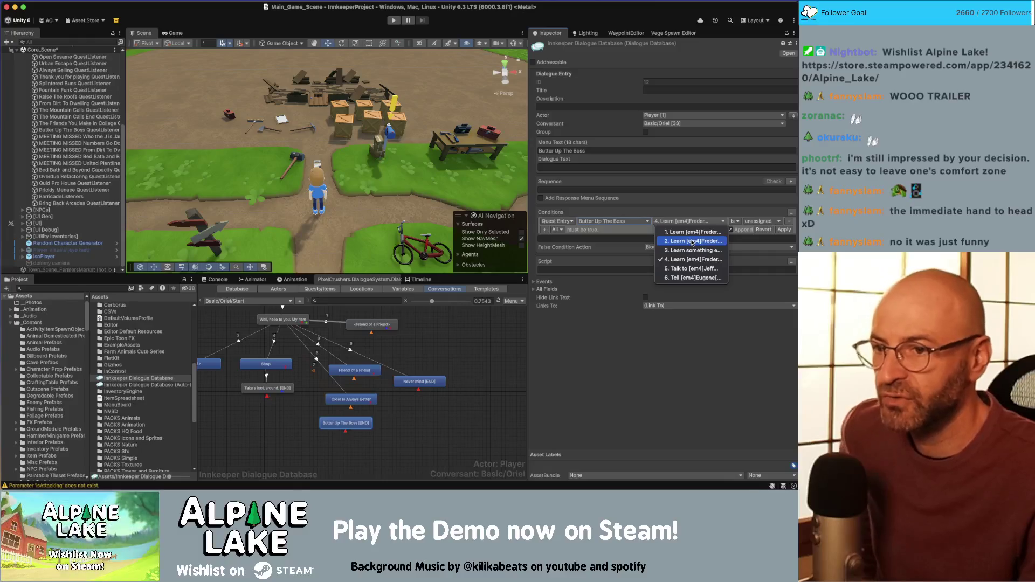
{"action": "left_click", "coordinate": [731, 225]}
{"action": "left_click", "coordinate": [754, 222]}
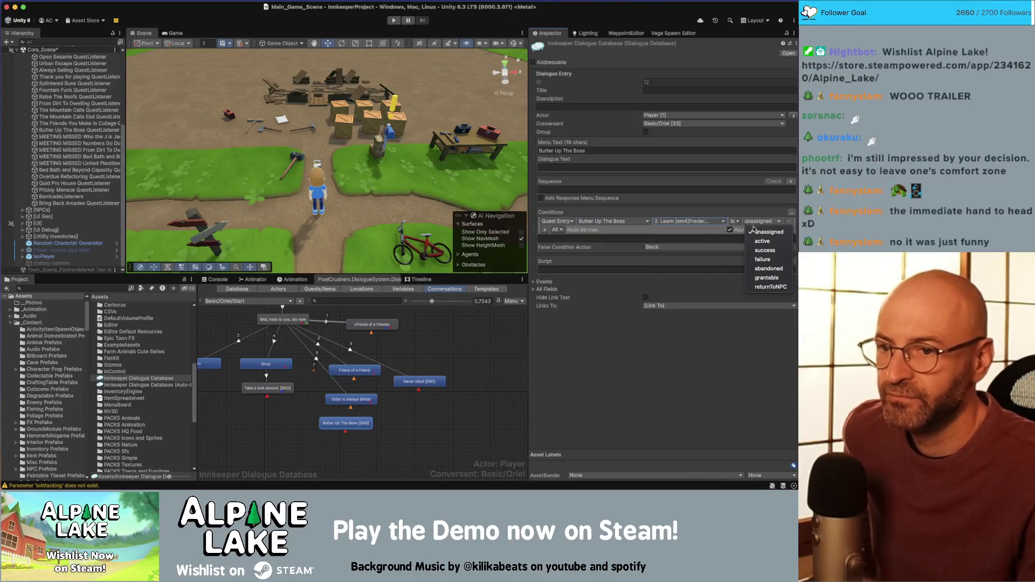
{"action": "left_click", "coordinate": [760, 241]}
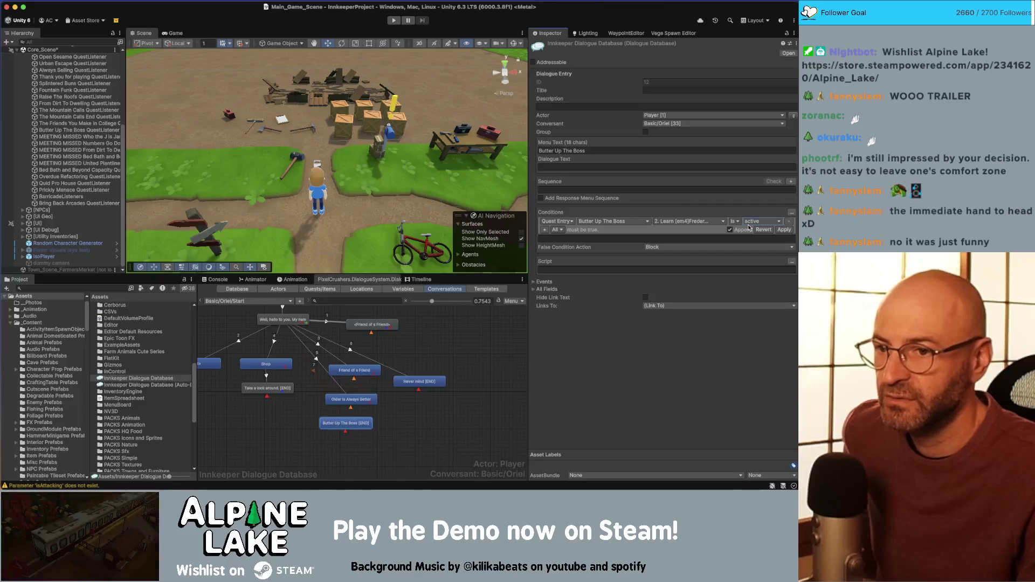
Add a second condition requiring the Butter Up The Boss quest to be active, then apply both
{"action": "left_click", "coordinate": [545, 232]}
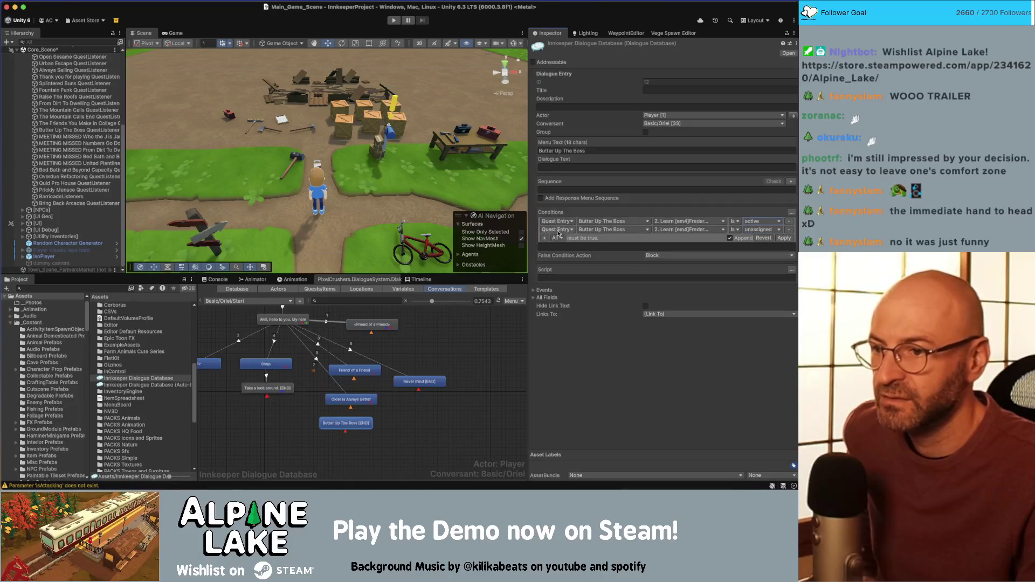
{"action": "left_click", "coordinate": [564, 241]}
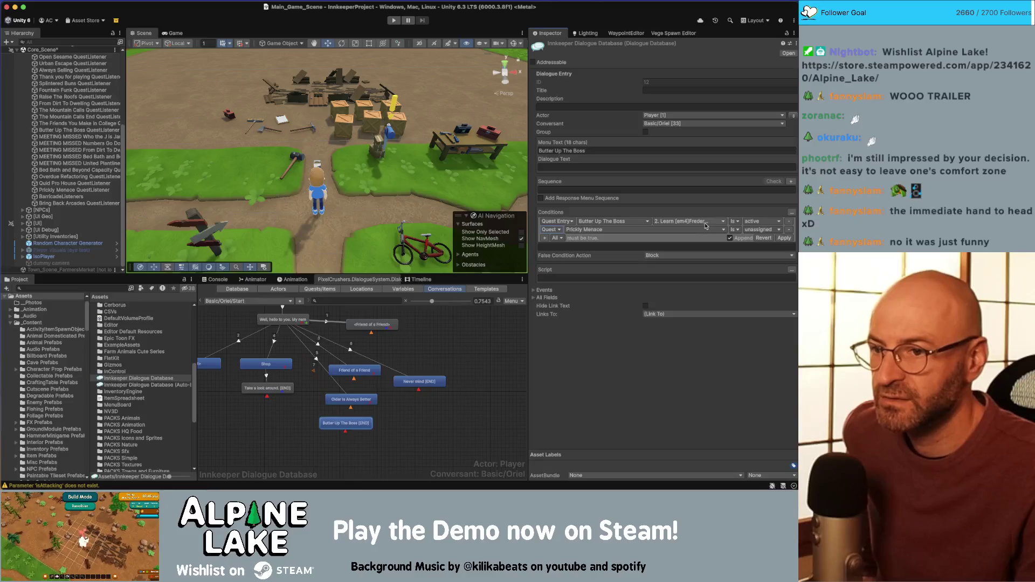
{"action": "left_click", "coordinate": [620, 231]}
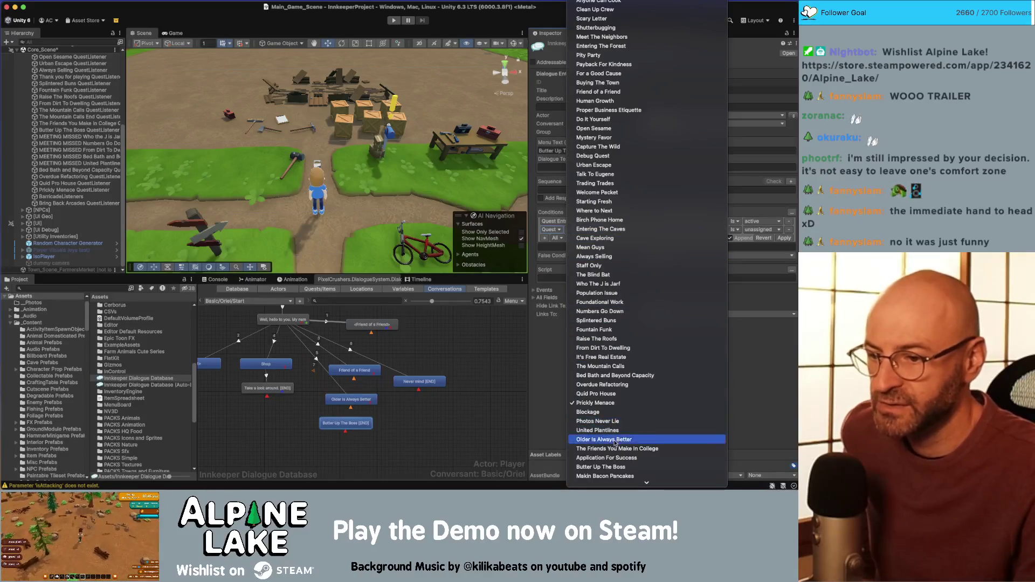
{"action": "left_click", "coordinate": [609, 467]}
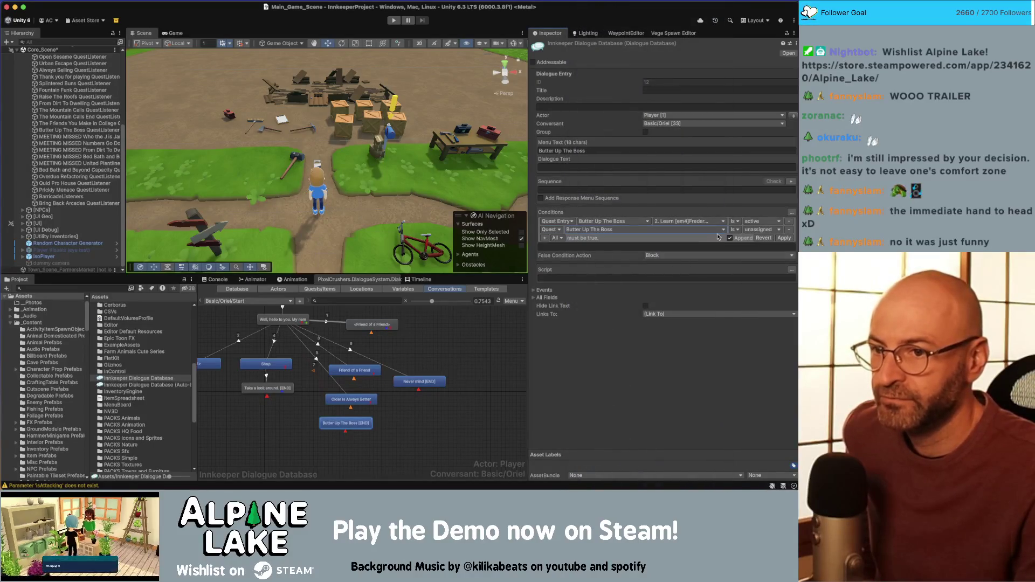
{"action": "left_click", "coordinate": [752, 234]}
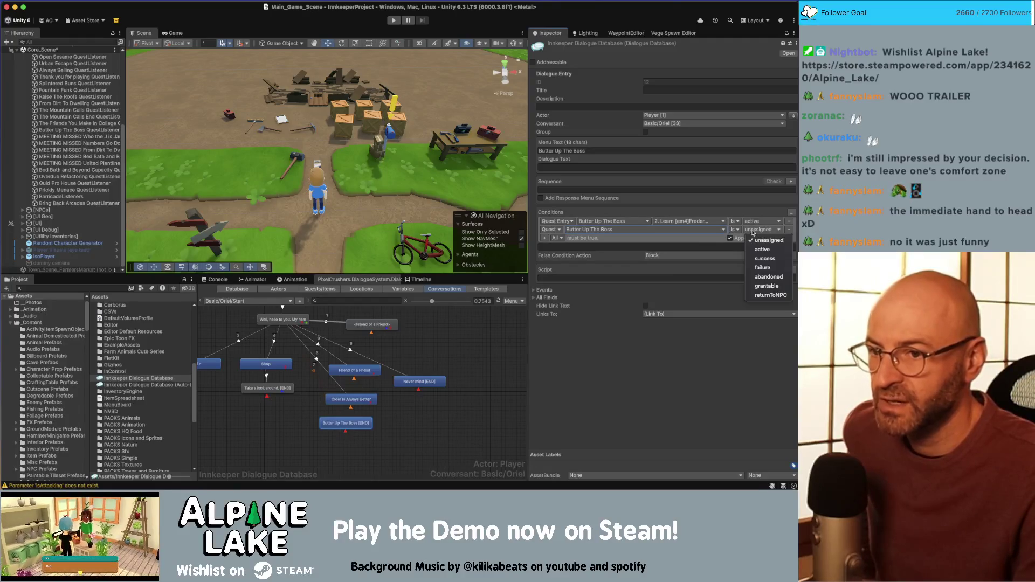
{"action": "left_click", "coordinate": [755, 241]}
{"action": "left_click", "coordinate": [750, 222]}
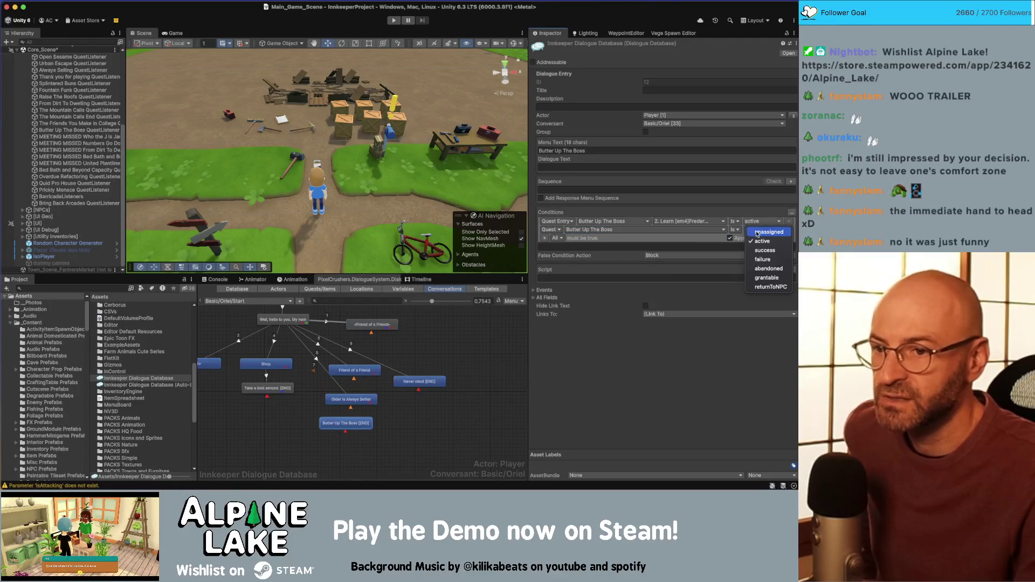
{"action": "left_click", "coordinate": [763, 232]}
{"action": "left_click", "coordinate": [754, 222]}
{"action": "left_click", "coordinate": [762, 241]}
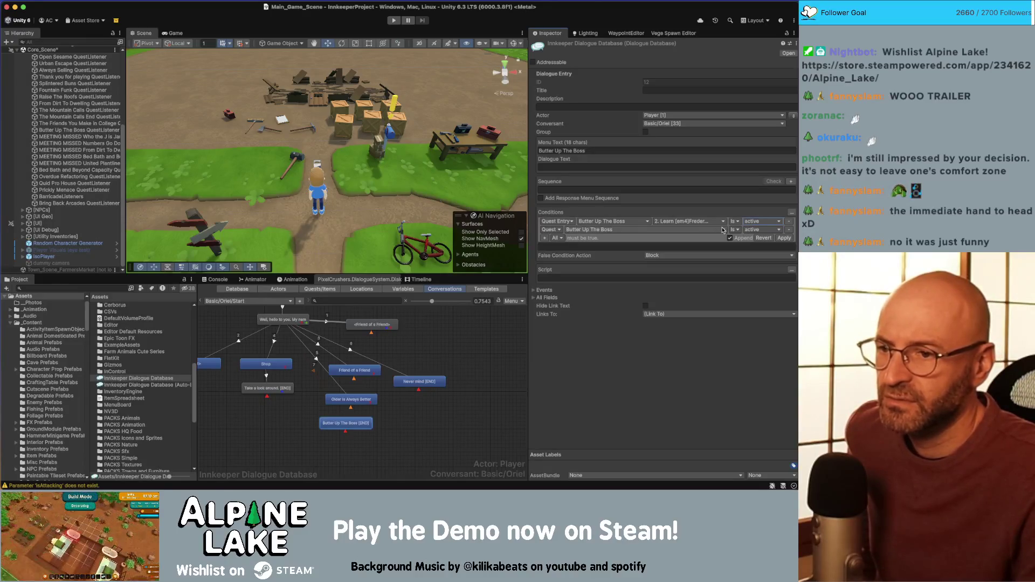
{"action": "left_click", "coordinate": [783, 237]}
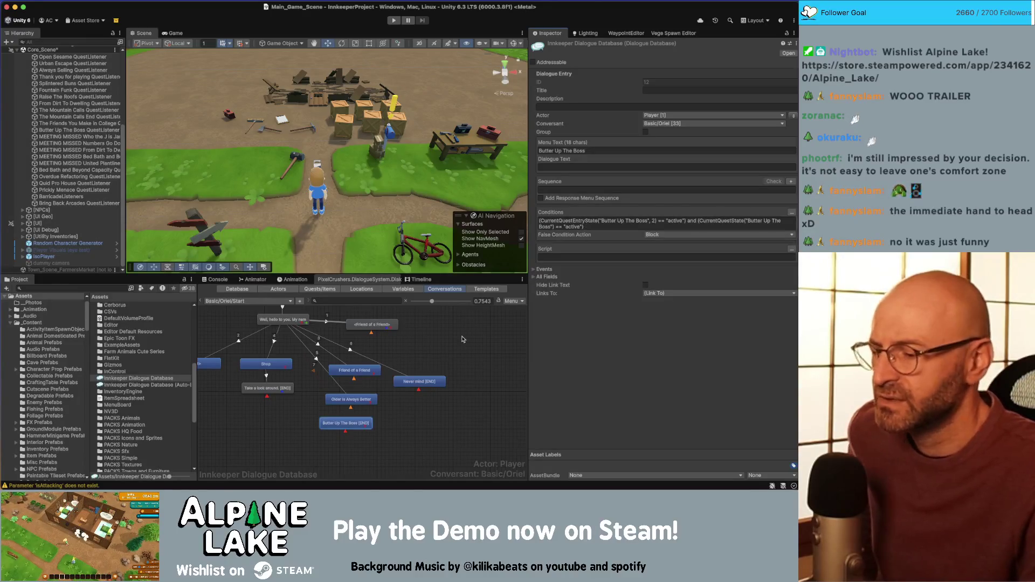
Point the Butter Up The Boss link to Basic/Oriel/Quests entry 110 '_START BUTTER UP THE BOSS' and jump there
{"action": "left_click", "coordinate": [356, 400]}
{"action": "left_click", "coordinate": [346, 424]}
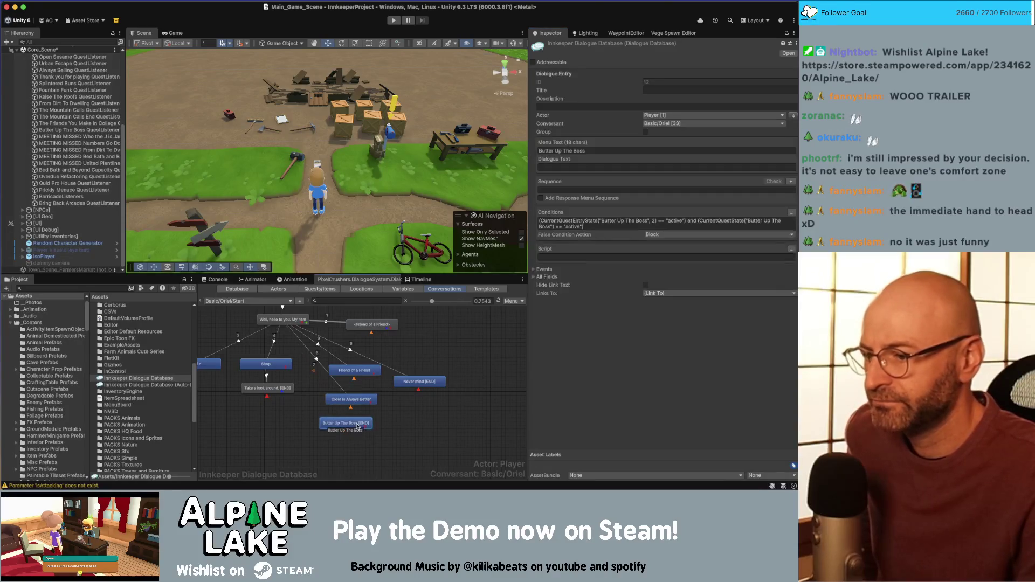
{"action": "left_click", "coordinate": [650, 295]}
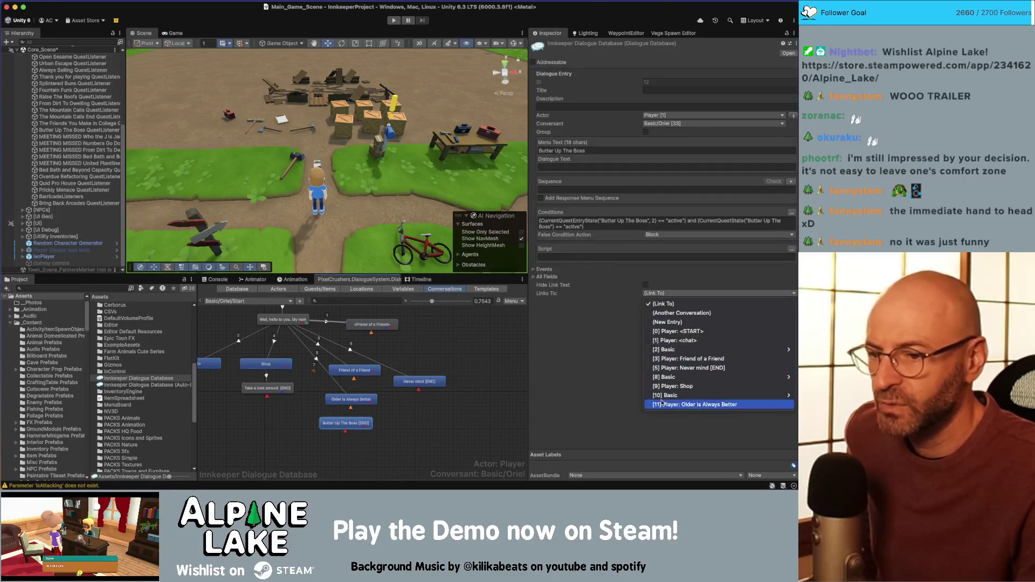
{"action": "left_click", "coordinate": [679, 313]}
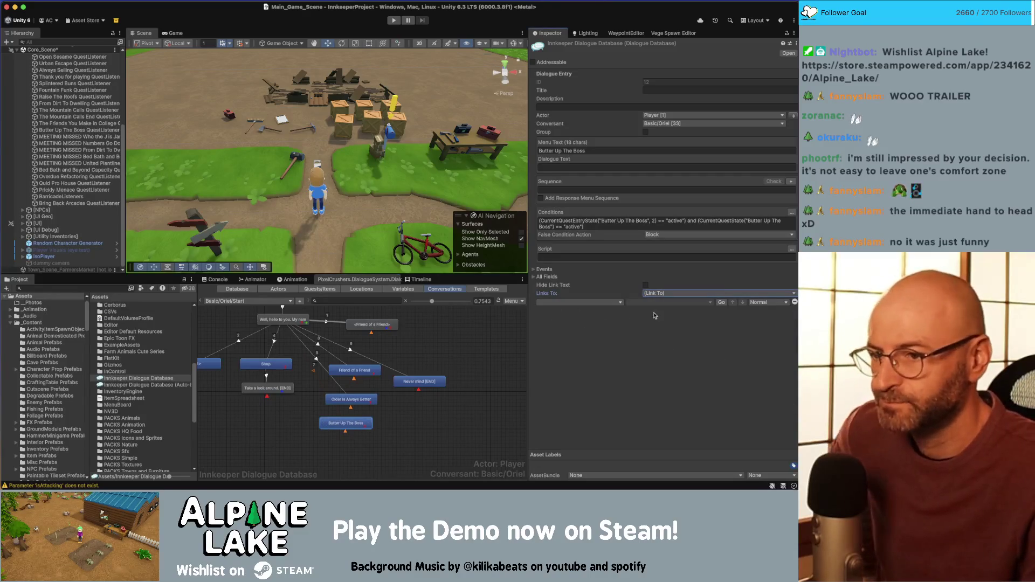
{"action": "left_click", "coordinate": [605, 302]}
{"action": "mouse_move", "coordinate": [605, 306]}
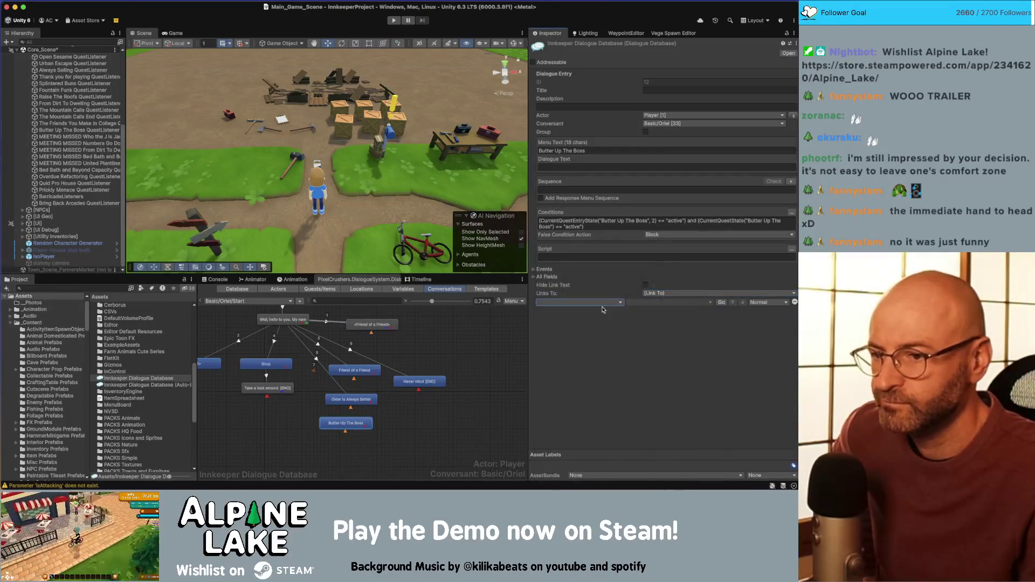
{"action": "mouse_move", "coordinate": [645, 271]}
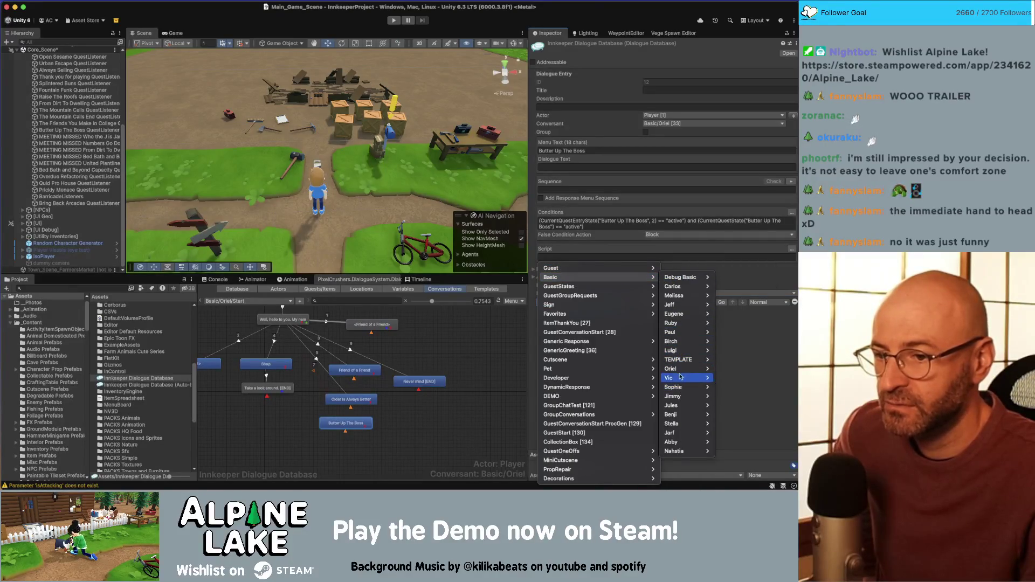
{"action": "mouse_move", "coordinate": [682, 368]}
{"action": "left_click", "coordinate": [725, 387]}
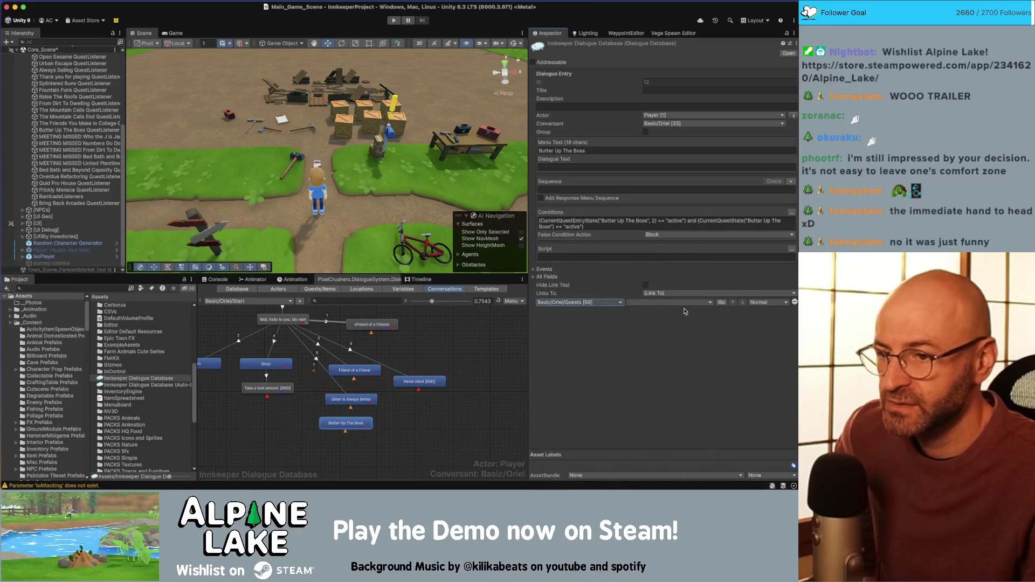
{"action": "left_click", "coordinate": [680, 305]}
{"action": "scroll", "coordinate": [670, 356], "scroll_direction": "down", "scroll_amount": 5}
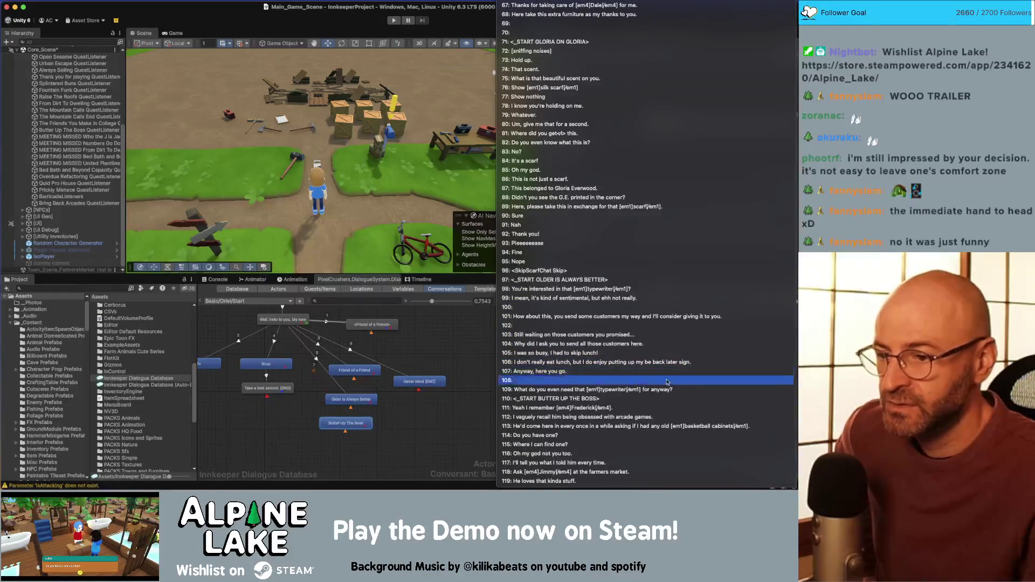
{"action": "left_click", "coordinate": [582, 400]}
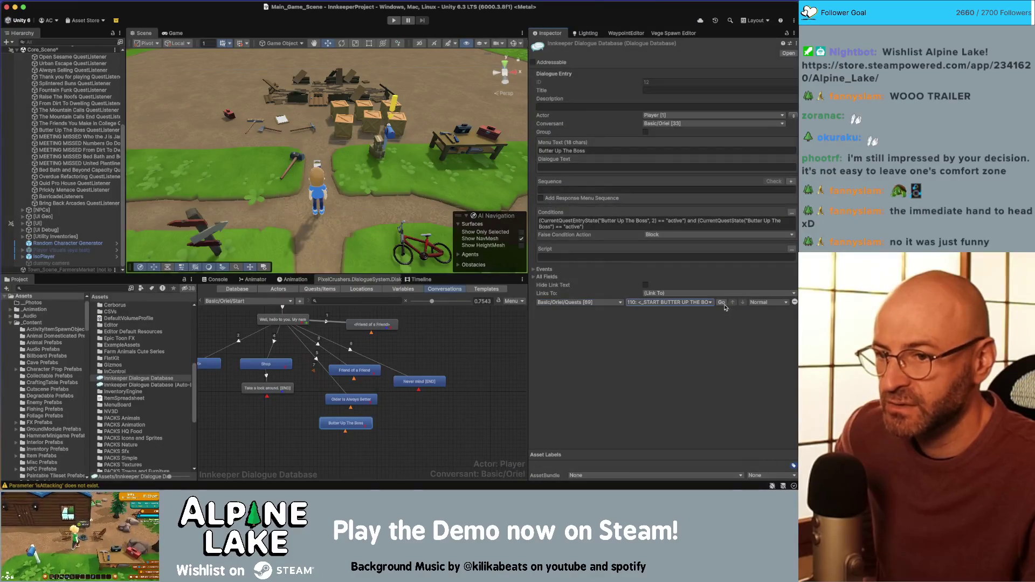
{"action": "left_click", "coordinate": [722, 302]}
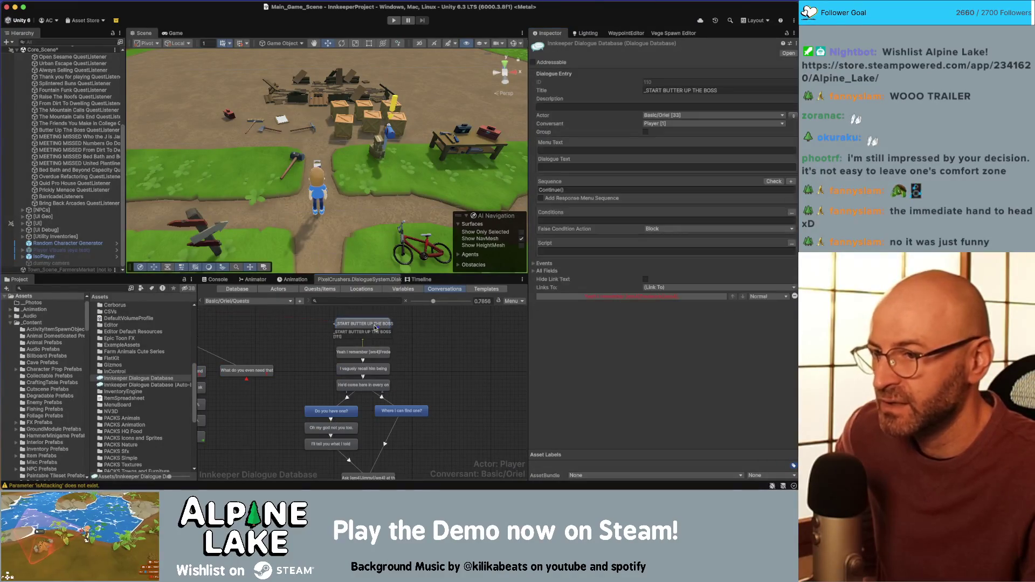
Review the 'Yeah I remember' node, then the closing 'He loves that kinda stuff.' node's script
{"action": "left_click", "coordinate": [376, 354]}
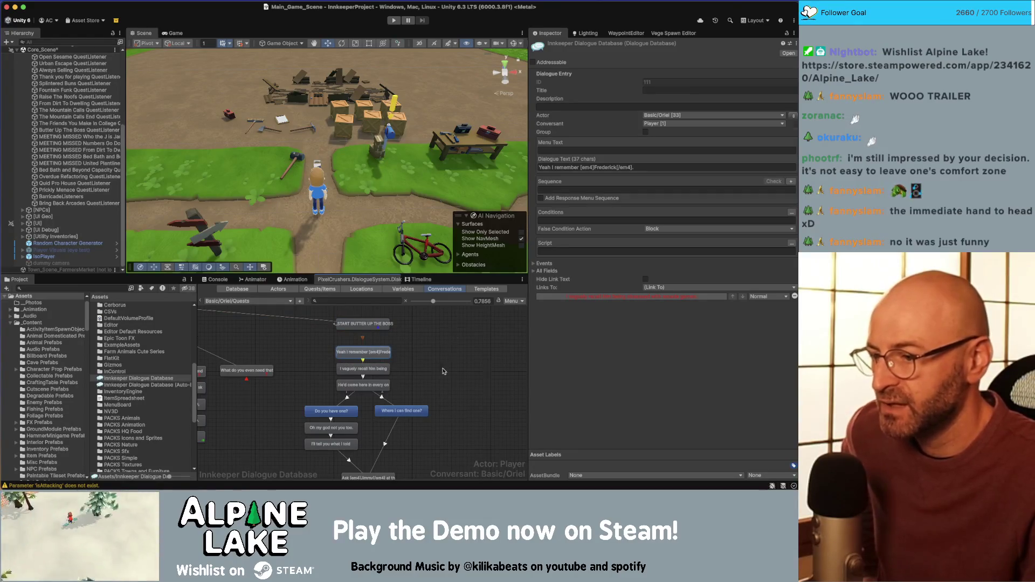
{"action": "scroll", "coordinate": [441, 395], "scroll_direction": "down", "scroll_amount": 5}
{"action": "left_click", "coordinate": [382, 404]}
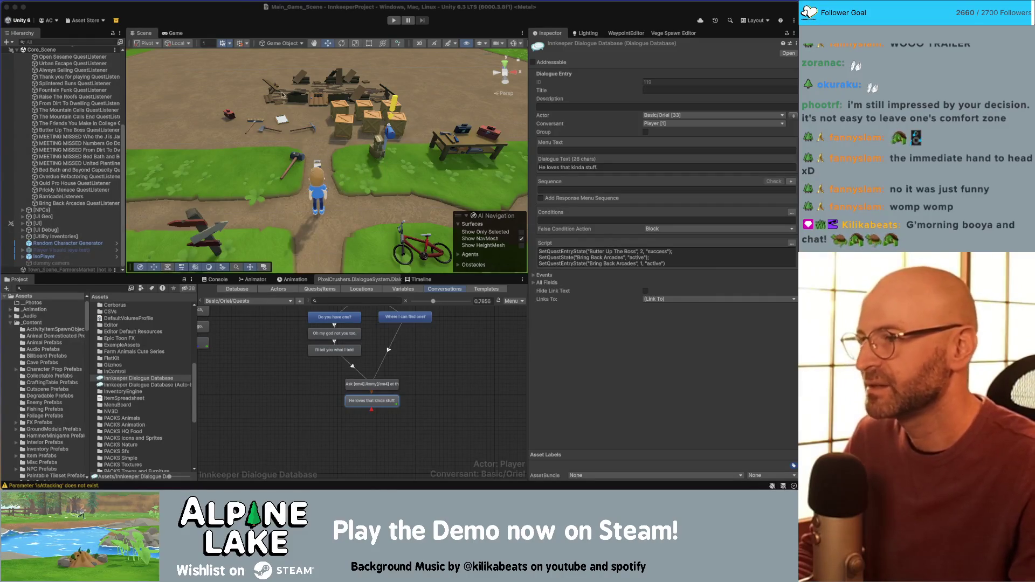
Deselect the node so the Inspector shows the Basic/Oriel/Quests conversation's properties
{"action": "left_click", "coordinate": [246, 15]}
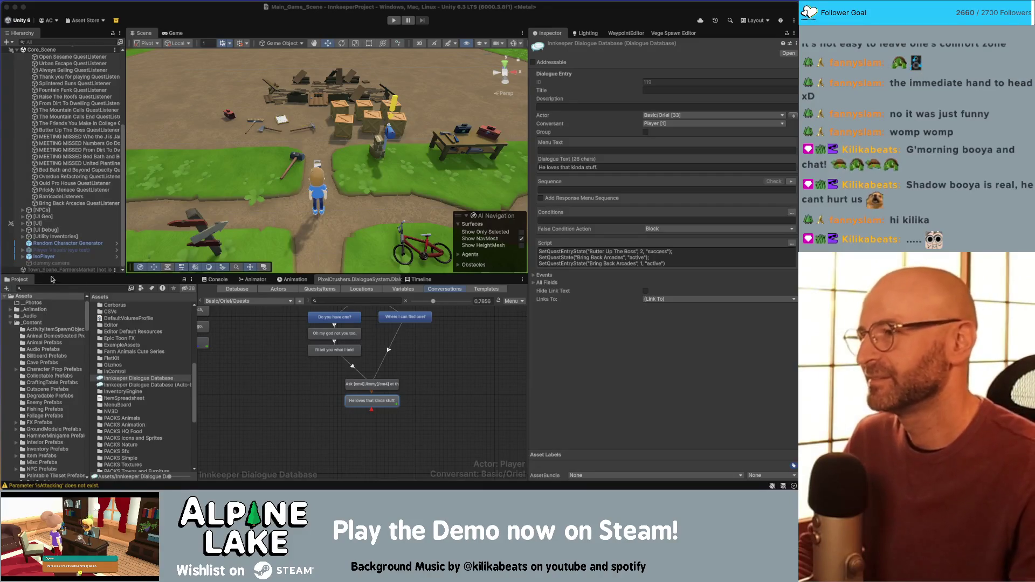
{"action": "left_click", "coordinate": [174, 15]}
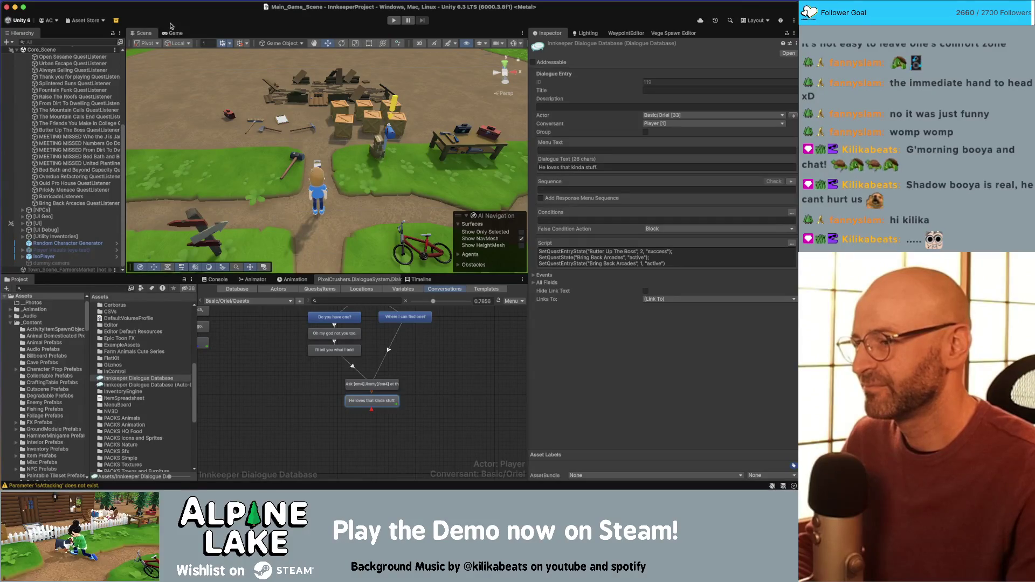
{"action": "left_click", "coordinate": [270, 387]}
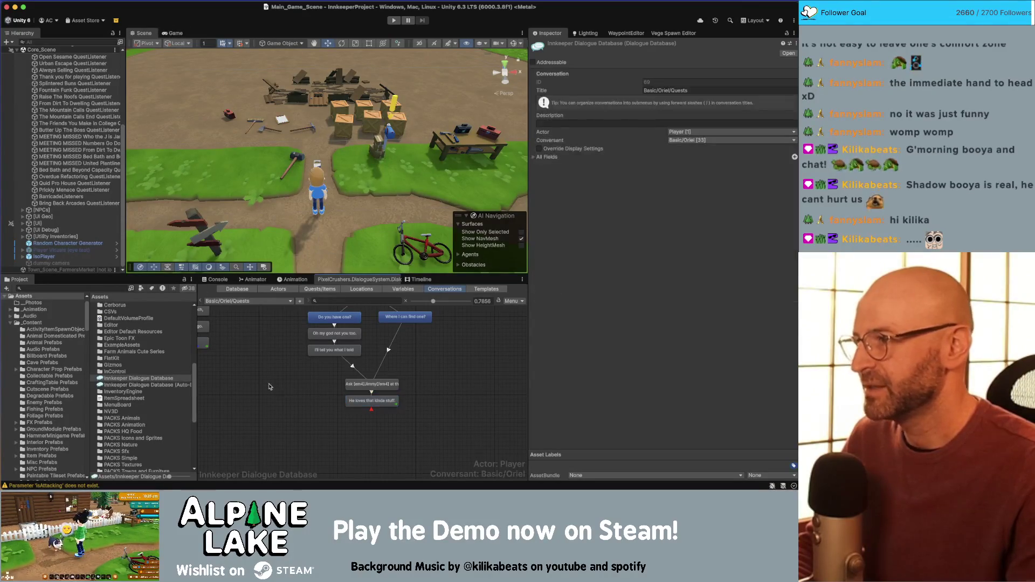
Enter Play mode, walk the player right with D, and bring up the quest Watches list
{"action": "scroll", "coordinate": [272, 348], "scroll_direction": "down", "scroll_amount": 3}
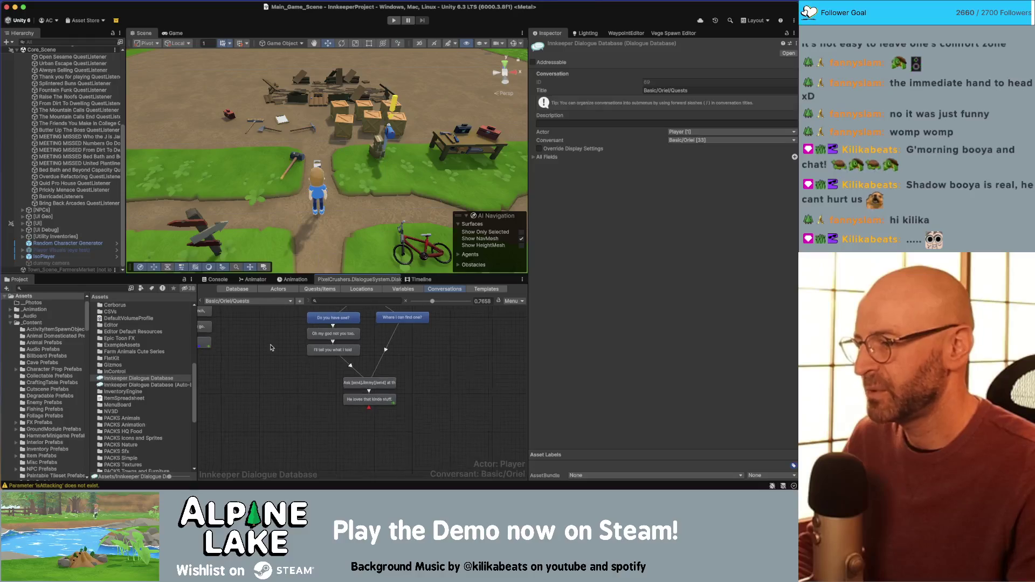
{"action": "scroll", "coordinate": [272, 399], "scroll_direction": "up", "scroll_amount": 1}
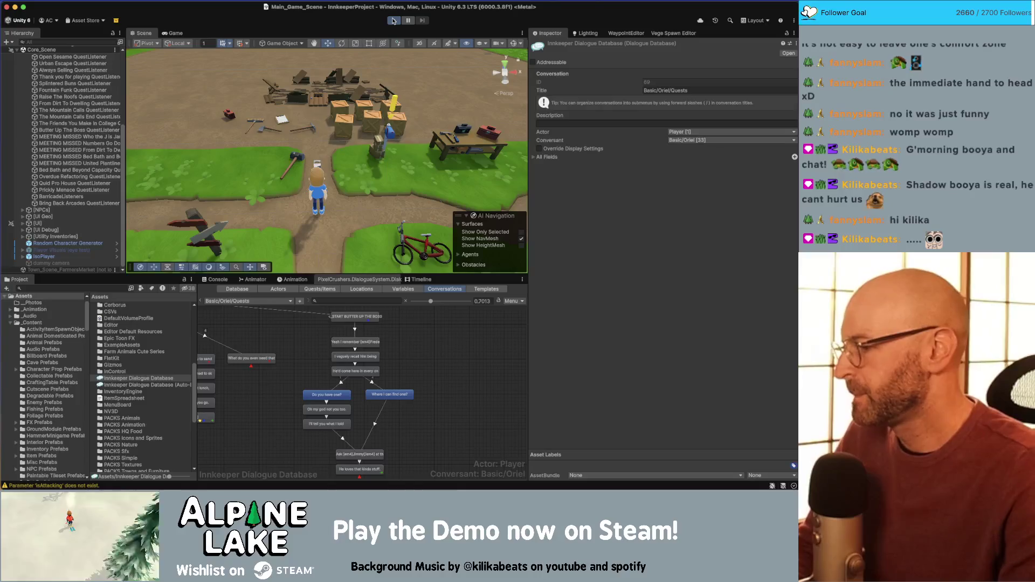
{"action": "left_click", "coordinate": [393, 21]}
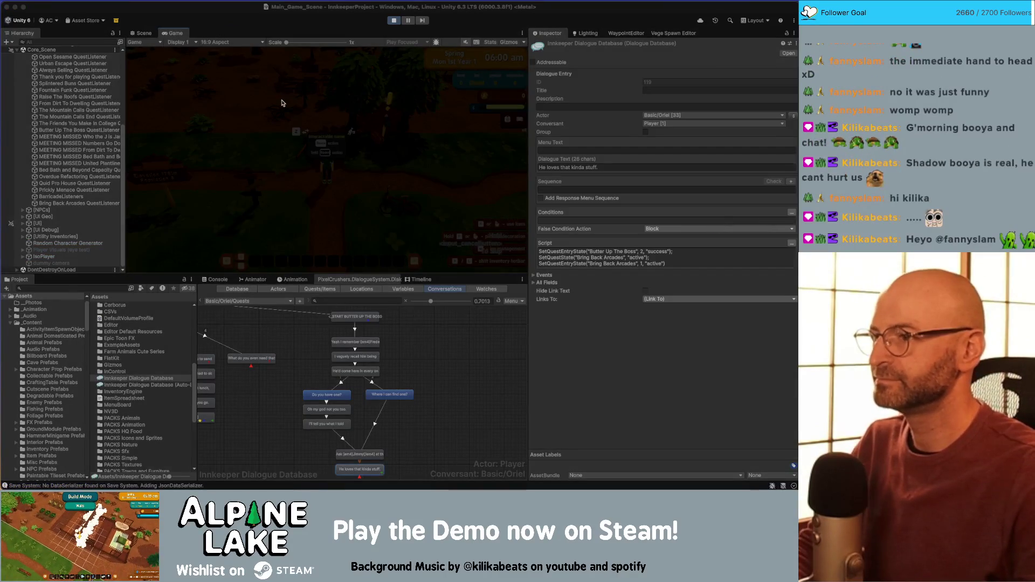
{"action": "key", "text": "d"}
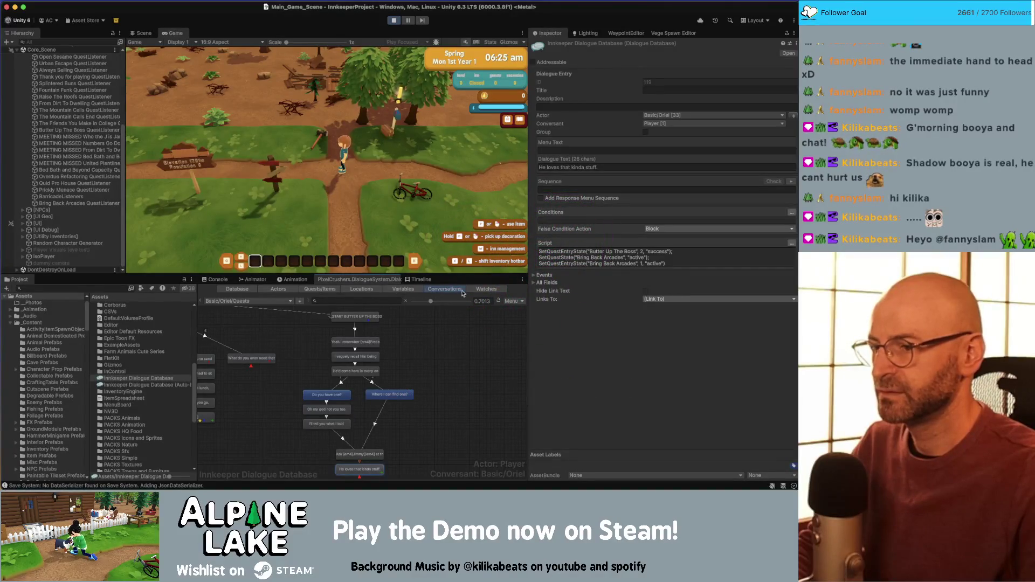
{"action": "left_click", "coordinate": [486, 289]}
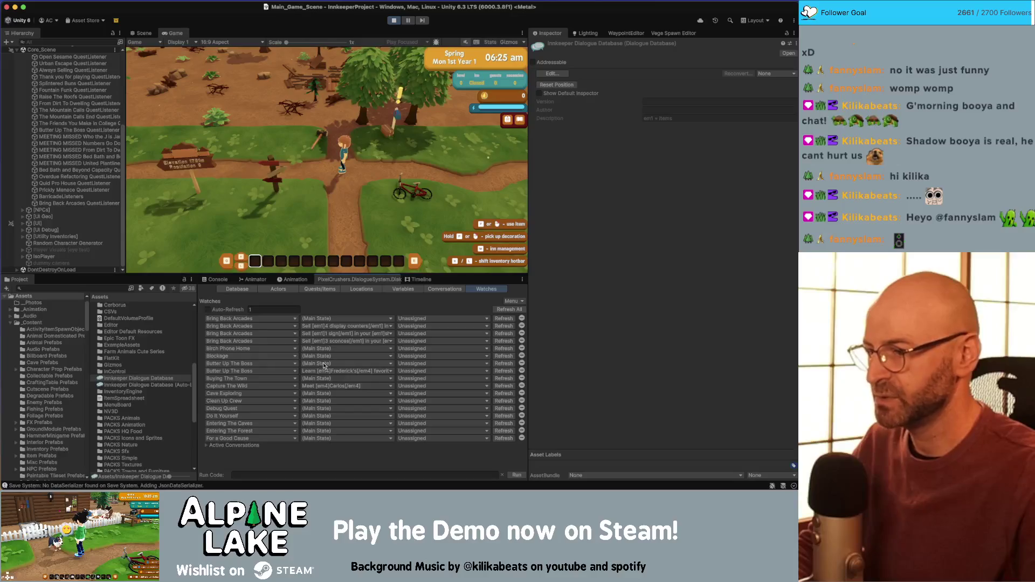
Set the Butter Up The Boss quest and its entry 2 to Active, then dismiss the Town Square notice
{"action": "left_click", "coordinate": [397, 363]}
{"action": "left_click", "coordinate": [415, 383]}
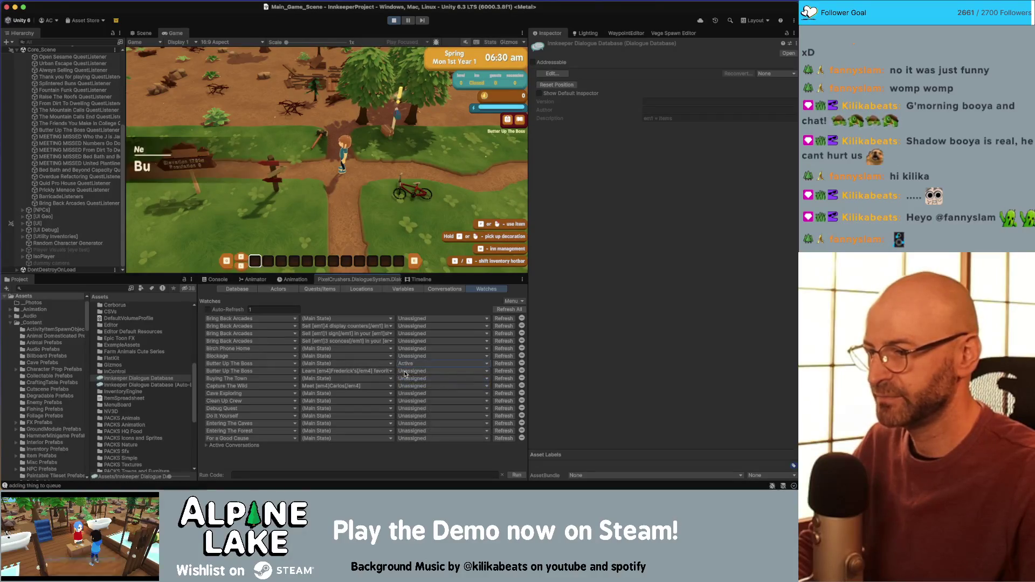
{"action": "left_click", "coordinate": [415, 371]}
{"action": "left_click", "coordinate": [416, 391]}
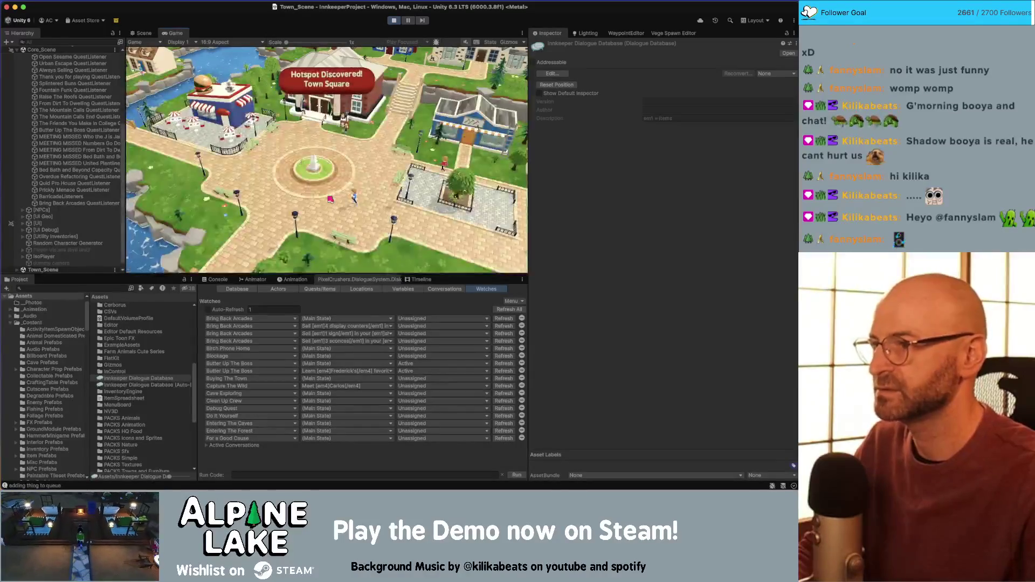
{"action": "left_click", "coordinate": [325, 201]}
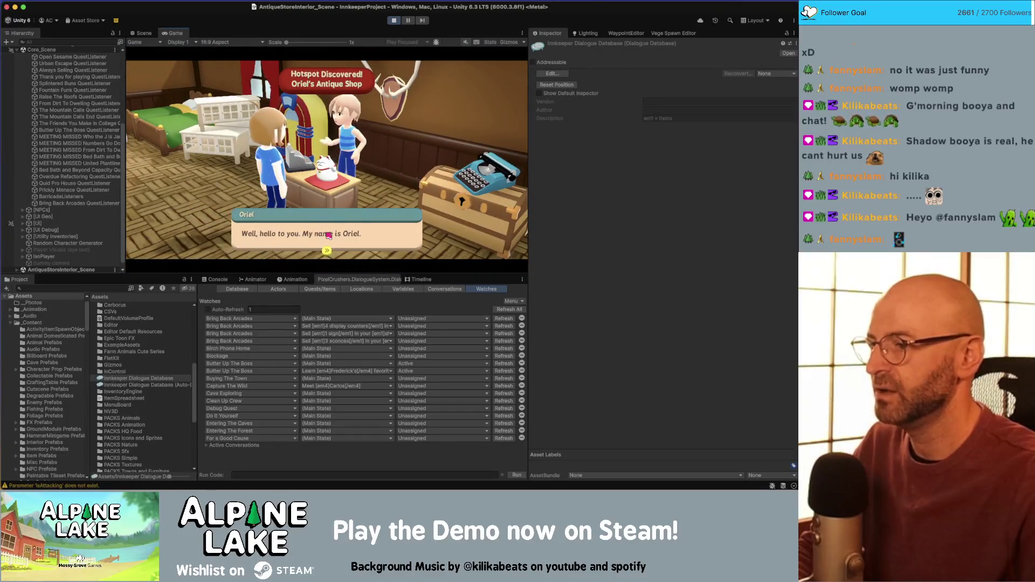
Talk to Oriel, choose 'Butter Up The Boss', ask 'Where I can find one?' and receive Bring Back Arcades
{"action": "left_click", "coordinate": [331, 234]}
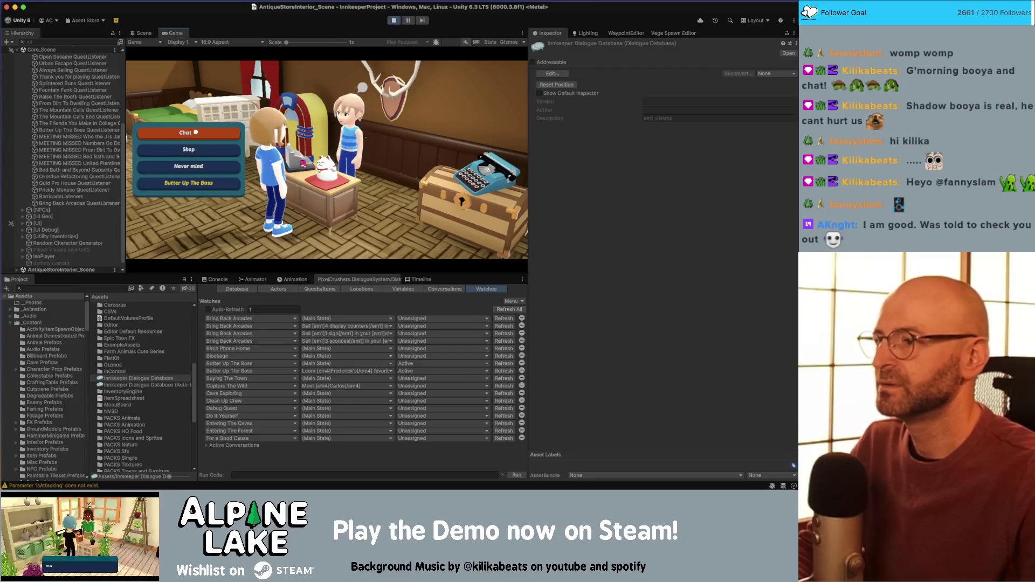
{"action": "left_click", "coordinate": [198, 184]}
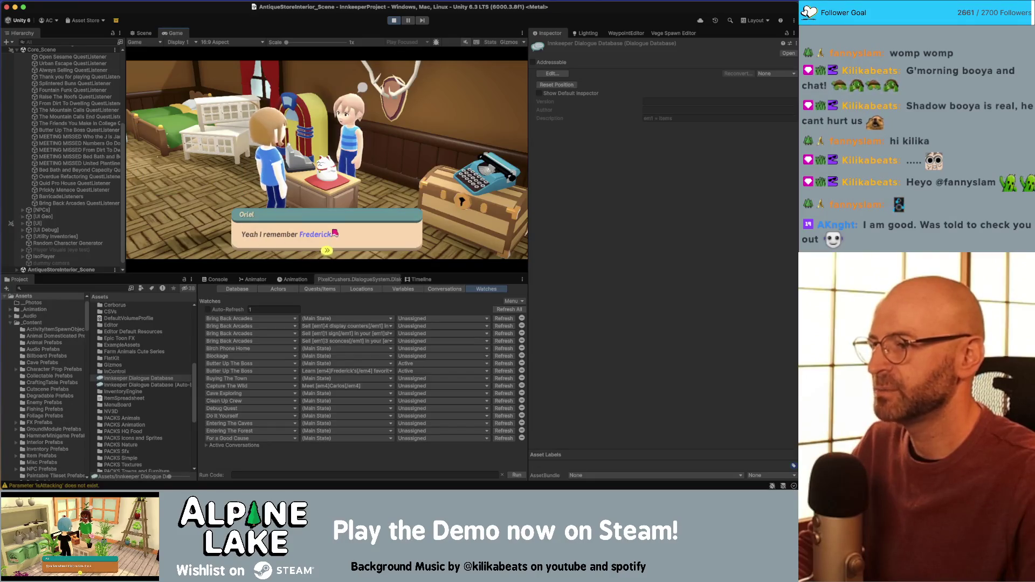
{"action": "left_click", "coordinate": [371, 239]}
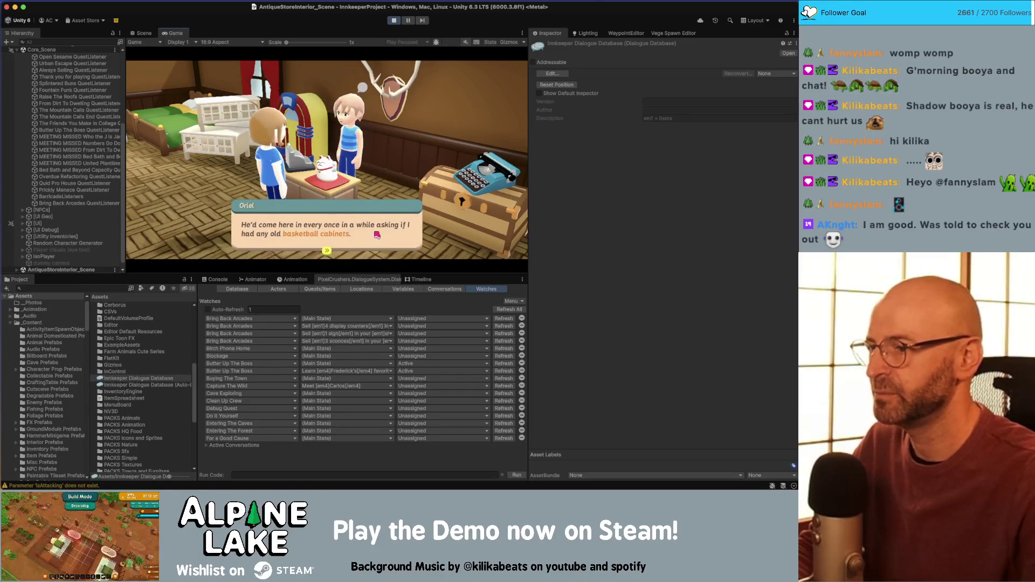
{"action": "left_click", "coordinate": [263, 252]}
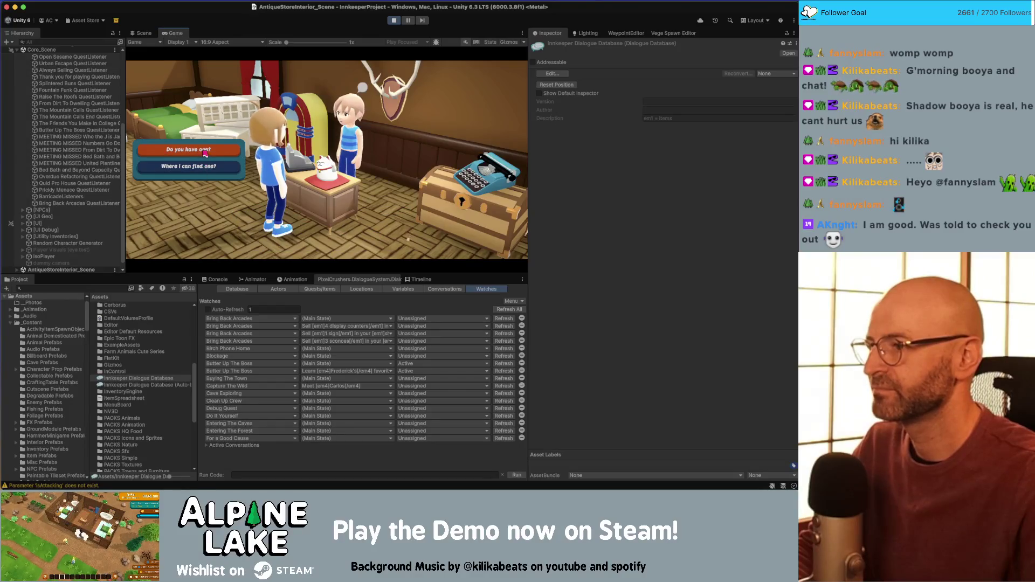
{"action": "left_click", "coordinate": [204, 167]}
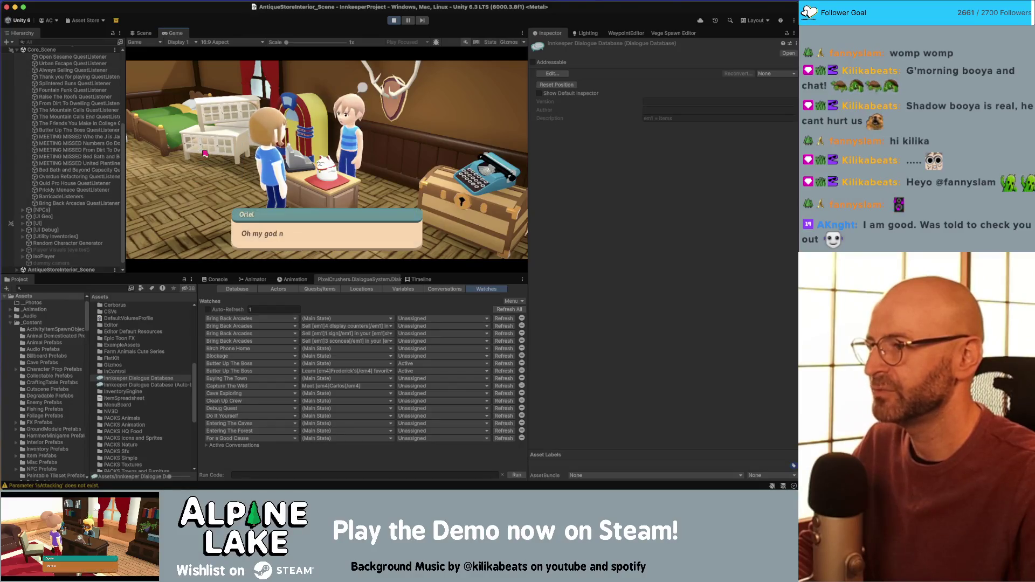
{"action": "left_click", "coordinate": [370, 239]}
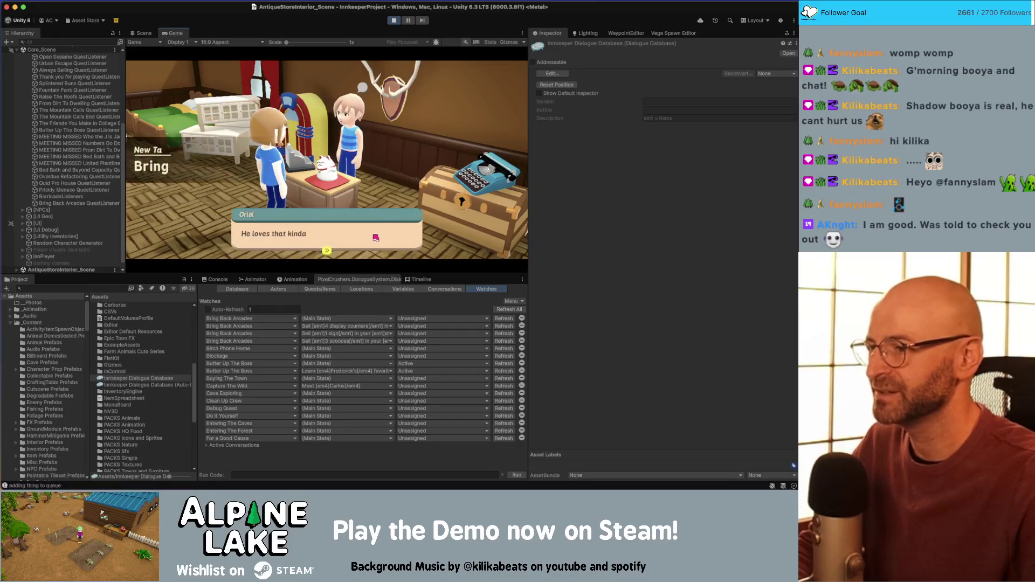
{"action": "left_click", "coordinate": [377, 235]}
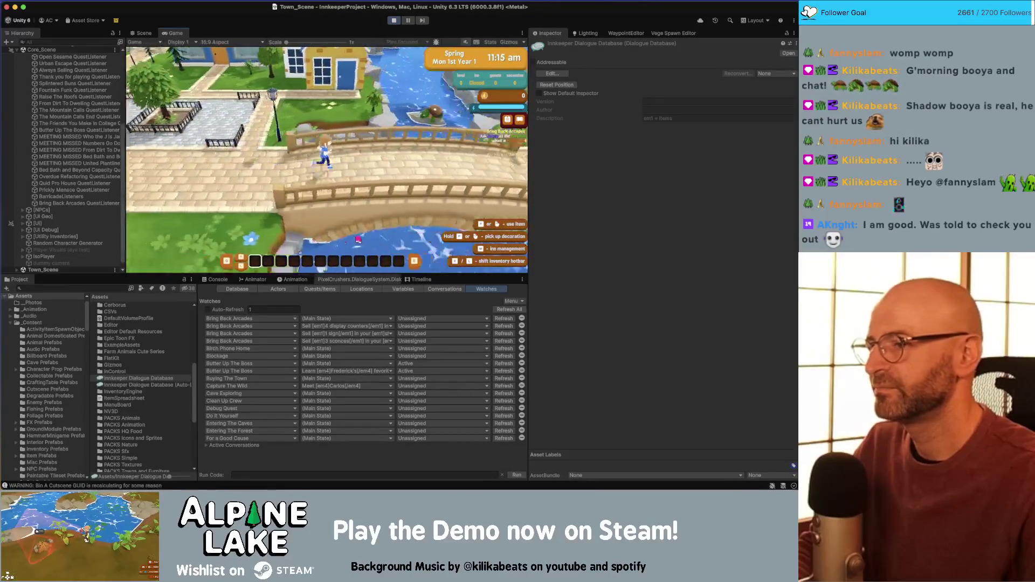
Walk until the day ends, continue past the Summary and Totals screens, then run toward the plaza
{"action": "key", "text": "d"}
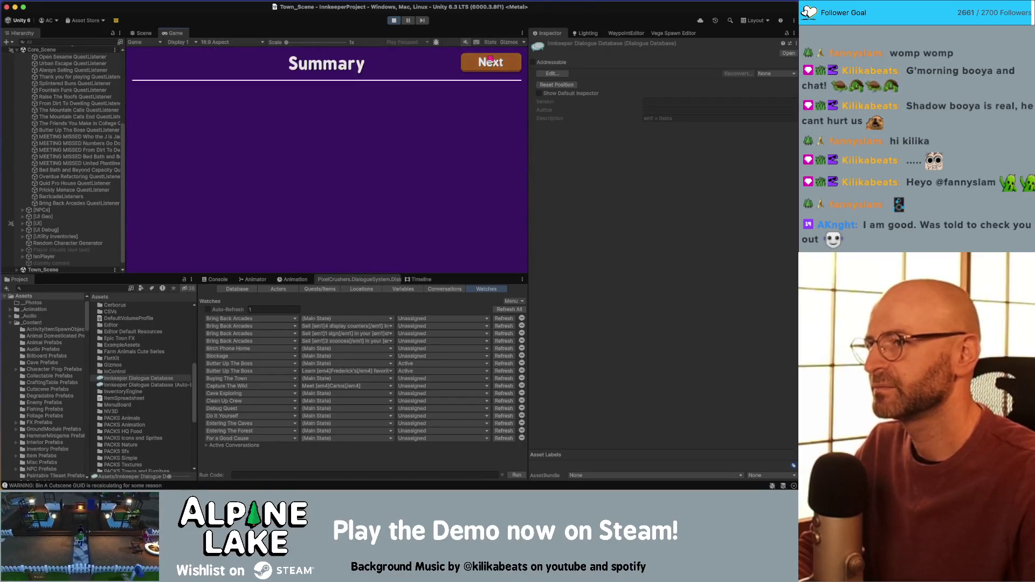
{"action": "left_click", "coordinate": [489, 62]}
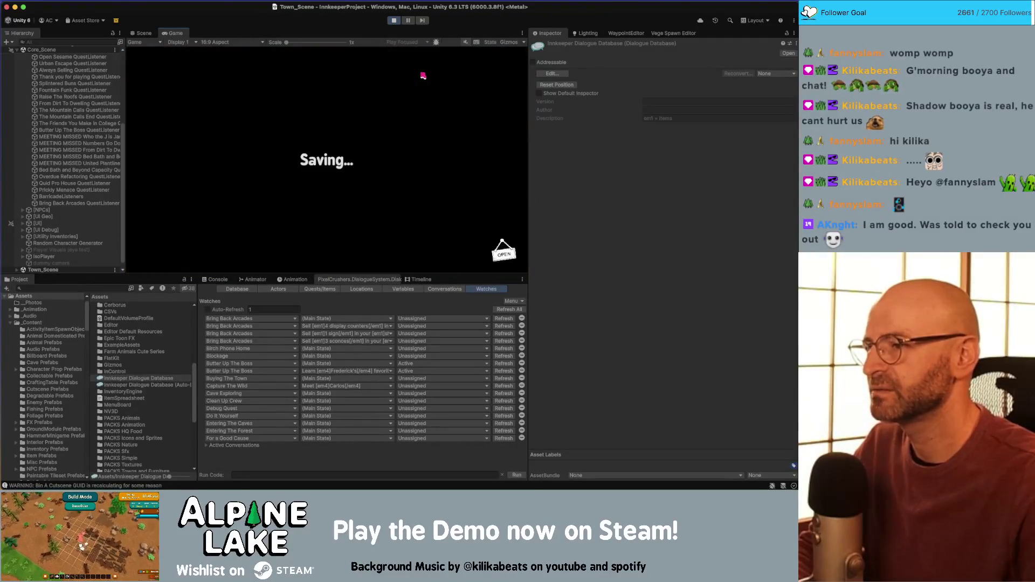
{"action": "left_click", "coordinate": [486, 62]}
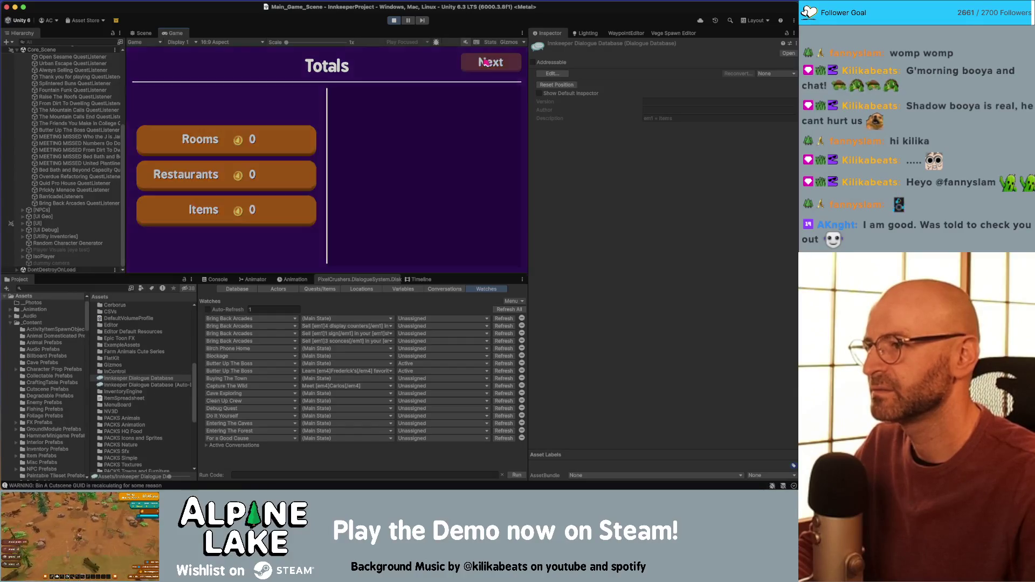
{"action": "left_click", "coordinate": [486, 62]}
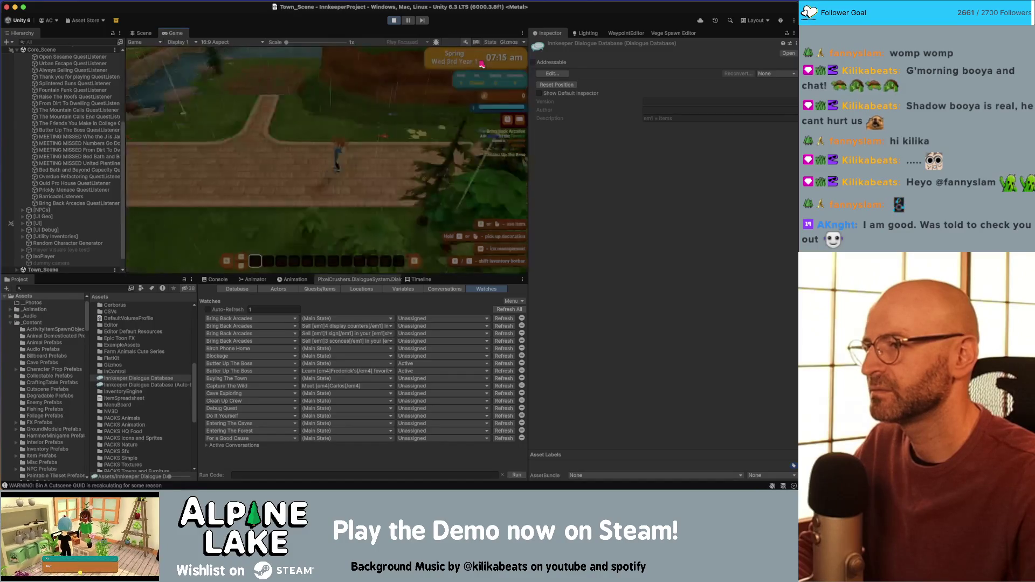
{"action": "key", "text": "d"}
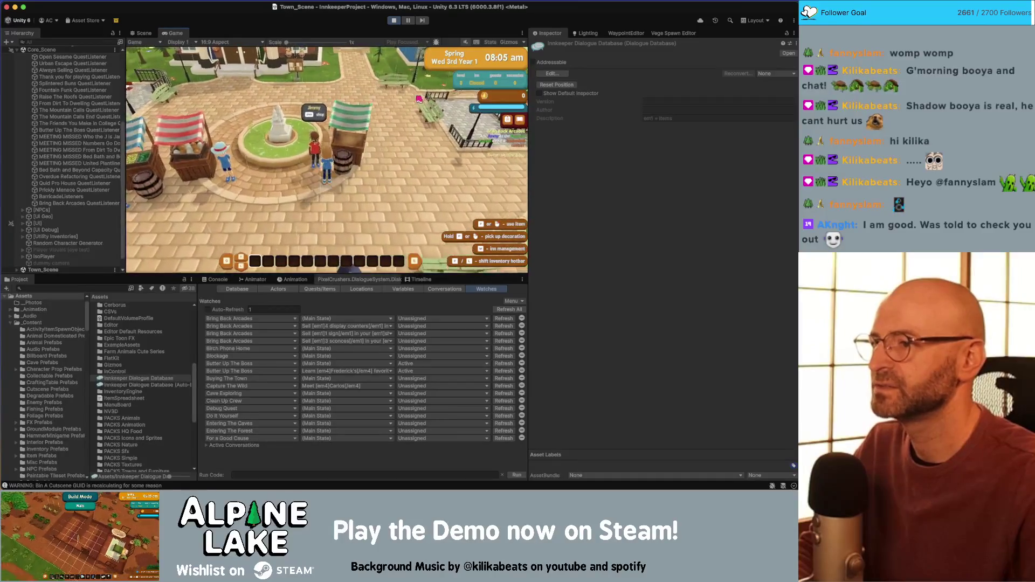
Talk to Jimmy, pick the basketball cabinet topic, and click through to his shipping box request
{"action": "key", "text": "e"}
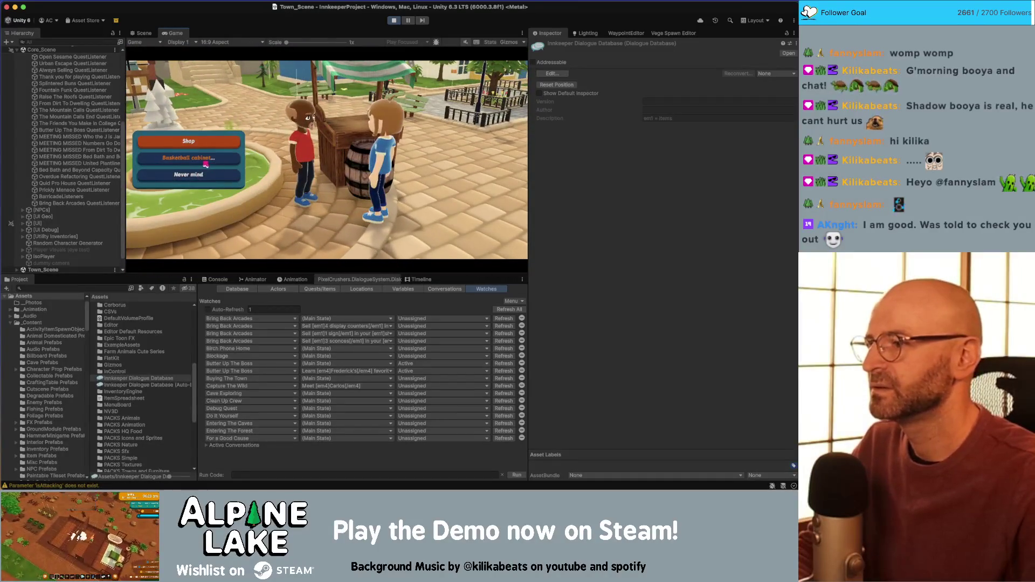
{"action": "left_click", "coordinate": [190, 164]}
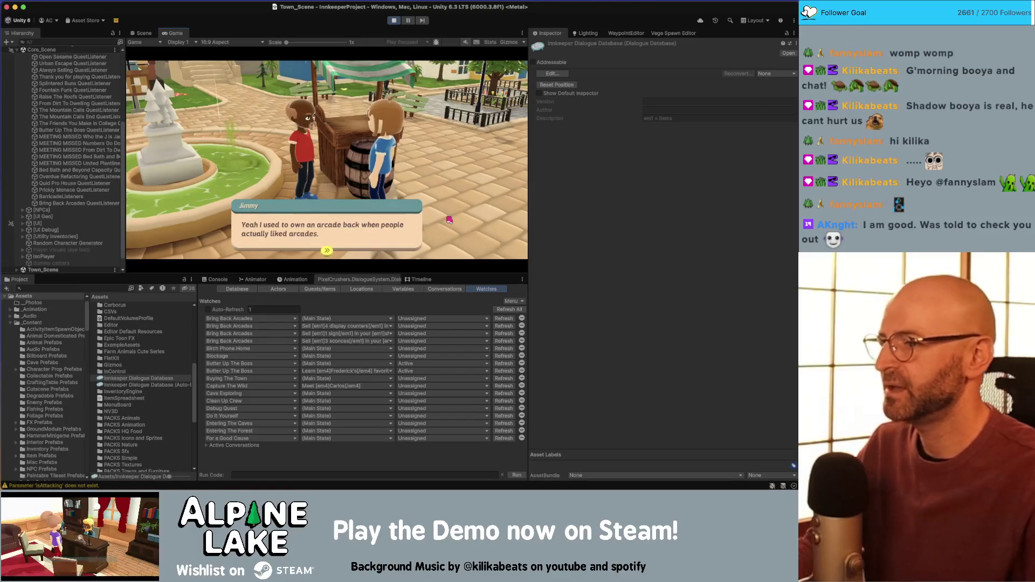
{"action": "left_click", "coordinate": [410, 226]}
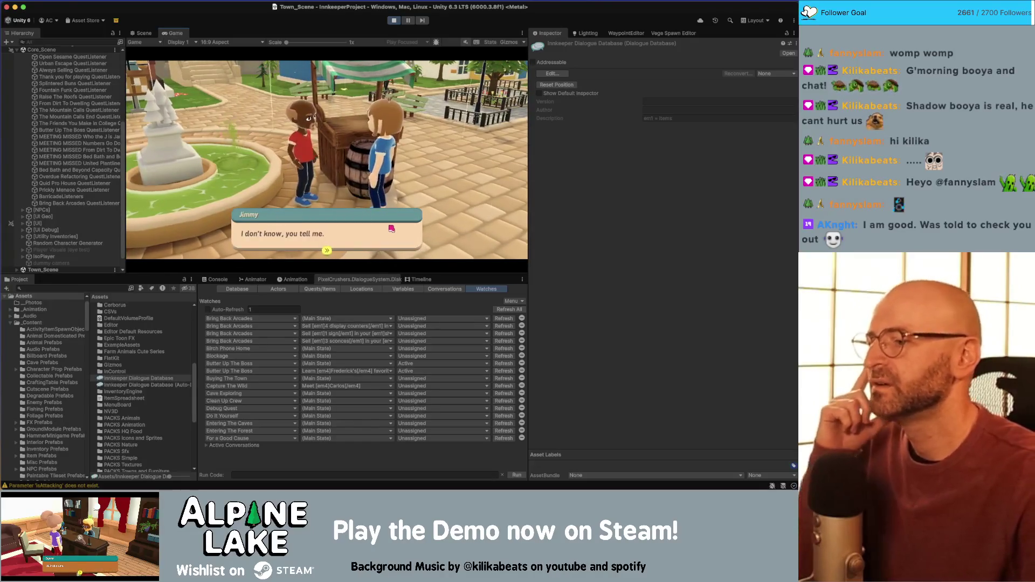
{"action": "left_click", "coordinate": [383, 231]}
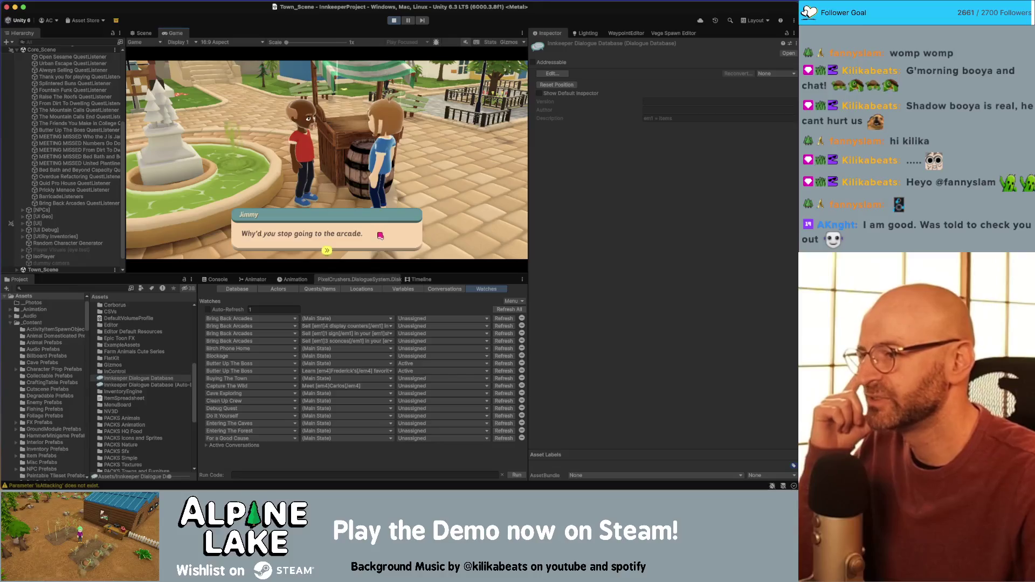
{"action": "left_click", "coordinate": [380, 235]}
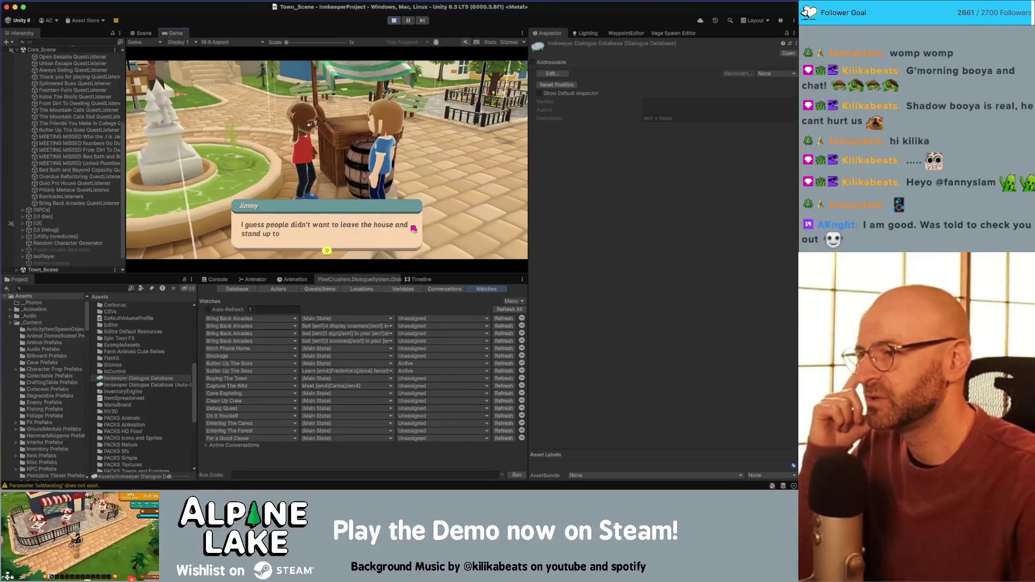
{"action": "left_click", "coordinate": [388, 232]}
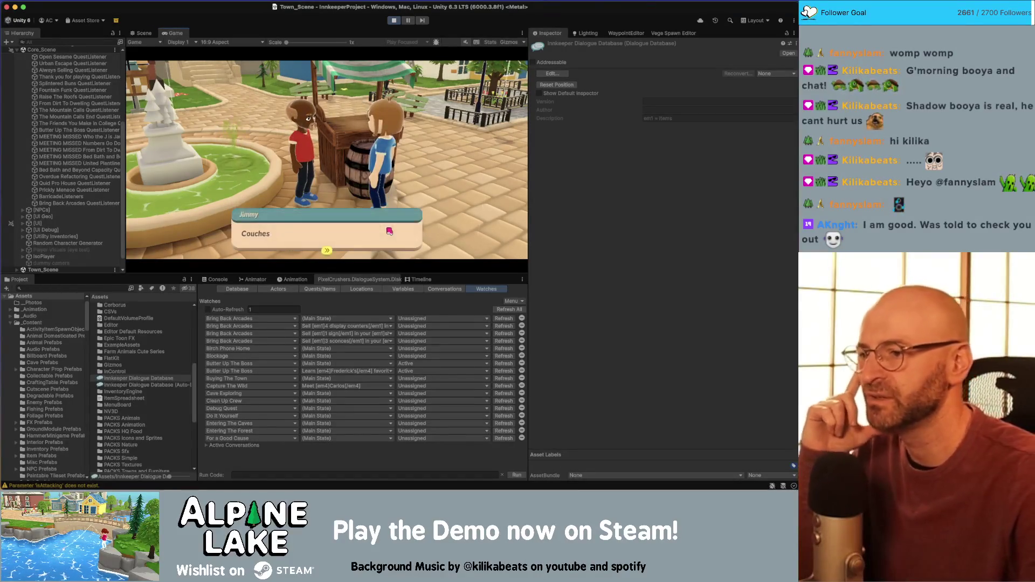
{"action": "left_click", "coordinate": [376, 236]}
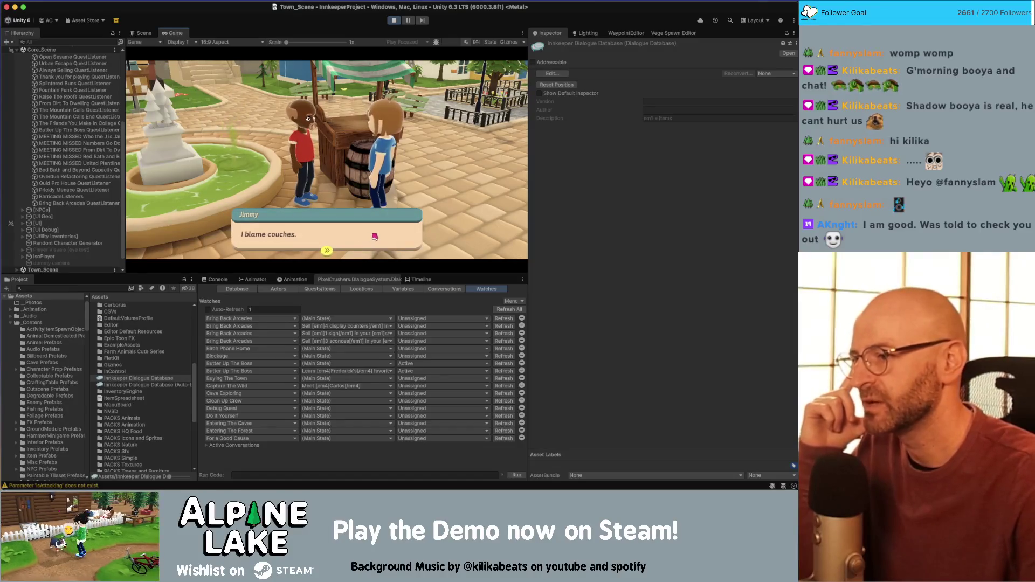
{"action": "left_click", "coordinate": [375, 237]}
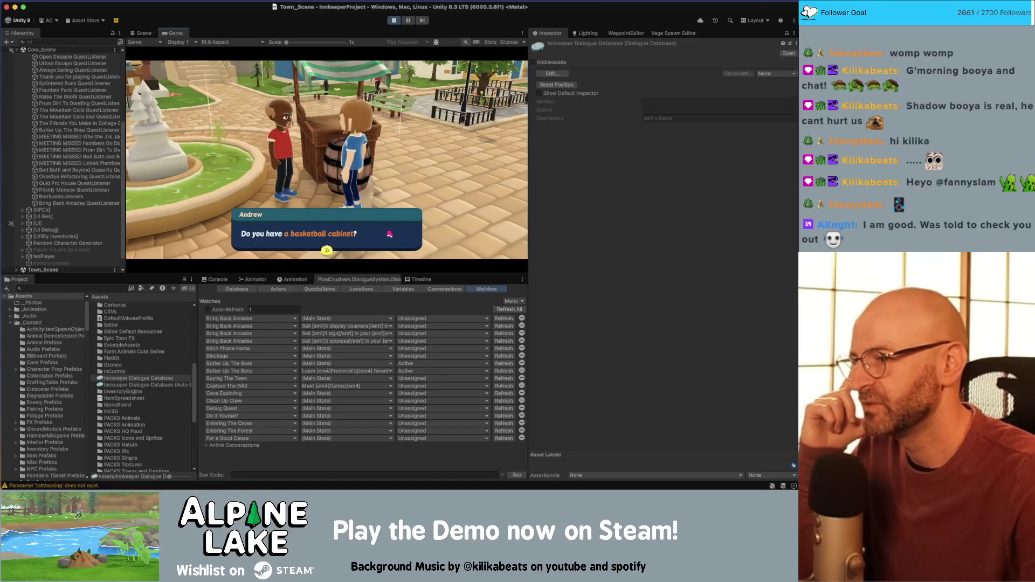
{"action": "left_click", "coordinate": [383, 236]}
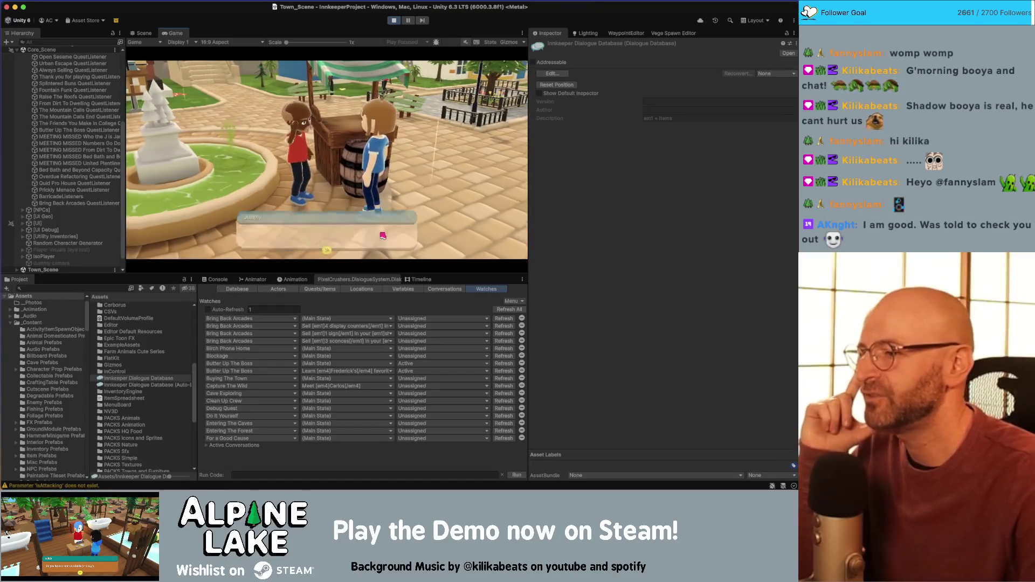
{"action": "left_click", "coordinate": [383, 235]}
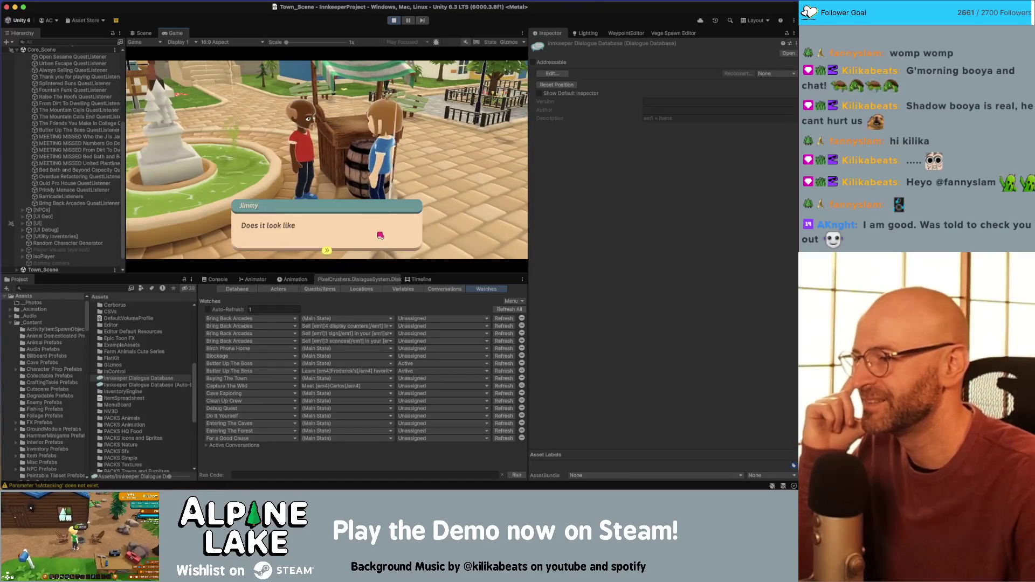
{"action": "left_click", "coordinate": [380, 234]}
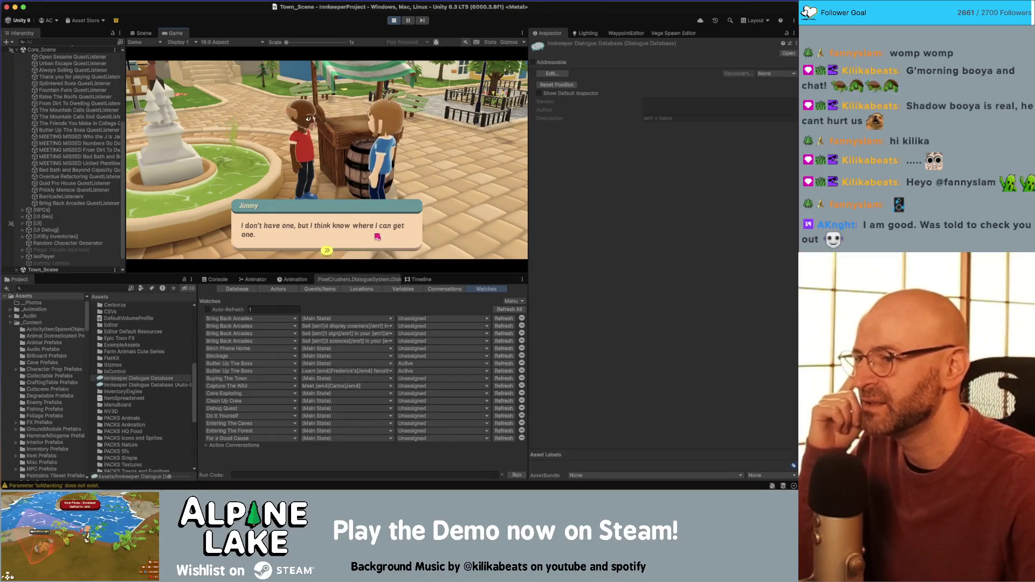
{"action": "left_click", "coordinate": [379, 237]}
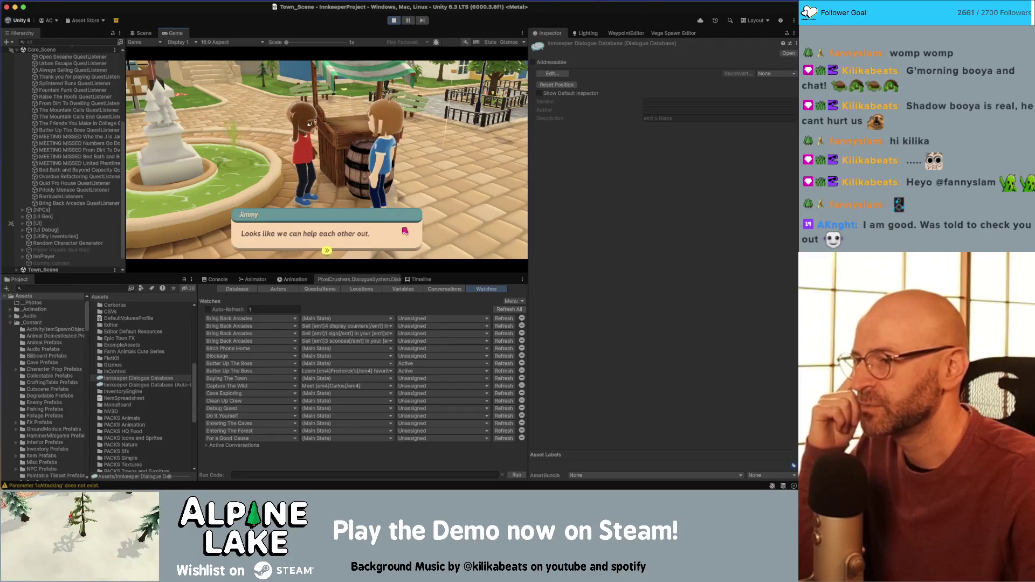
{"action": "left_click", "coordinate": [403, 232]}
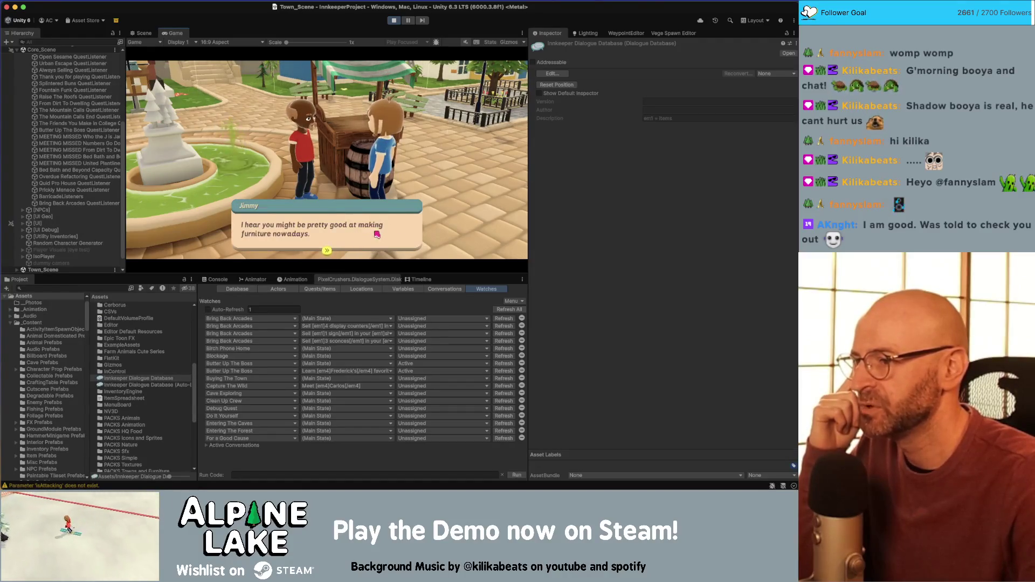
{"action": "left_click", "coordinate": [372, 234]}
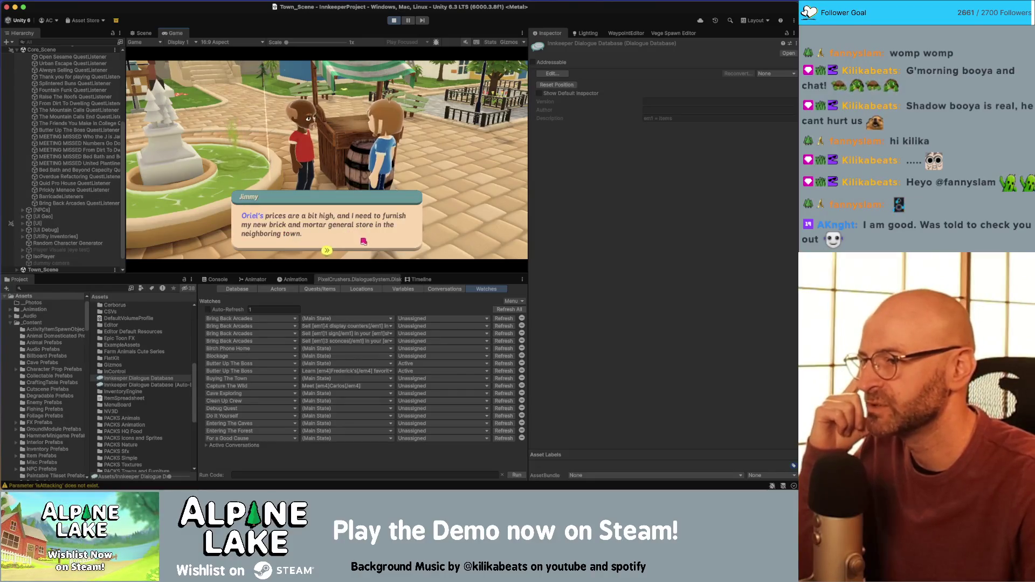
{"action": "left_click", "coordinate": [351, 236]}
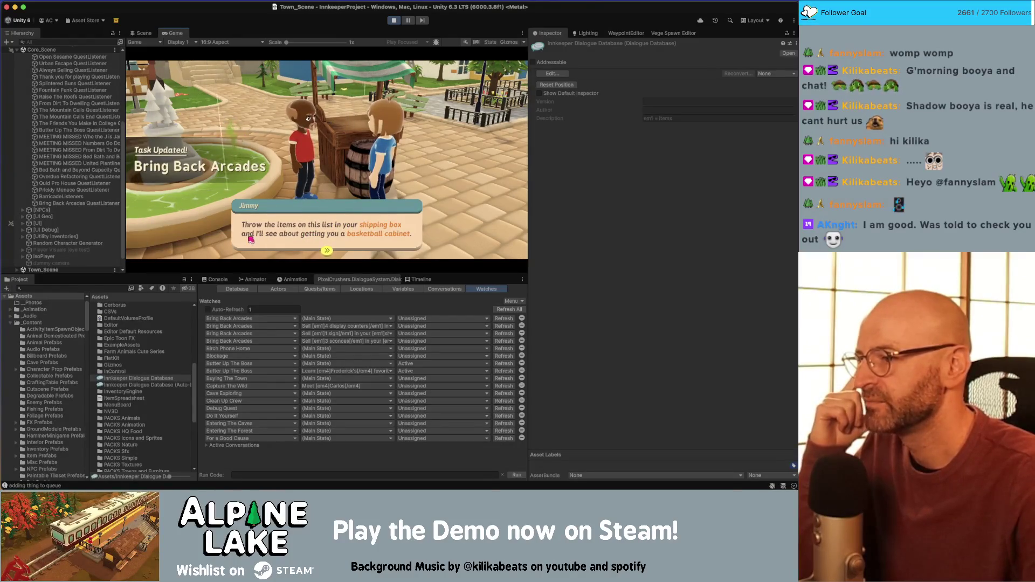
{"action": "left_click", "coordinate": [358, 231]}
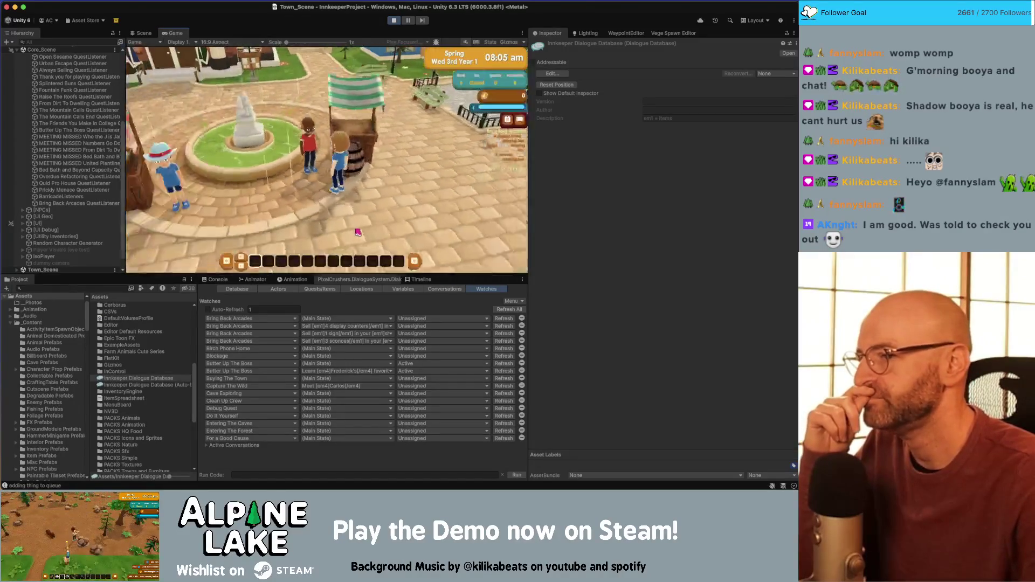
Walk the player right past the fountain and across the bridge back to Jimmy's stall
{"action": "key", "text": "d"}
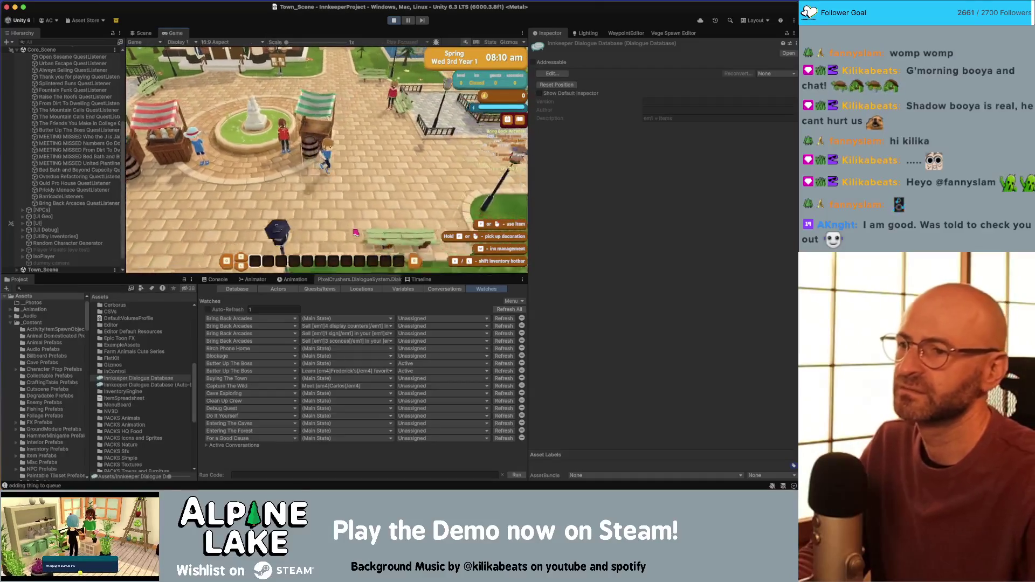
{"action": "key", "text": "d"}
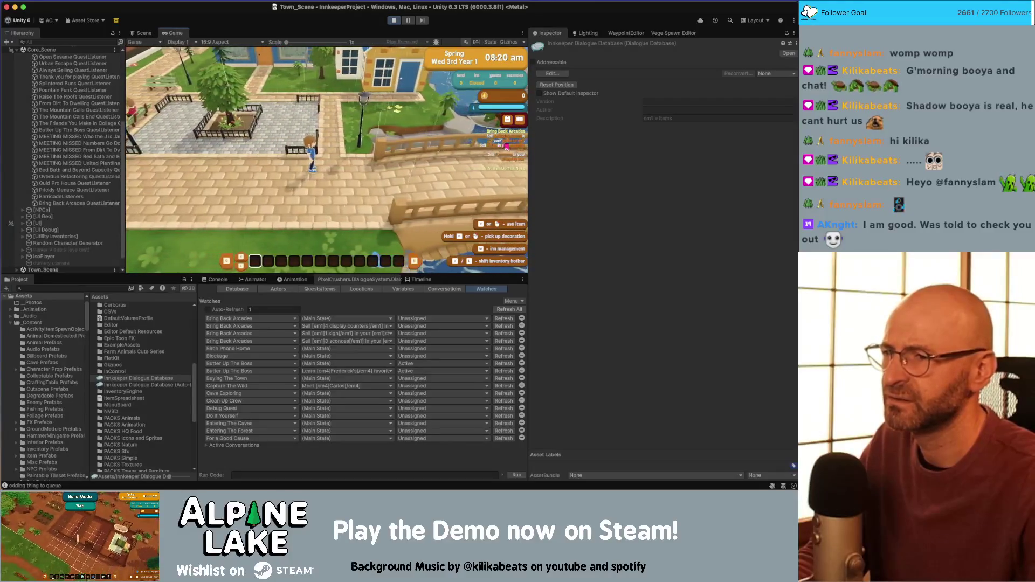
{"action": "key", "text": "d"}
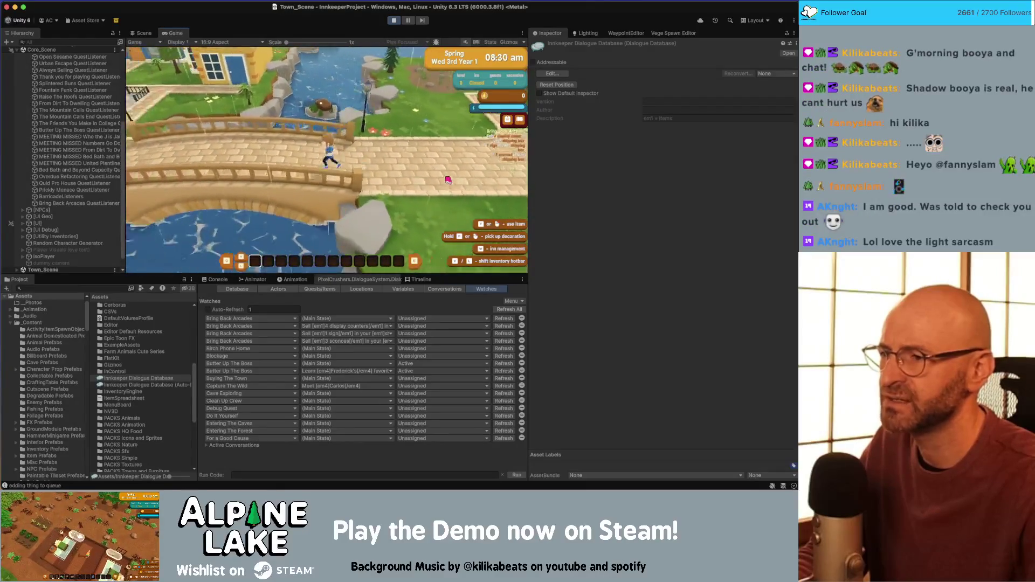
{"action": "key", "text": "d"}
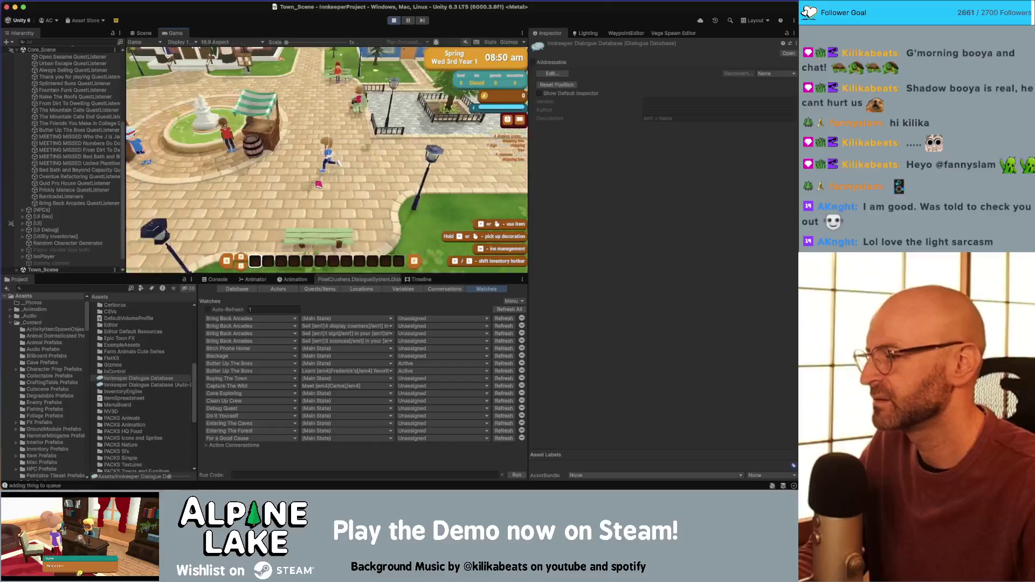
Talk to Jimmy, choose Basketball cabinet, and click through his replies until the chat closes
{"action": "key", "text": "e"}
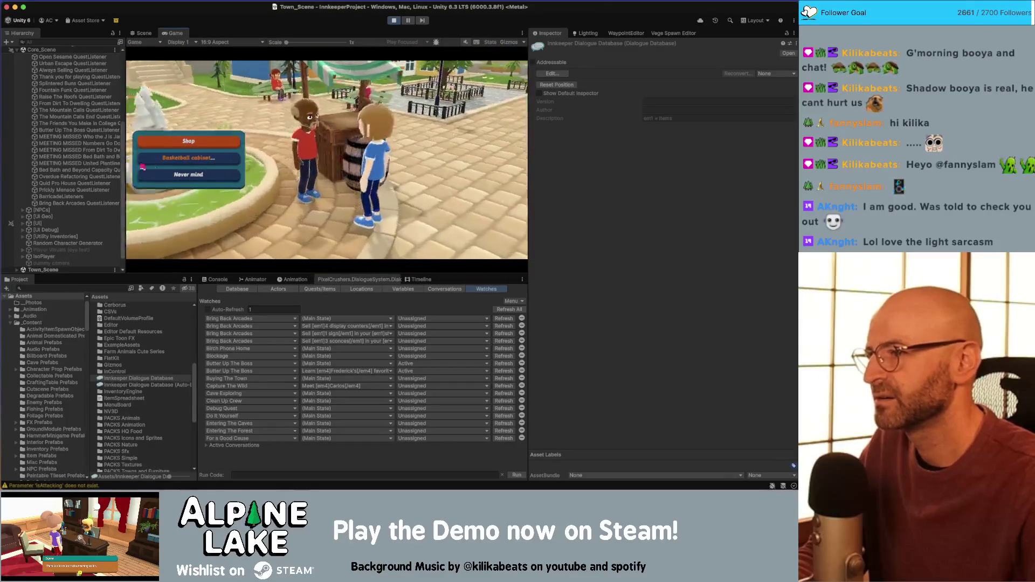
{"action": "left_click", "coordinate": [163, 163]}
{"action": "left_click", "coordinate": [378, 231]}
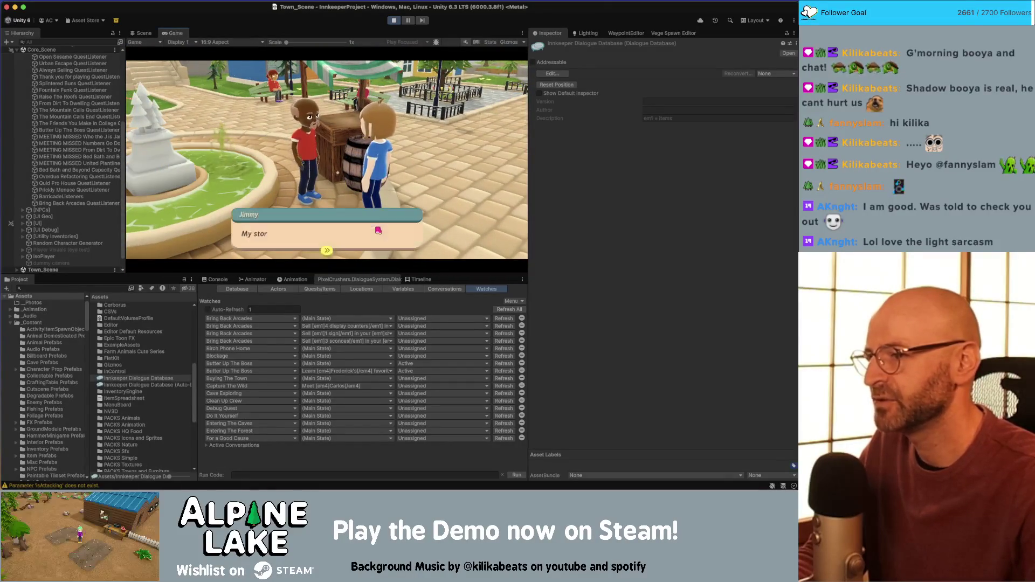
{"action": "left_click", "coordinate": [325, 236]}
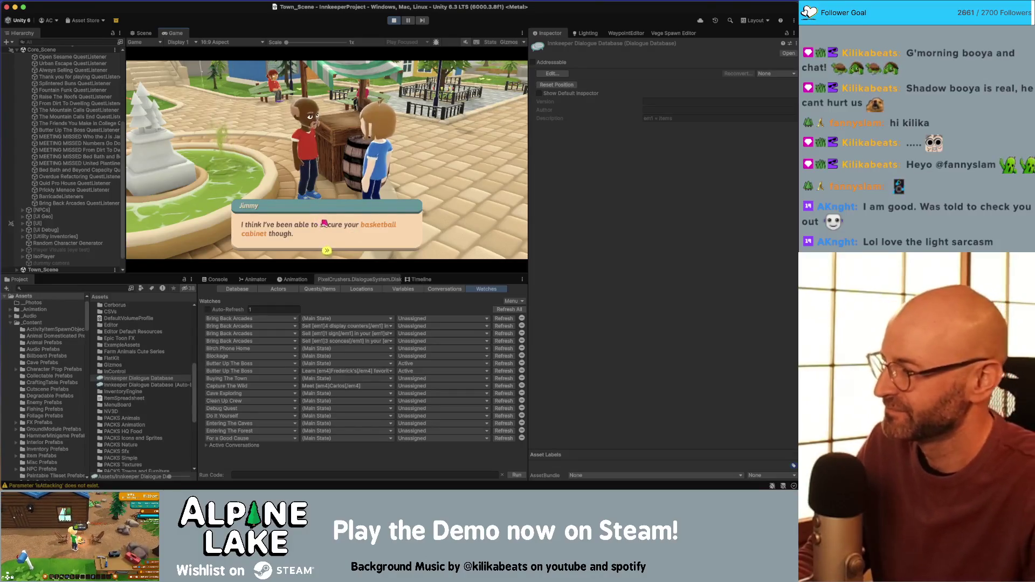
{"action": "left_click", "coordinate": [338, 229]}
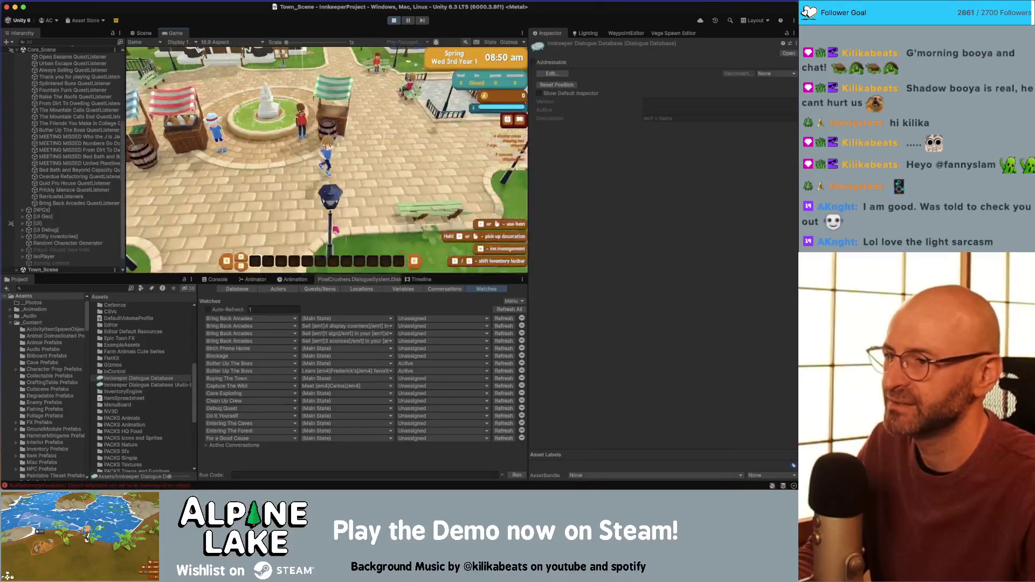
Run the player out of town along the road into the wooded clearing
{"action": "key", "text": "a"}
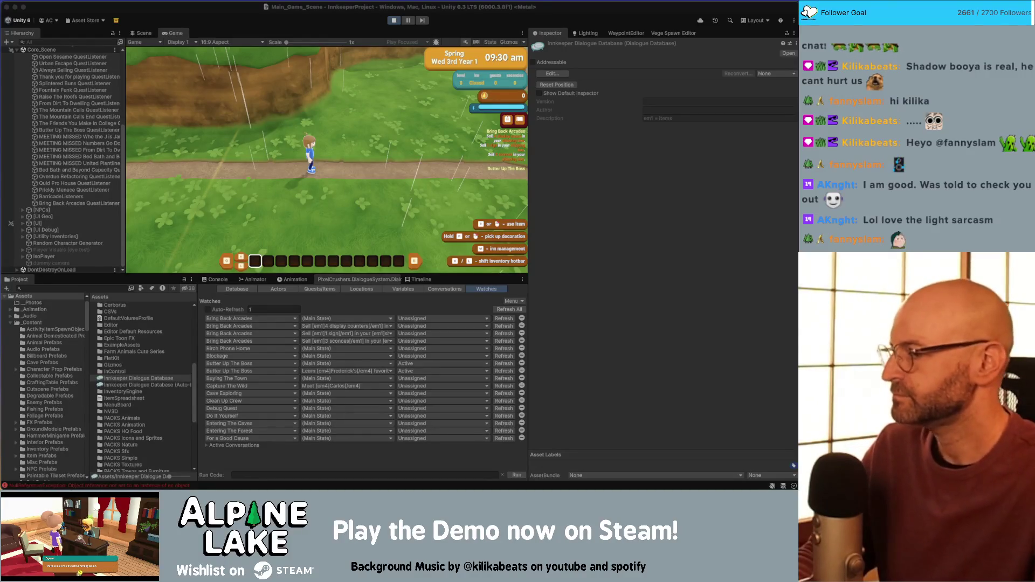
{"action": "left_click", "coordinate": [361, 157]}
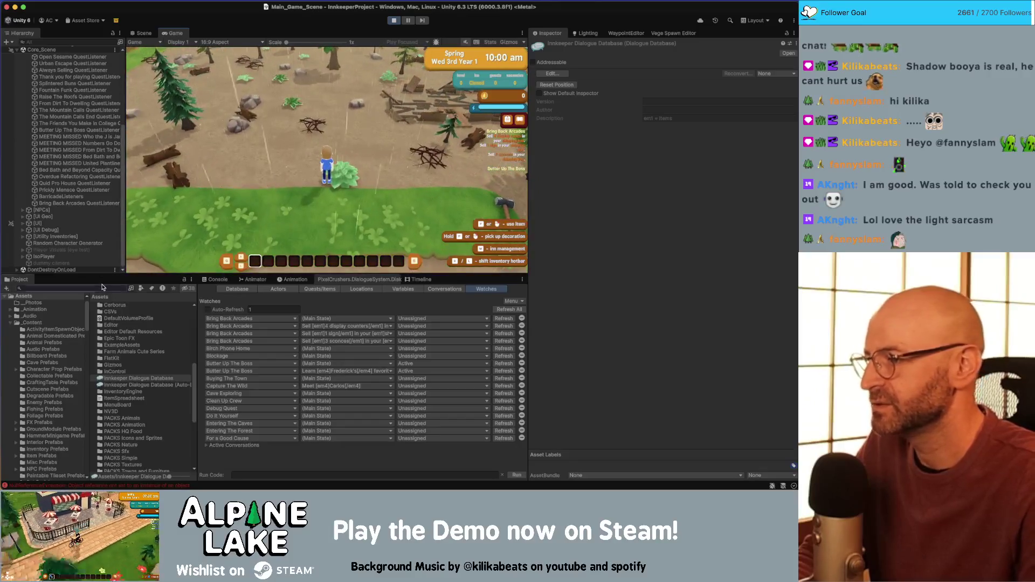
{"action": "left_click", "coordinate": [102, 287]}
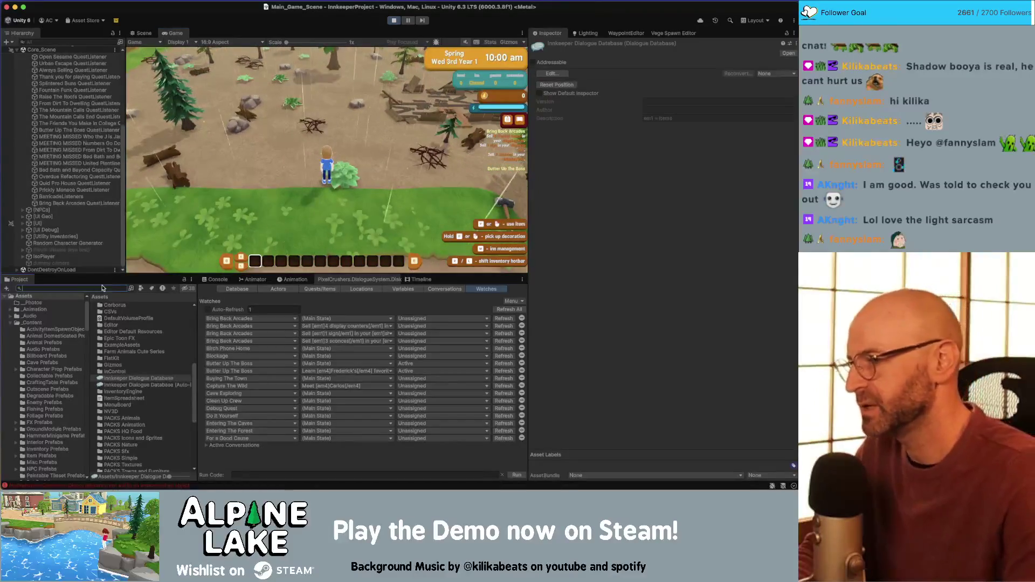
Search the Project panel for 'shipping box' and give Decor Shipping Box to the player with Give Item Now Bulk
{"action": "type", "text": "shipping box"}
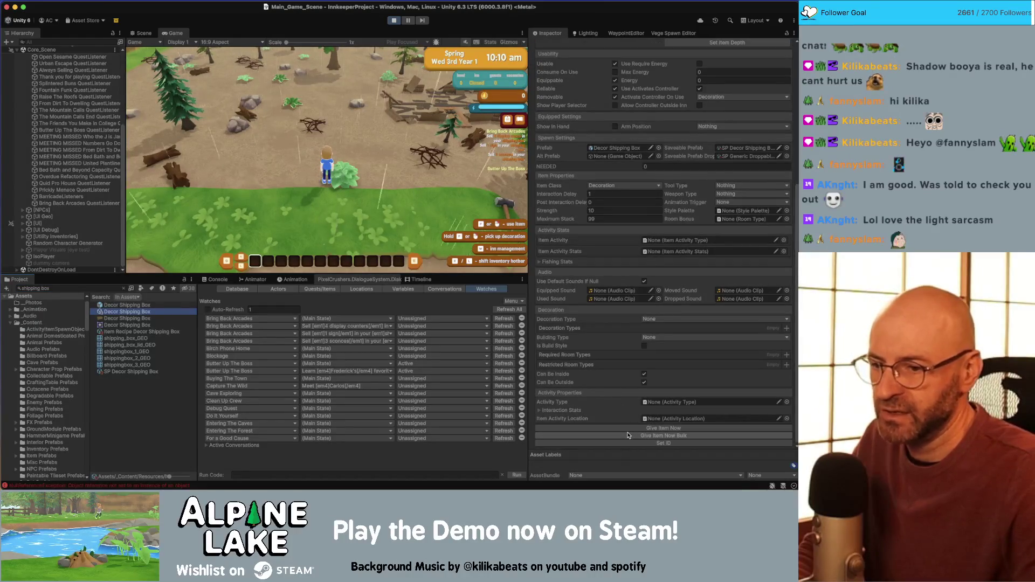
{"action": "left_click", "coordinate": [632, 437]}
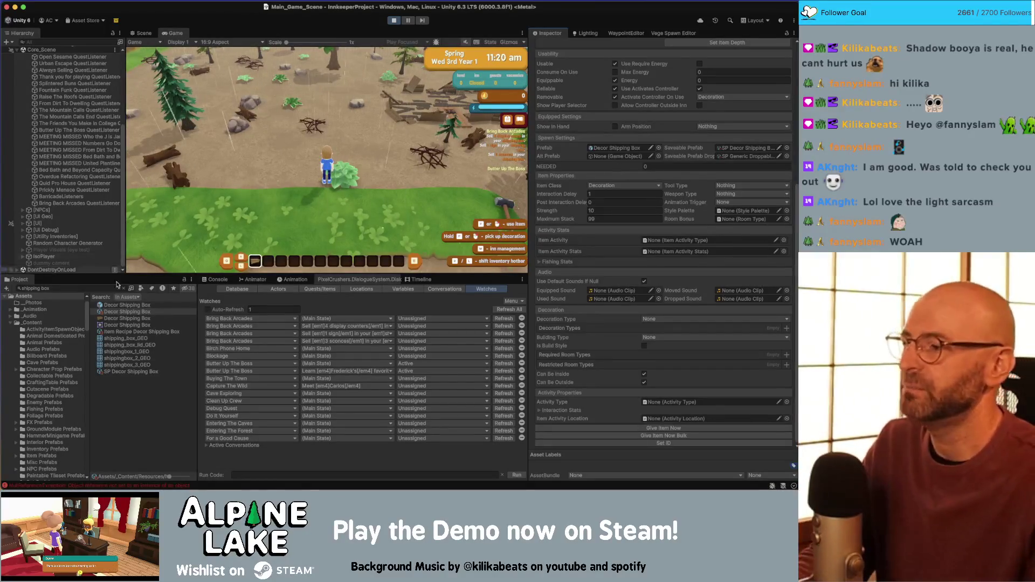
{"action": "left_click", "coordinate": [79, 288]}
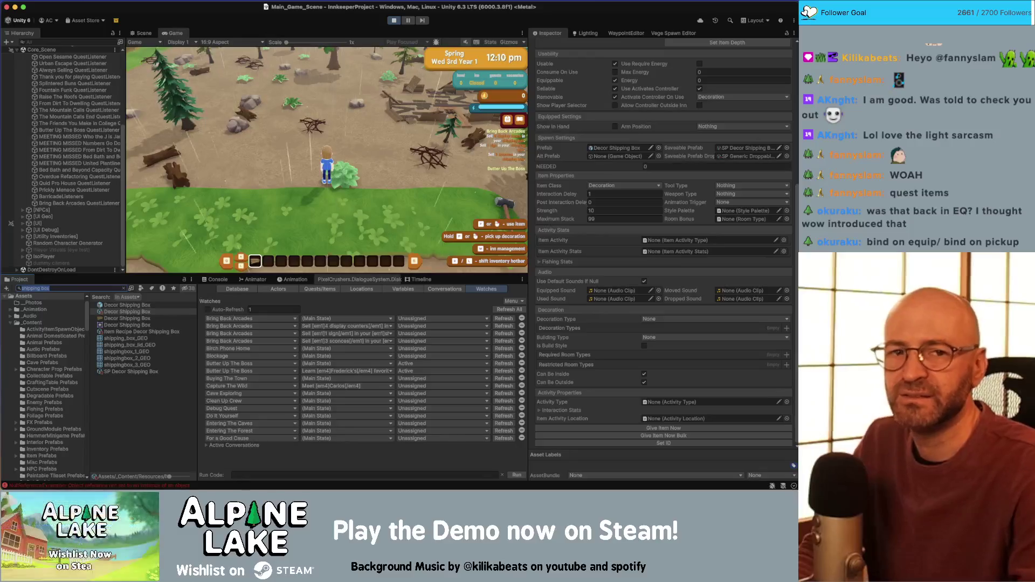
{"action": "key", "text": "super+Tab"}
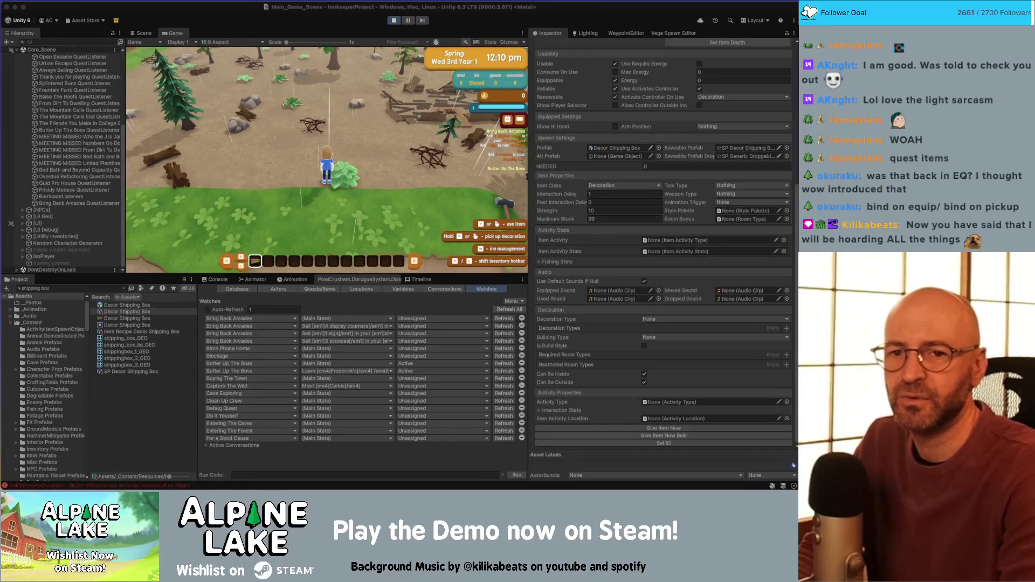